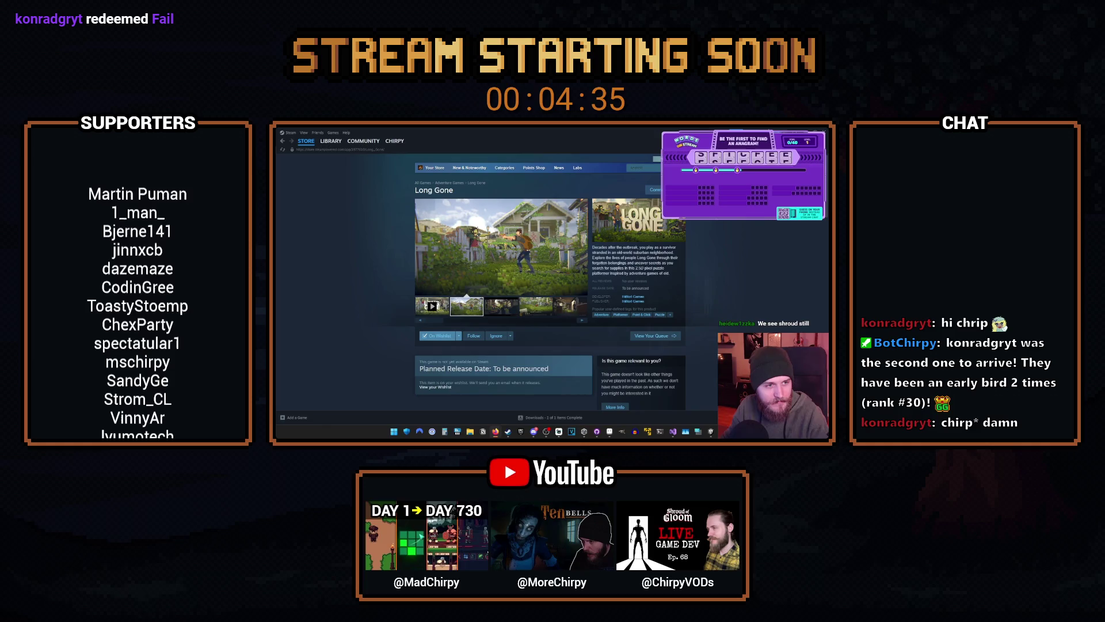
Flip through the Long Gone screenshot gallery up to a new porch screenshot.
{"action": "left_click", "coordinate": [466, 306]}
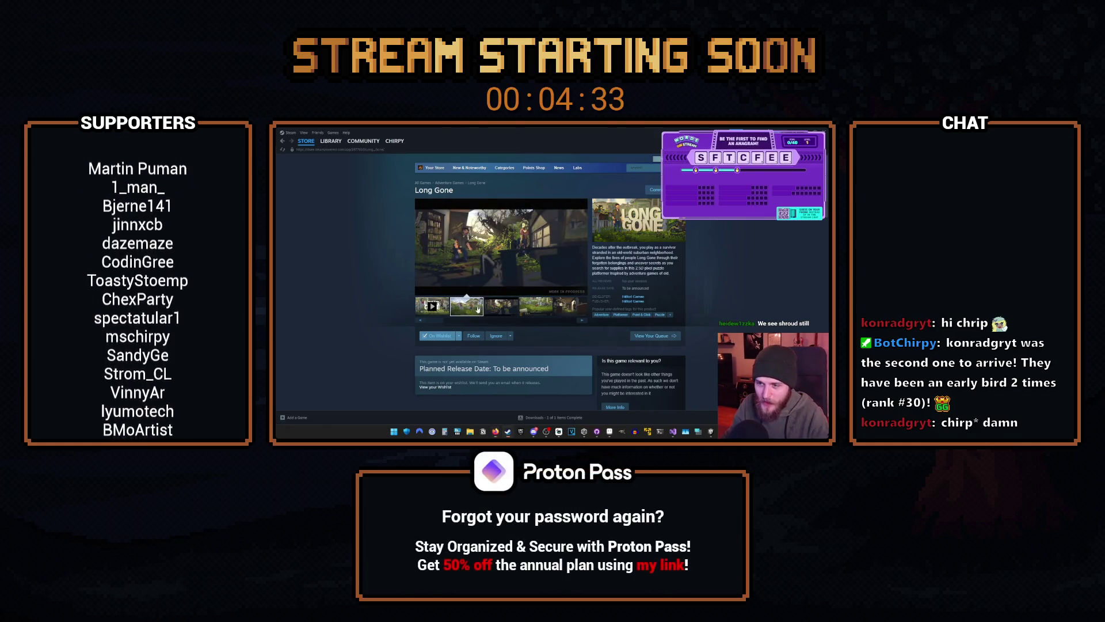
{"action": "left_click", "coordinate": [494, 307]}
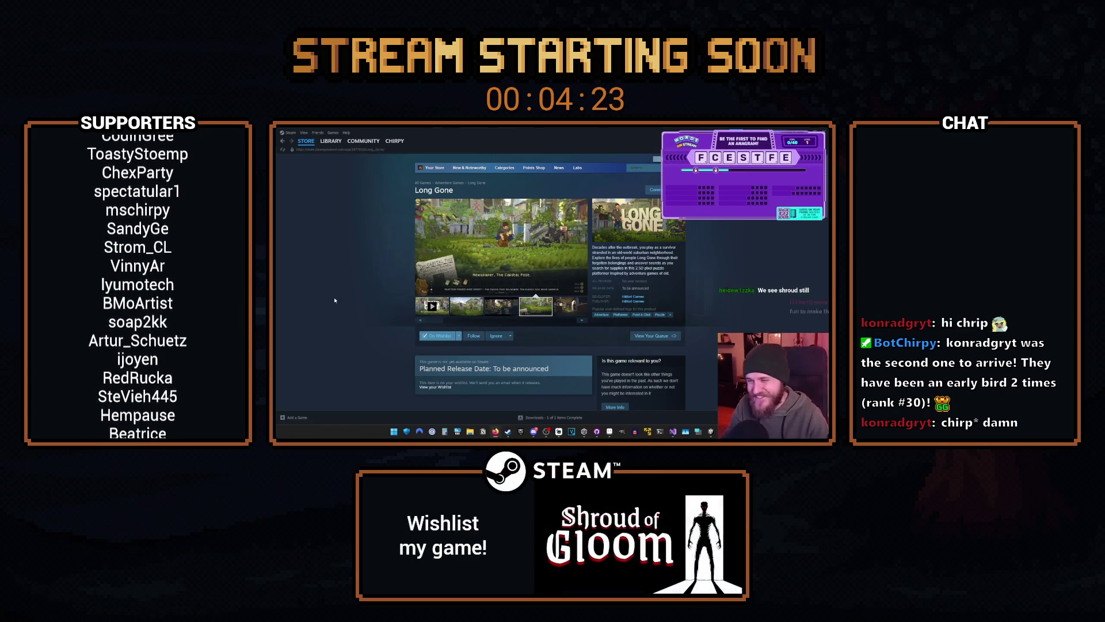
{"action": "left_click", "coordinate": [503, 308]}
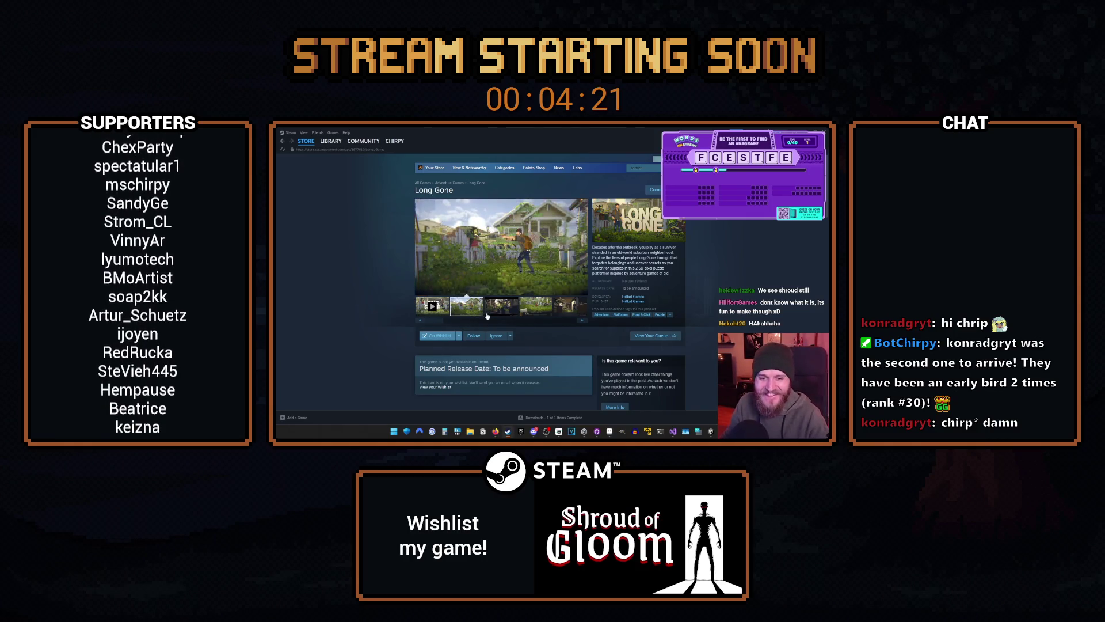
{"action": "left_click", "coordinate": [582, 321]}
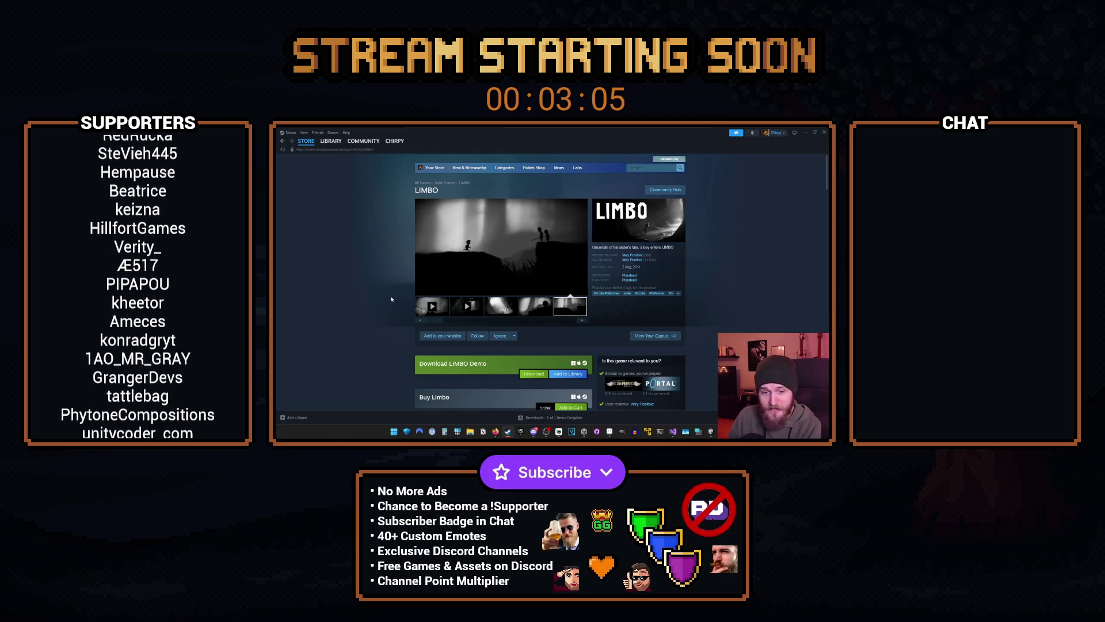
Scroll and reload the LIMBO store page with F5, then switch away from Steam to the game window.
{"action": "scroll", "coordinate": [386, 303], "scroll_direction": "down", "scroll_amount": 2}
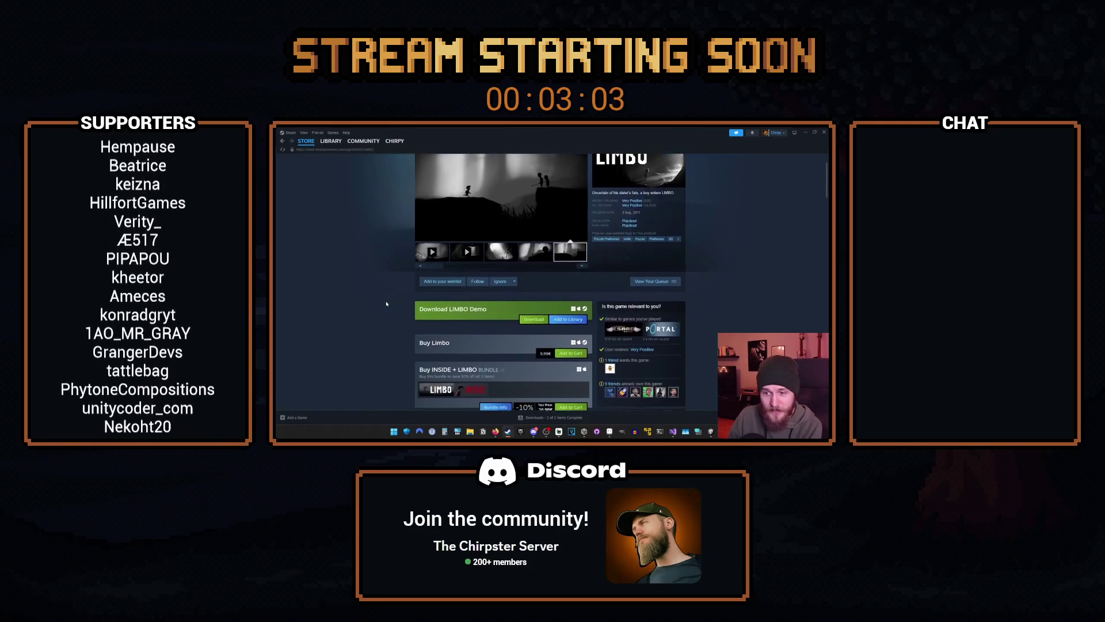
{"action": "scroll", "coordinate": [386, 304], "scroll_direction": "down", "scroll_amount": 5}
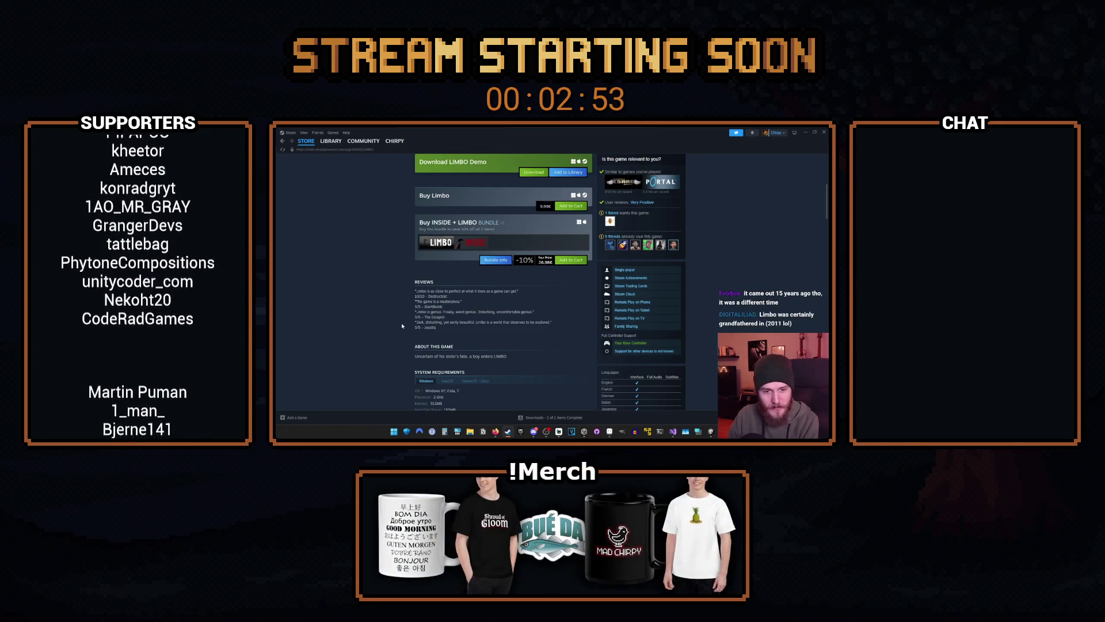
{"action": "scroll", "coordinate": [396, 347], "scroll_direction": "up", "scroll_amount": 5}
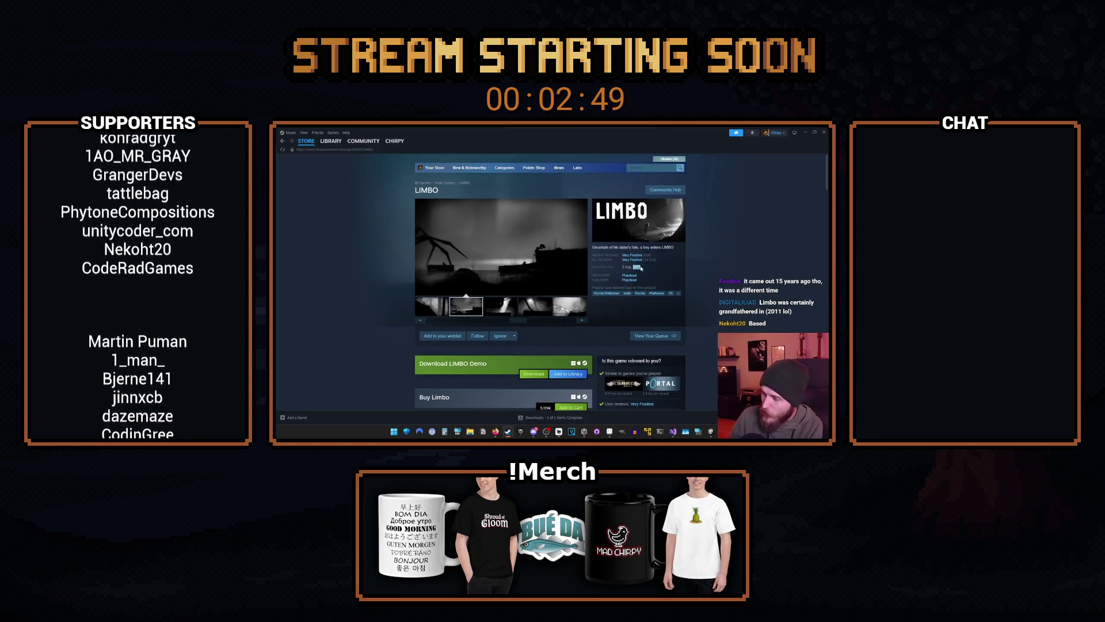
{"action": "key", "text": "F5"}
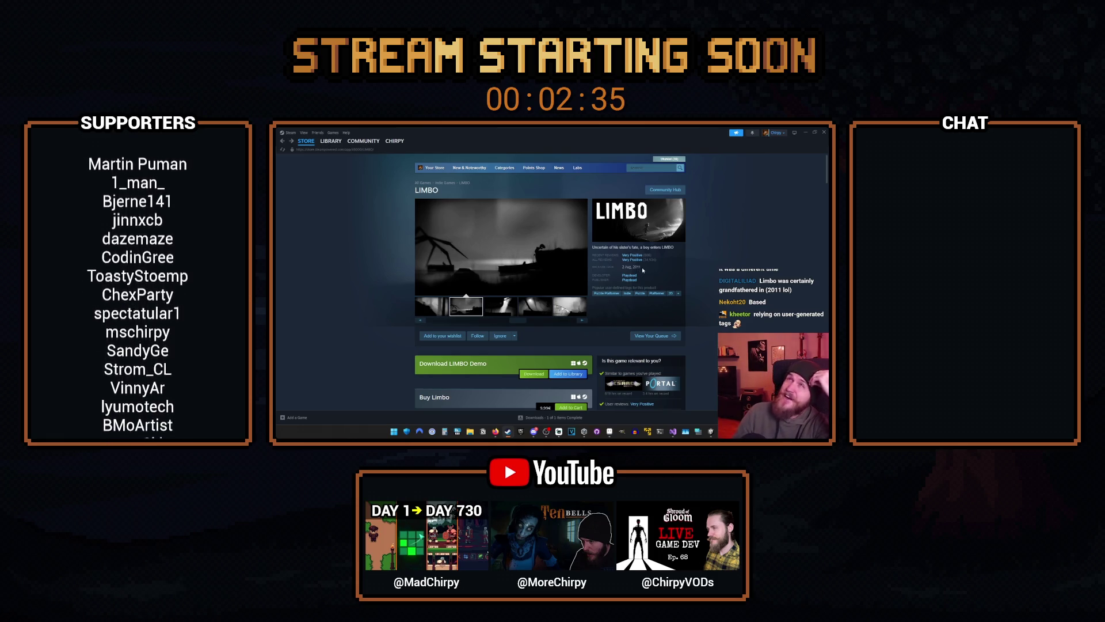
{"action": "mouse_move", "coordinate": [317, 141]}
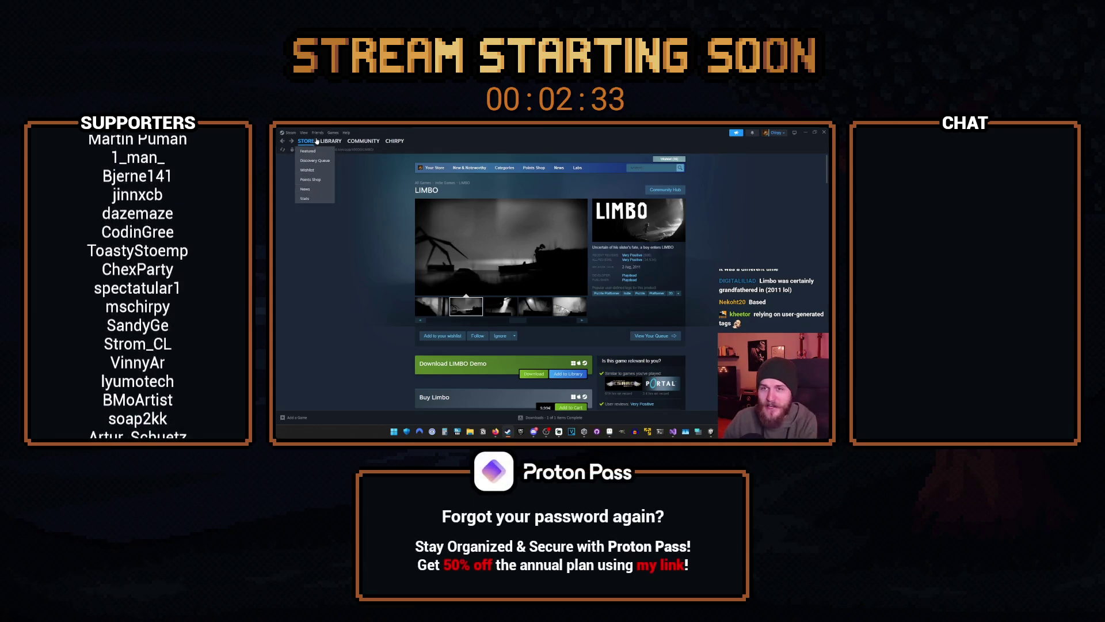
{"action": "key", "text": "alt+Tab"}
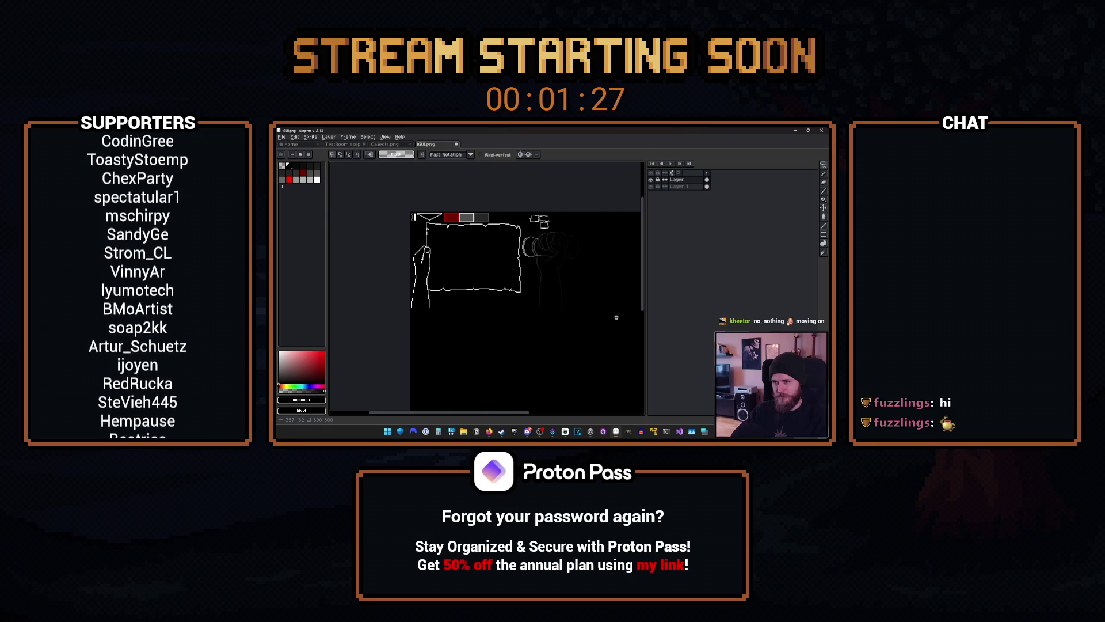
Zoom the canvas in and out on the hand-and-sign sprite.
{"action": "scroll", "coordinate": [582, 268], "scroll_direction": "up", "scroll_amount": 4}
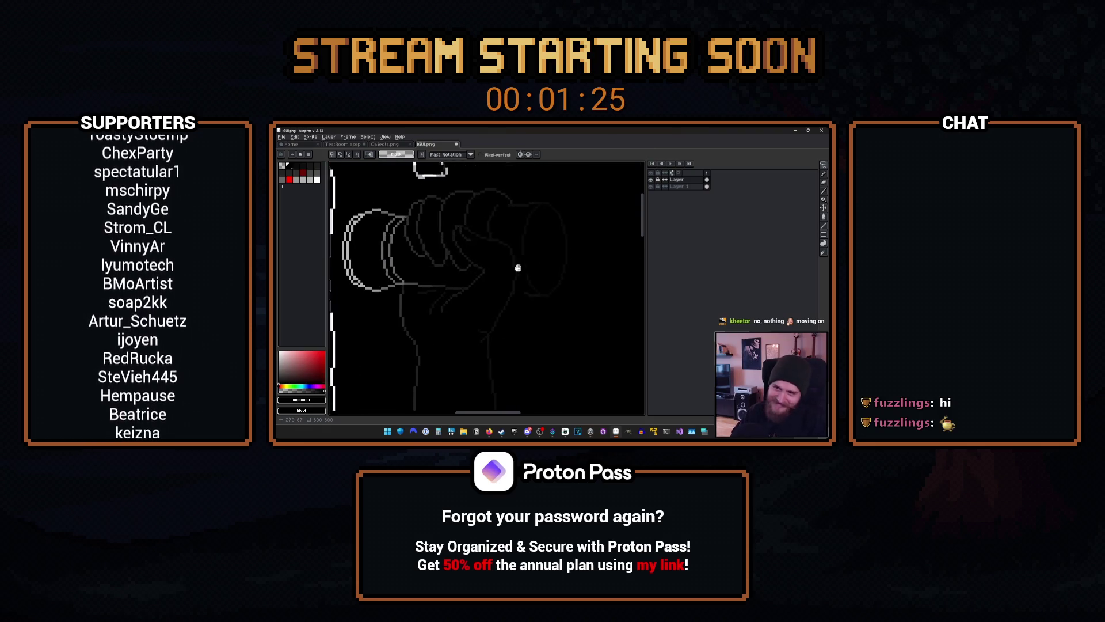
{"action": "scroll", "coordinate": [495, 275], "scroll_direction": "down", "scroll_amount": 2}
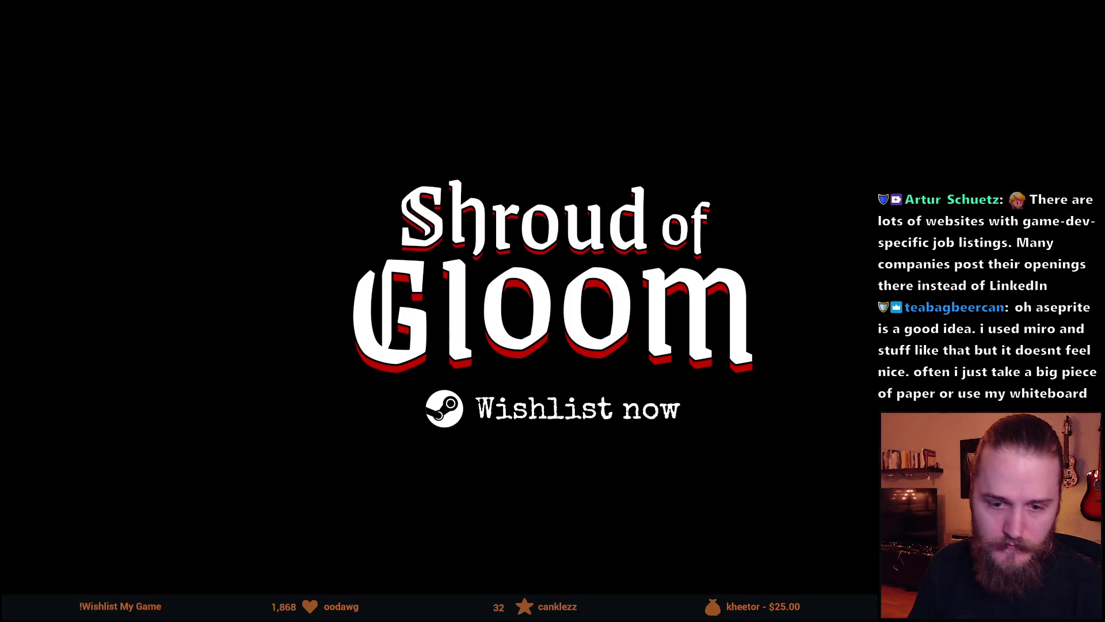
Zoom in on the Progression.png flowchart once it is back on screen.
{"action": "scroll", "coordinate": [512, 385], "scroll_direction": "up", "scroll_amount": 1}
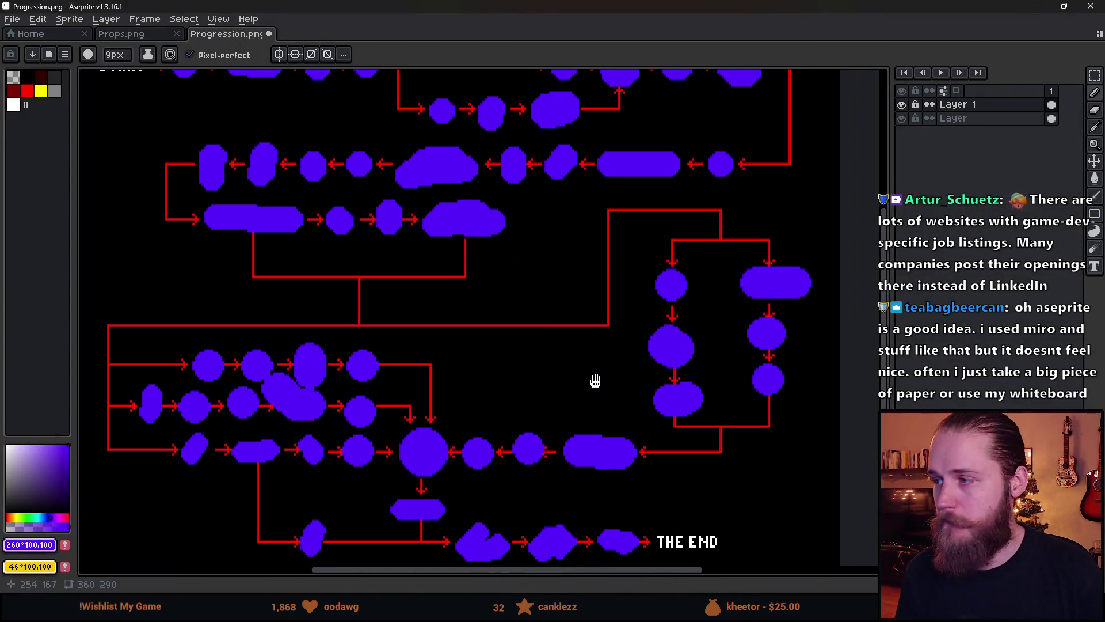
Remove the stray purple dab from the flowchart.
{"action": "scroll", "coordinate": [594, 379], "scroll_direction": "down", "scroll_amount": 2}
{"action": "scroll", "coordinate": [595, 379], "scroll_direction": "up", "scroll_amount": 1}
{"action": "left_click", "coordinate": [624, 410]}
{"action": "key", "text": "ctrl+z"}
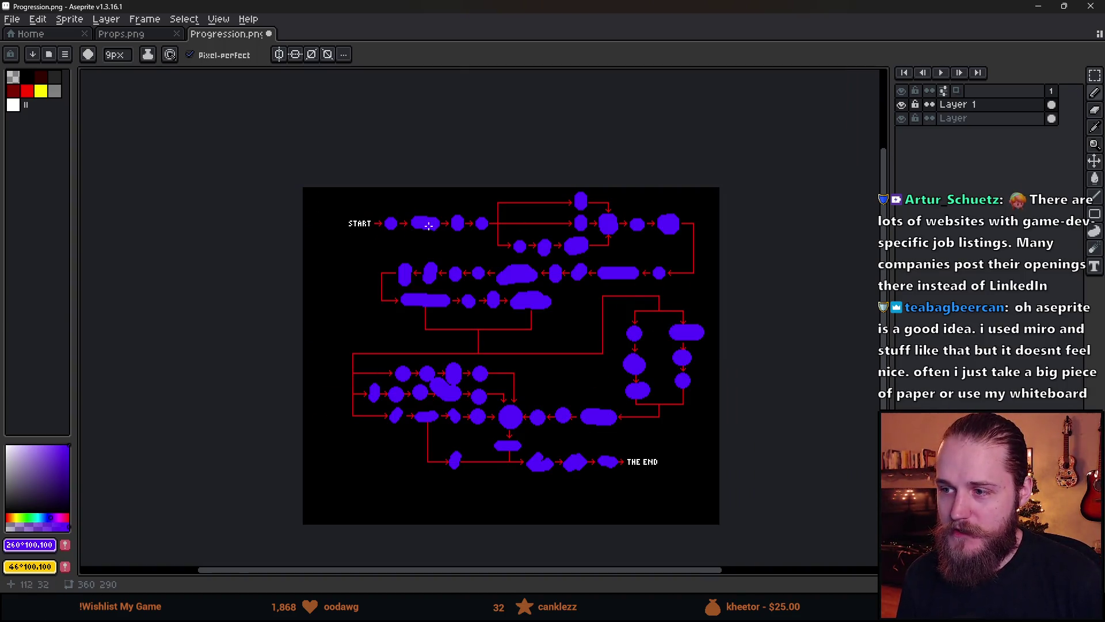
Pan and zoom around the flowchart so the START row sits at the top of the view.
{"action": "left_click_drag", "start_coordinate": [542, 319], "coordinate": [530, 307]}
{"action": "scroll", "coordinate": [530, 306], "scroll_direction": "down", "scroll_amount": 1}
{"action": "scroll", "coordinate": [526, 288], "scroll_direction": "up", "scroll_amount": 3}
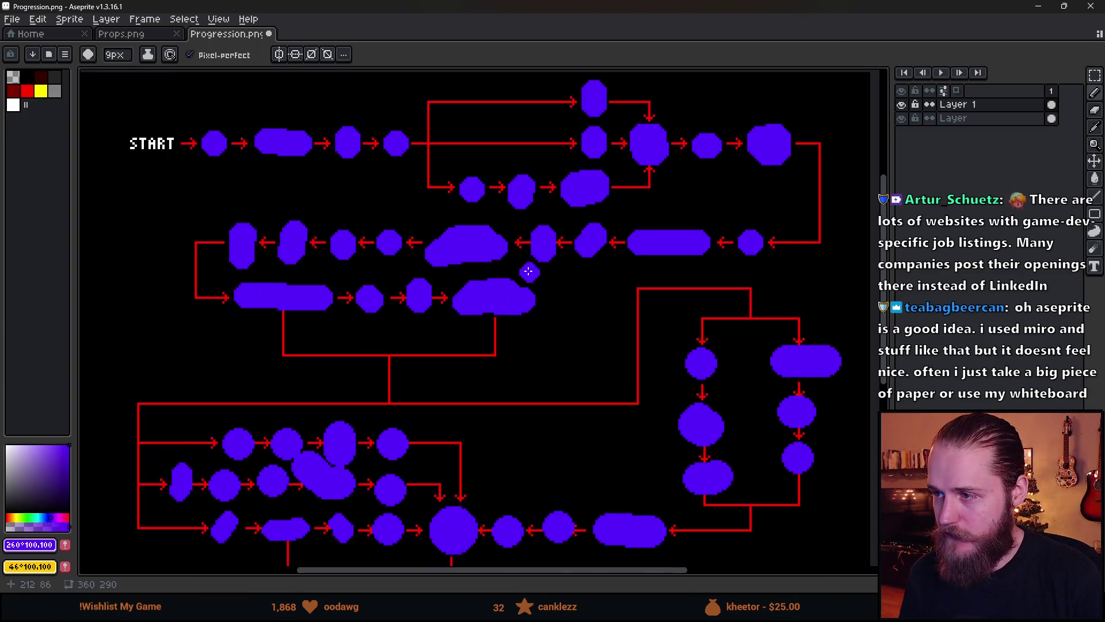
{"action": "left_click_drag", "start_coordinate": [520, 266], "coordinate": [522, 183]}
{"action": "scroll", "coordinate": [522, 183], "scroll_direction": "down", "scroll_amount": 1}
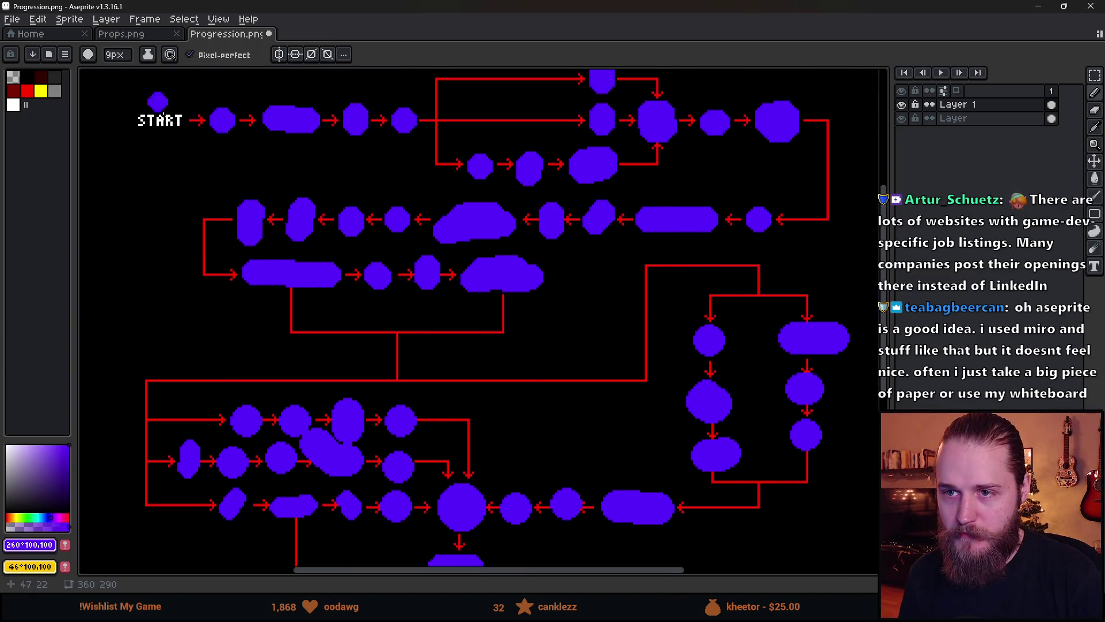
{"action": "scroll", "coordinate": [535, 257], "scroll_direction": "up", "scroll_amount": 1}
{"action": "left_click_drag", "start_coordinate": [369, 207], "coordinate": [449, 383]}
{"action": "left_click_drag", "start_coordinate": [607, 353], "coordinate": [559, 357]}
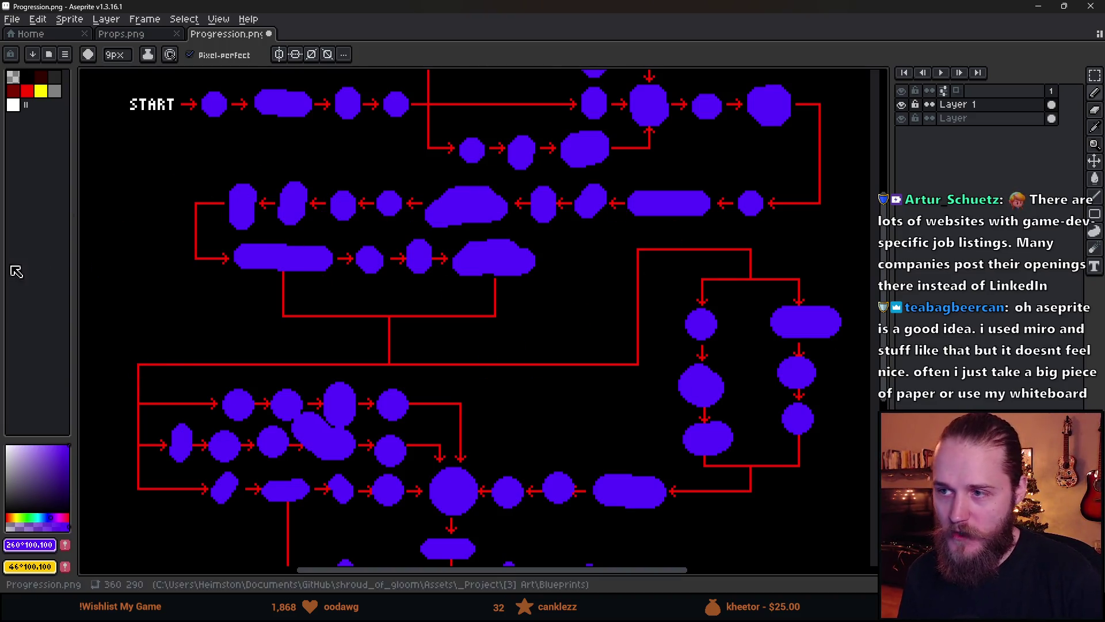
{"action": "scroll", "coordinate": [362, 325], "scroll_direction": "down", "scroll_amount": 2}
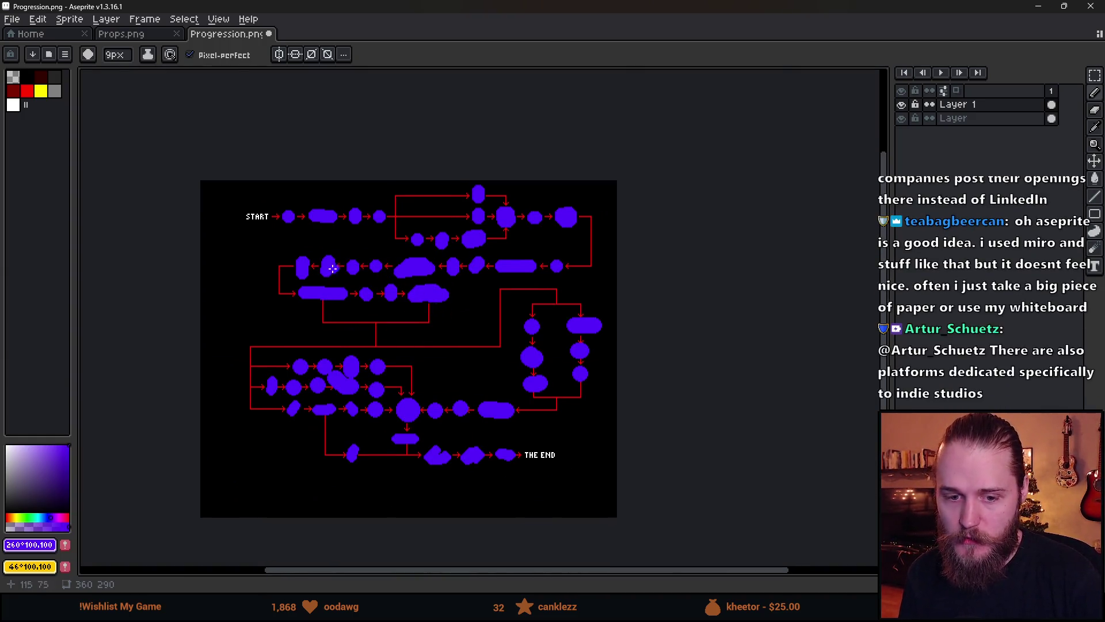
{"action": "scroll", "coordinate": [403, 266], "scroll_direction": "up", "scroll_amount": 2}
{"action": "scroll", "coordinate": [374, 254], "scroll_direction": "down", "scroll_amount": 2}
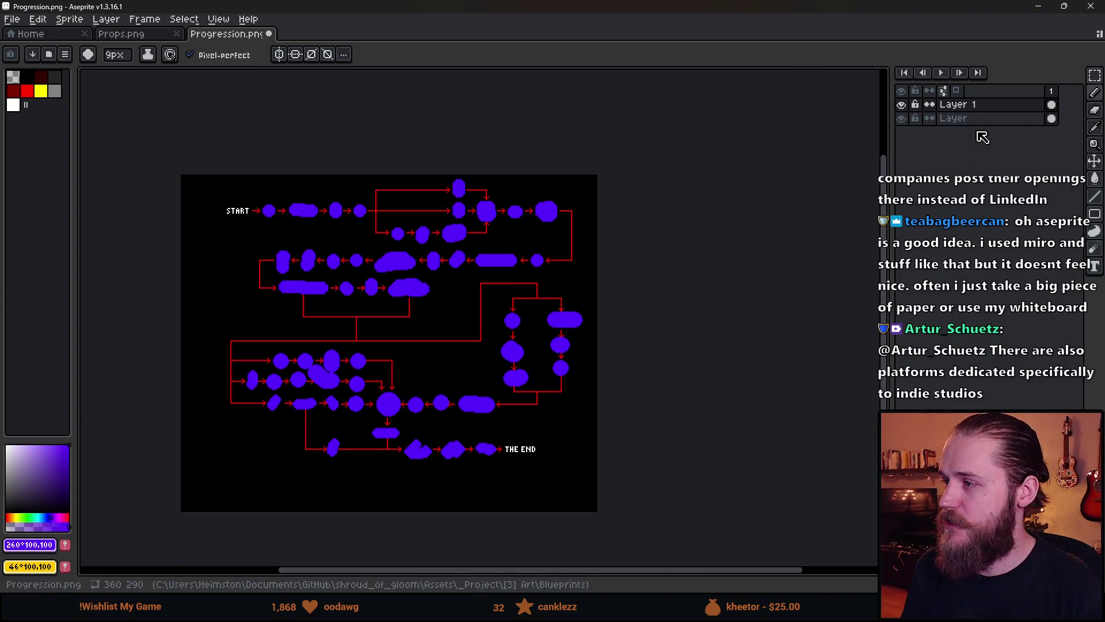
{"action": "key", "text": "shift+n"}
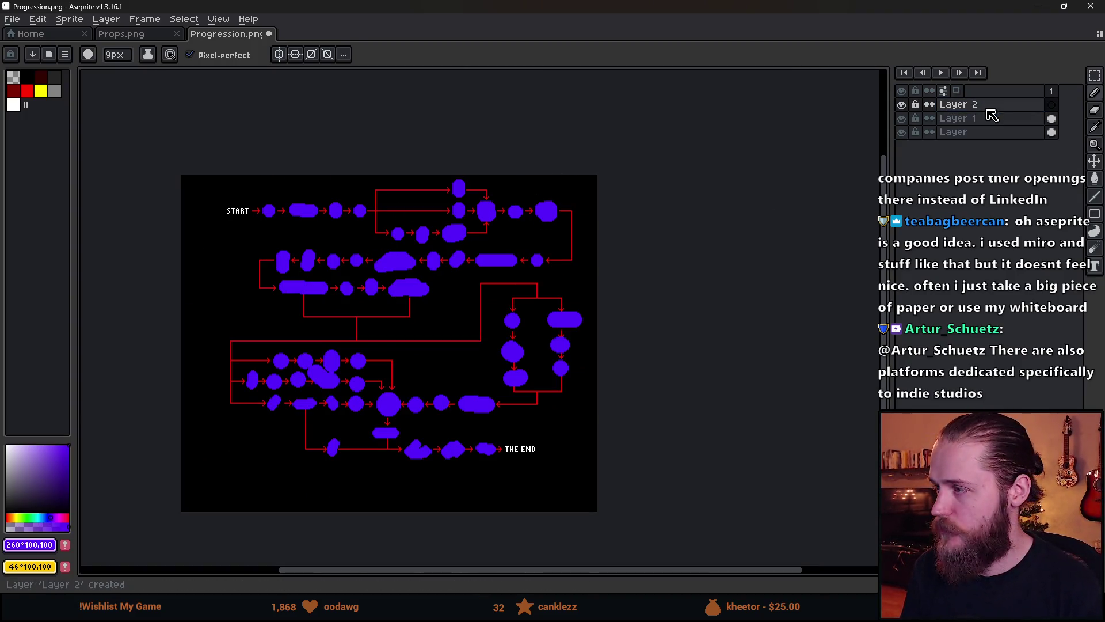
{"action": "left_click", "coordinate": [41, 91]}
{"action": "scroll", "coordinate": [278, 220], "scroll_direction": "down", "scroll_amount": 2}
{"action": "scroll", "coordinate": [277, 219], "scroll_direction": "up", "scroll_amount": 2}
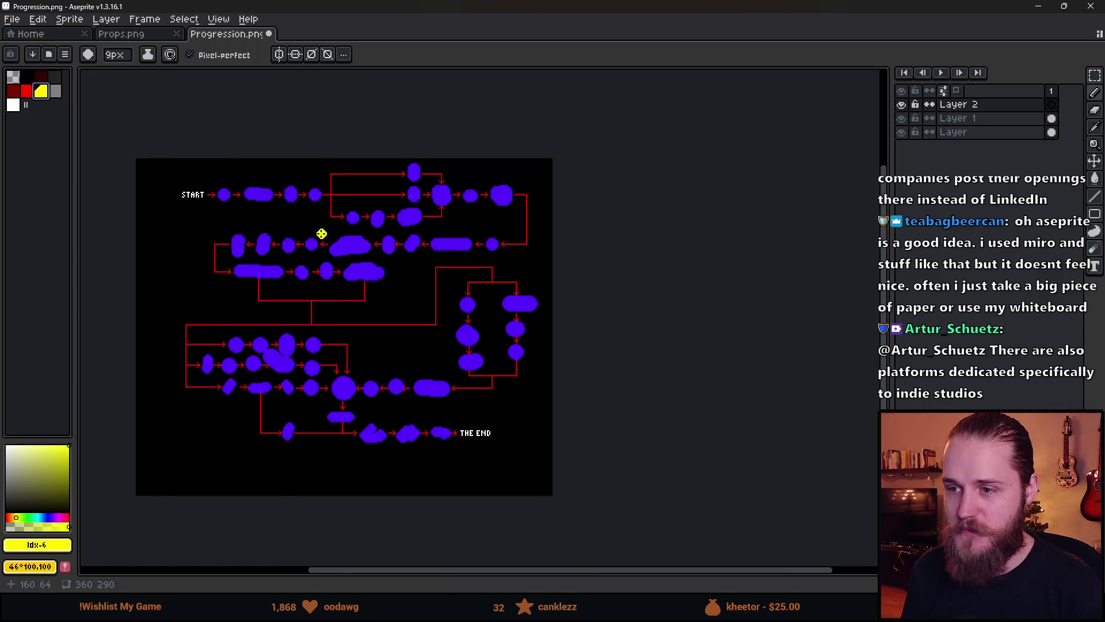
{"action": "scroll", "coordinate": [321, 234], "scroll_direction": "up", "scroll_amount": 2}
{"action": "key", "text": "minus"}
{"action": "key", "text": "minus"}
{"action": "key", "text": "minus"}
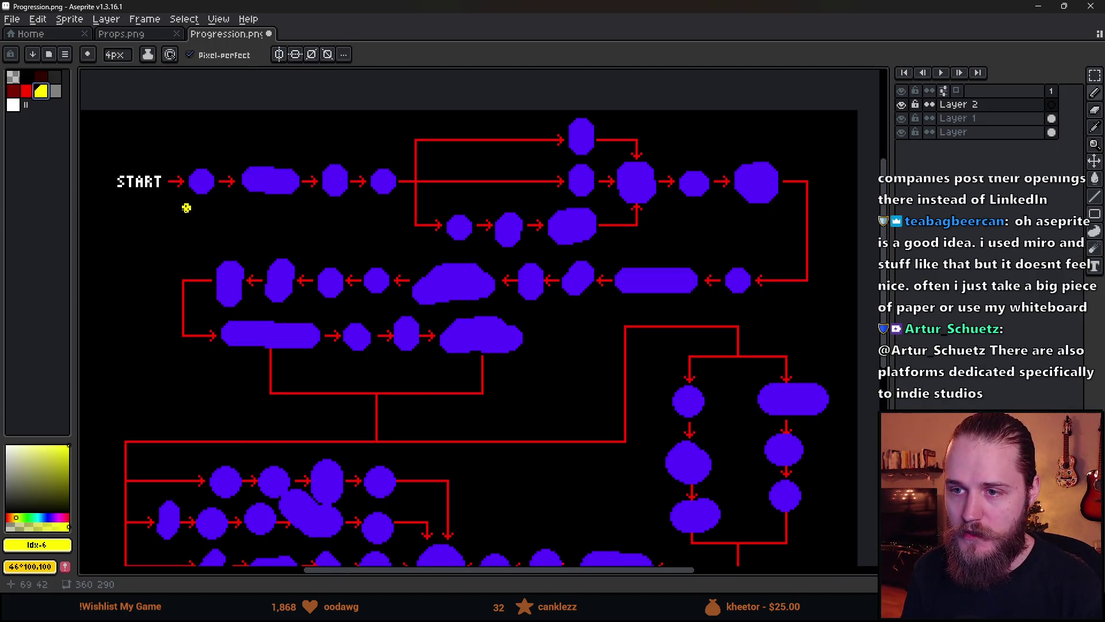
{"action": "mouse_move", "coordinate": [167, 203]}
{"action": "left_mouse_down"}
{"action": "mouse_move", "coordinate": [397, 208]}
{"action": "mouse_move", "coordinate": [404, 161]}
{"action": "mouse_move", "coordinate": [201, 136]}
{"action": "mouse_move", "coordinate": [156, 204]}
{"action": "left_mouse_up"}
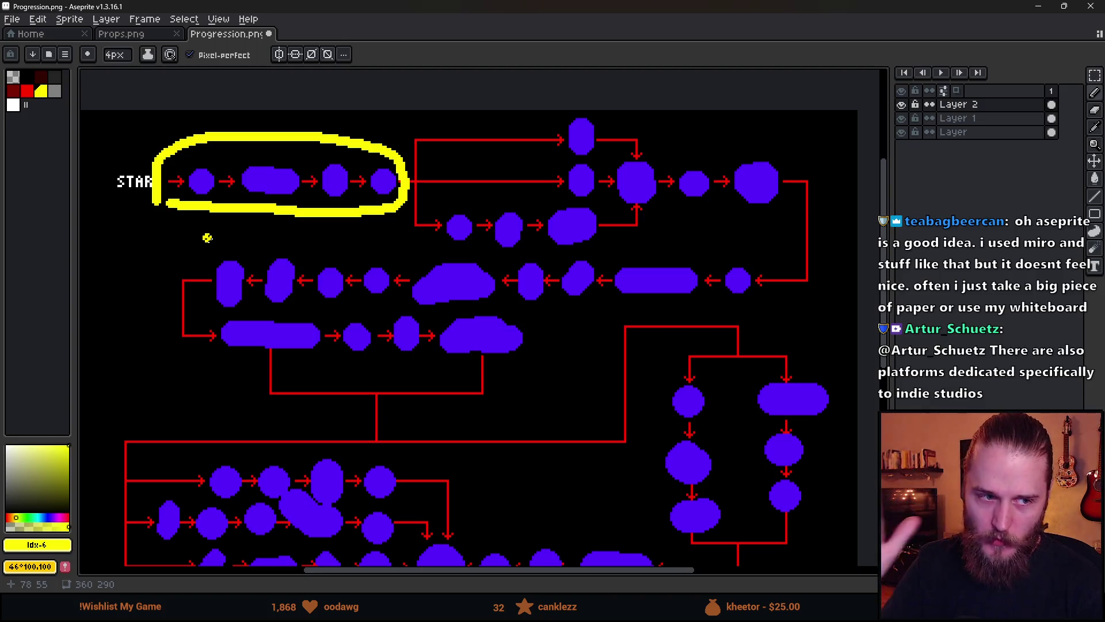
{"action": "key", "text": "ctrl+z"}
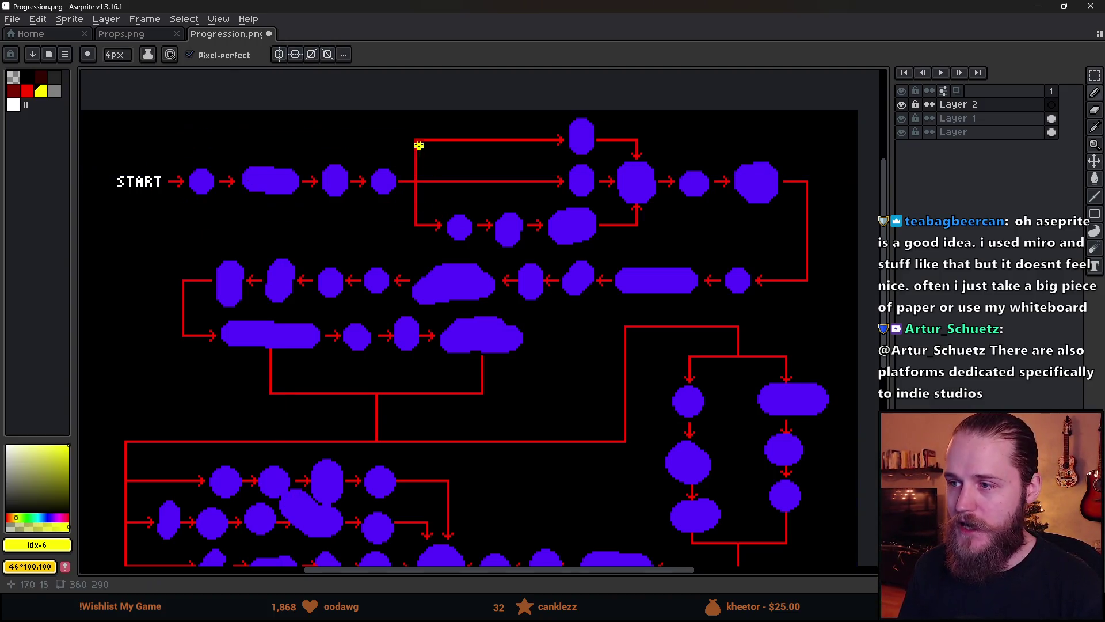
{"action": "mouse_move", "coordinate": [407, 125]}
{"action": "left_mouse_down"}
{"action": "mouse_move", "coordinate": [406, 208]}
{"action": "mouse_move", "coordinate": [587, 251]}
{"action": "mouse_move", "coordinate": [729, 233]}
{"action": "mouse_move", "coordinate": [707, 145]}
{"action": "mouse_move", "coordinate": [483, 112]}
{"action": "mouse_move", "coordinate": [407, 129]}
{"action": "left_mouse_up"}
{"action": "scroll", "coordinate": [558, 227], "scroll_direction": "down", "scroll_amount": 2}
{"action": "scroll", "coordinate": [558, 227], "scroll_direction": "up", "scroll_amount": 2}
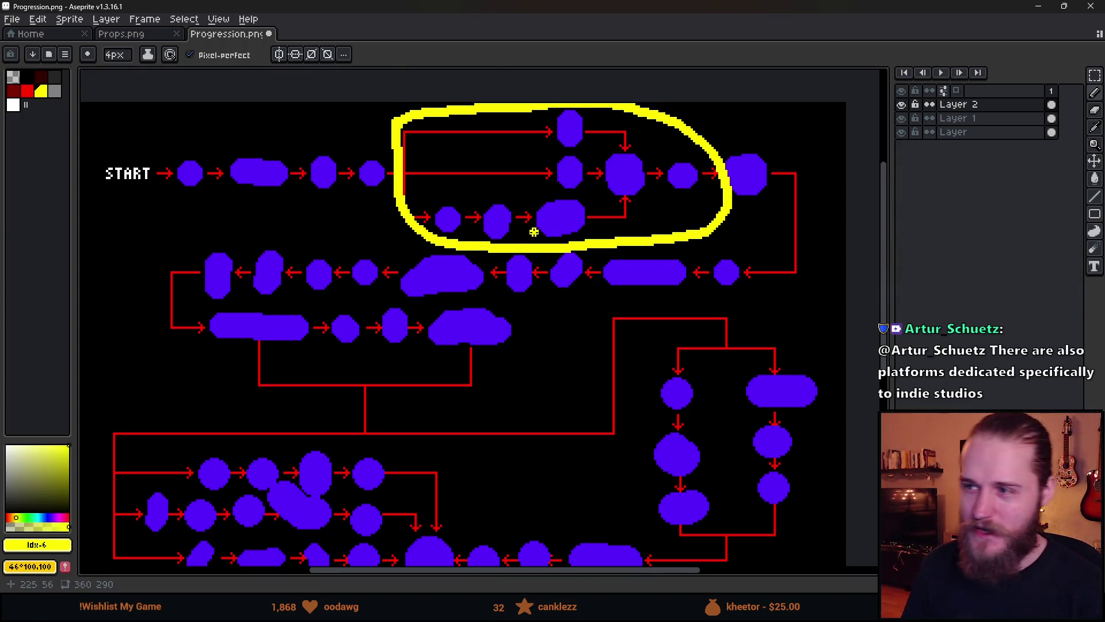
{"action": "left_click_drag", "start_coordinate": [534, 232], "coordinate": [515, 195]}
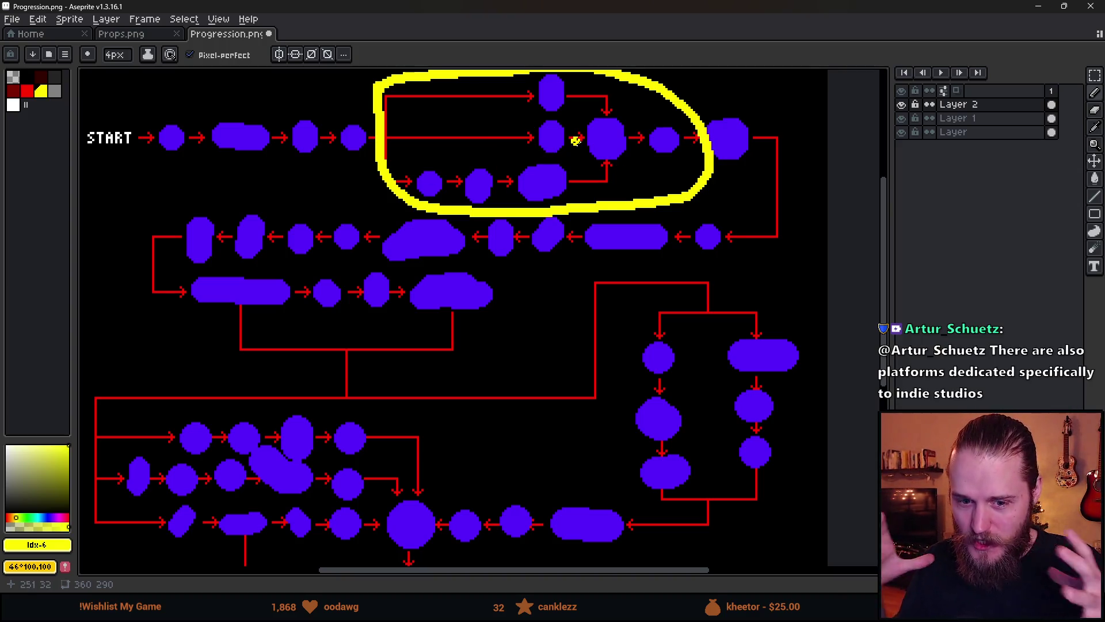
{"action": "key", "text": "ctrl+a"}
{"action": "key", "text": "Delete"}
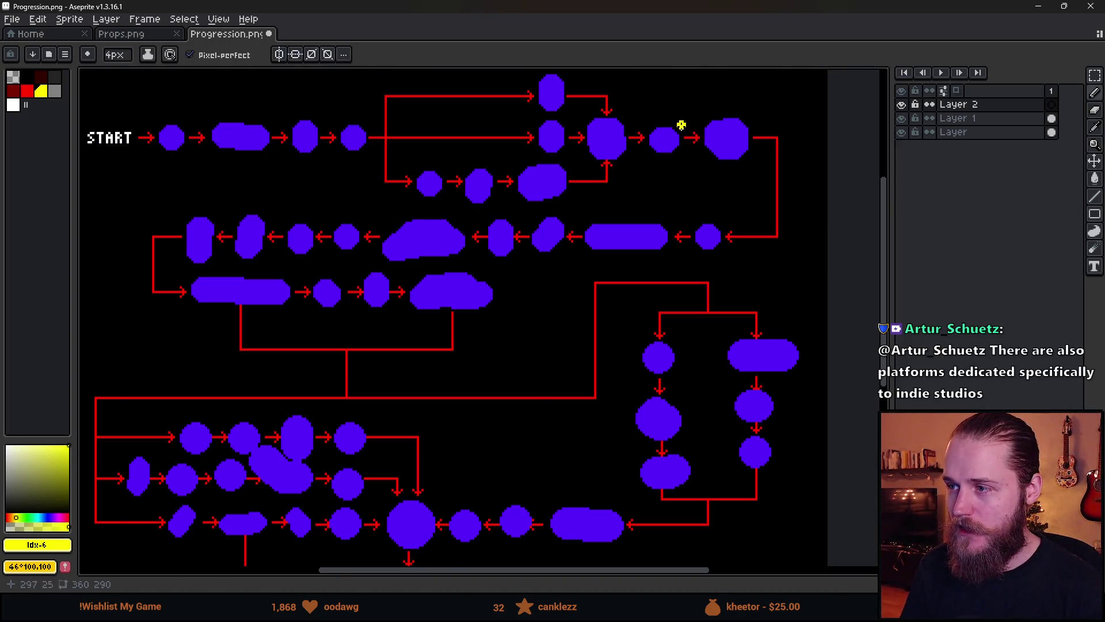
{"action": "mouse_move", "coordinate": [729, 126]}
{"action": "left_mouse_down"}
{"action": "mouse_move", "coordinate": [629, 200]}
{"action": "mouse_move", "coordinate": [158, 230]}
{"action": "mouse_move", "coordinate": [403, 266]}
{"action": "mouse_move", "coordinate": [749, 267]}
{"action": "mouse_move", "coordinate": [774, 121]}
{"action": "mouse_move", "coordinate": [690, 163]}
{"action": "left_mouse_up"}
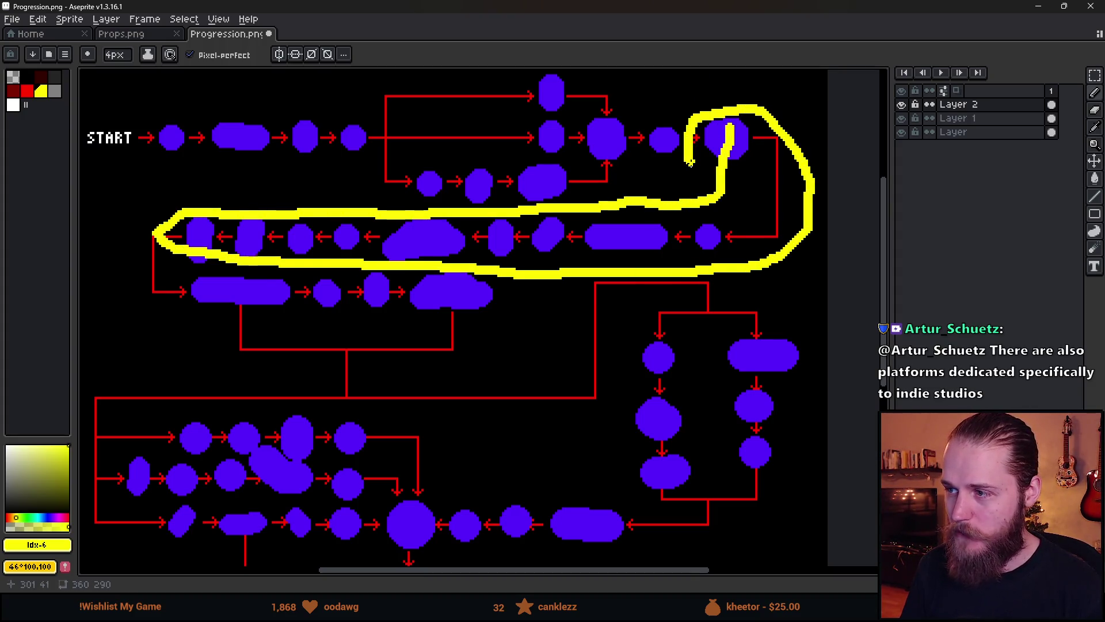
{"action": "scroll", "coordinate": [723, 229], "scroll_direction": "down", "scroll_amount": 1}
{"action": "scroll", "coordinate": [723, 229], "scroll_direction": "up", "scroll_amount": 1}
{"action": "scroll", "coordinate": [708, 224], "scroll_direction": "down", "scroll_amount": 1}
{"action": "scroll", "coordinate": [677, 208], "scroll_direction": "up", "scroll_amount": 1}
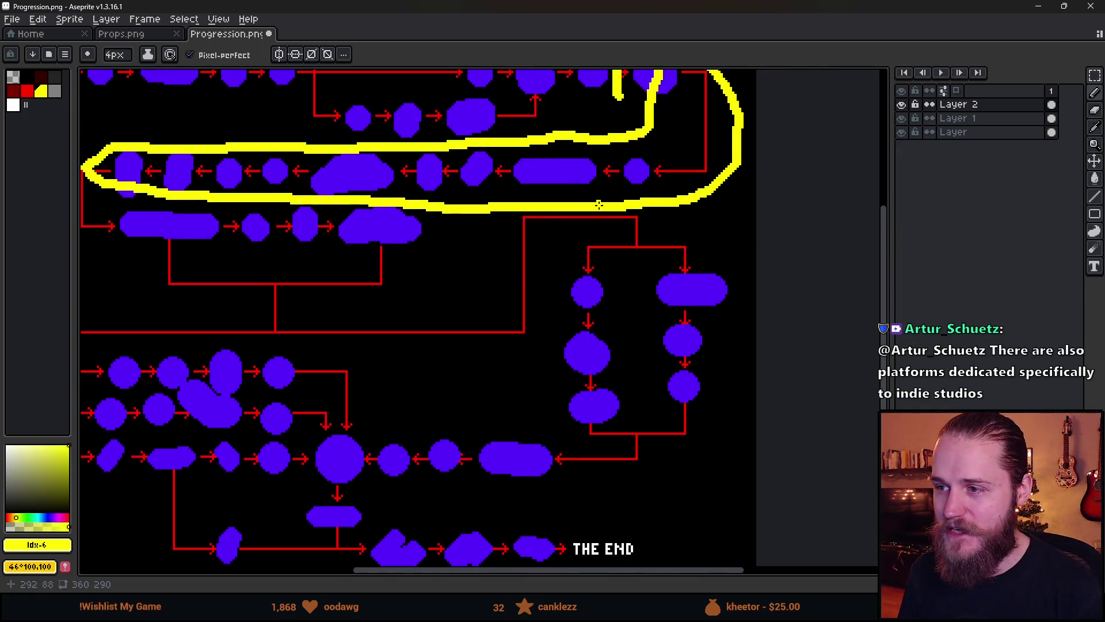
{"action": "scroll", "coordinate": [599, 204], "scroll_direction": "down", "scroll_amount": 2}
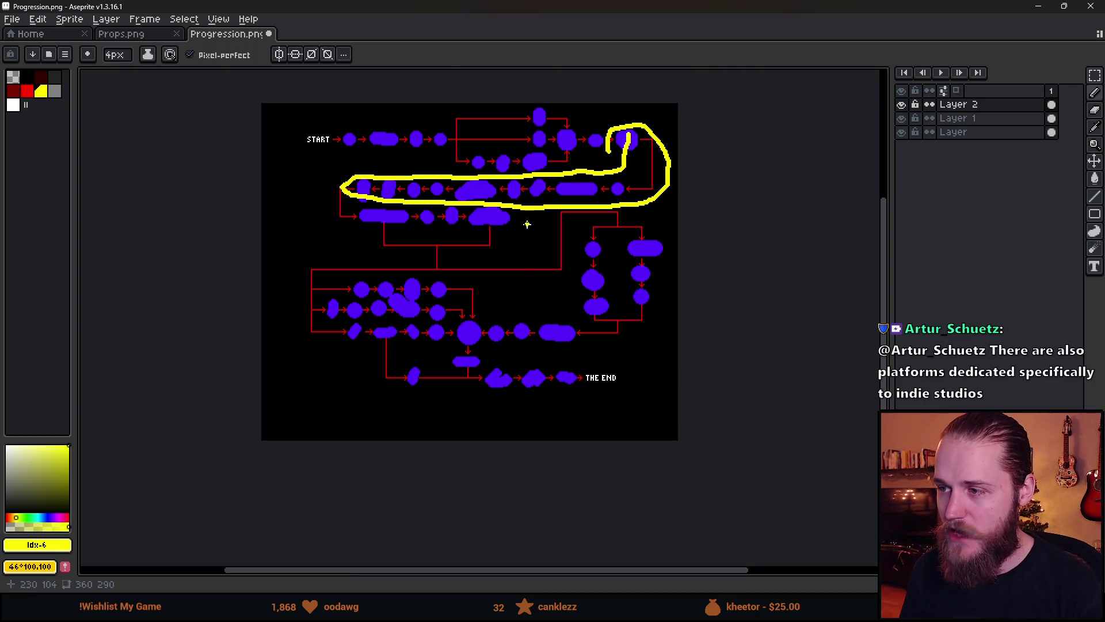
{"action": "scroll", "coordinate": [592, 249], "scroll_direction": "up", "scroll_amount": 2}
{"action": "scroll", "coordinate": [543, 234], "scroll_direction": "down", "scroll_amount": 1}
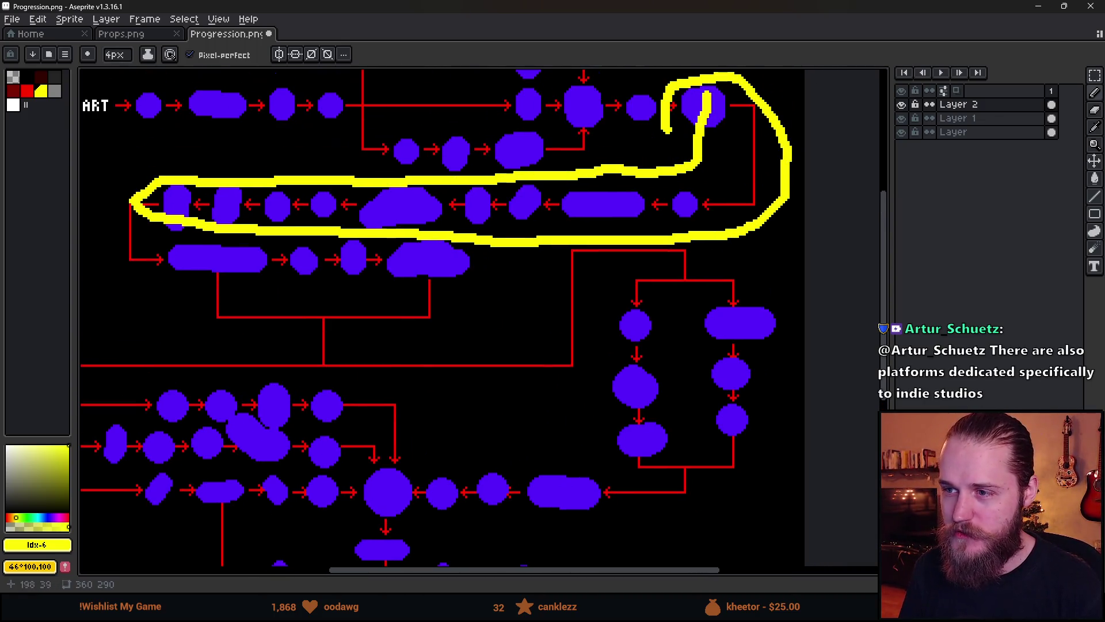
{"action": "scroll", "coordinate": [511, 249], "scroll_direction": "up", "scroll_amount": 1}
{"action": "mouse_move", "coordinate": [533, 129]}
{"action": "left_mouse_down"}
{"action": "mouse_move", "coordinate": [396, 279]}
{"action": "mouse_move", "coordinate": [518, 271]}
{"action": "mouse_move", "coordinate": [448, 124]}
{"action": "left_mouse_up"}
{"action": "key", "text": "ctrl+z"}
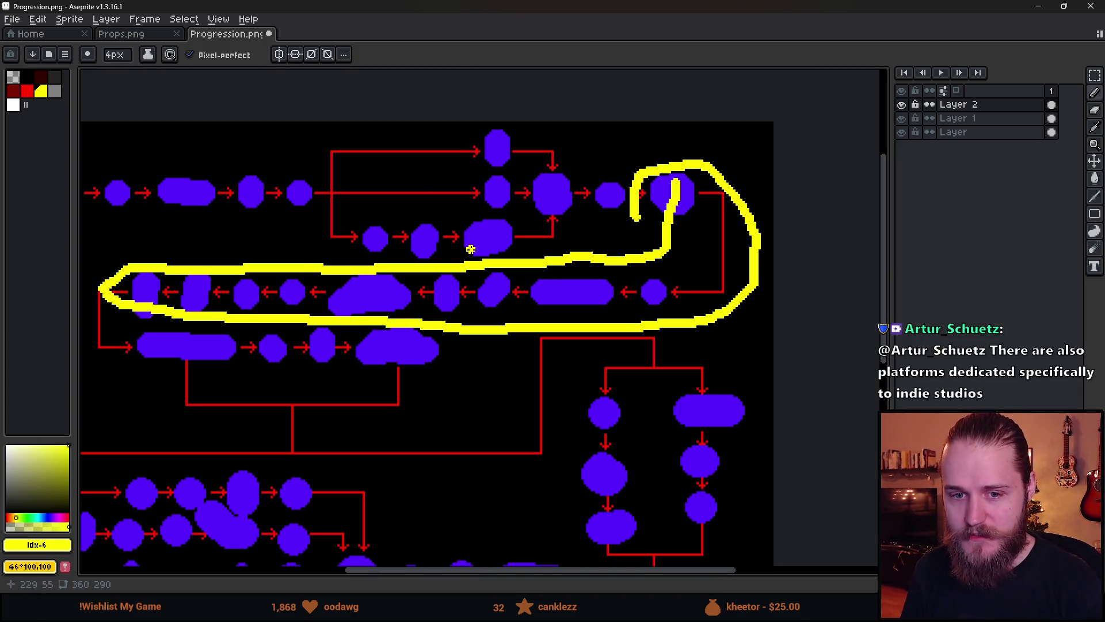
{"action": "scroll", "coordinate": [471, 249], "scroll_direction": "down", "scroll_amount": 2}
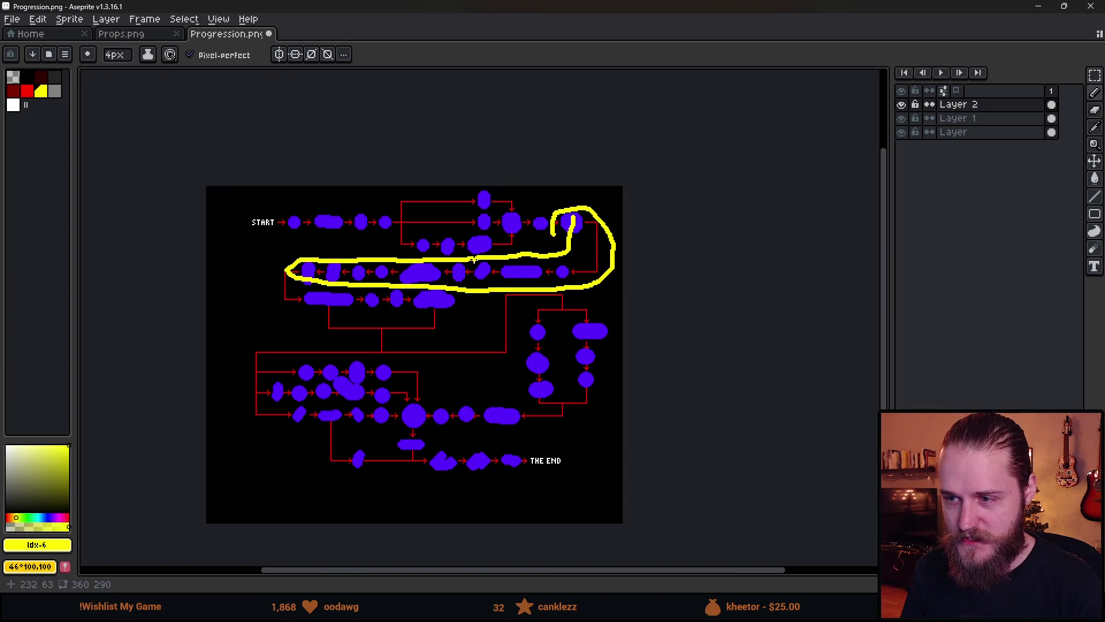
{"action": "left_click_drag", "start_coordinate": [517, 348], "coordinate": [512, 288]}
{"action": "scroll", "coordinate": [512, 288], "scroll_direction": "up", "scroll_amount": 2}
{"action": "left_click_drag", "start_coordinate": [533, 245], "coordinate": [615, 227]}
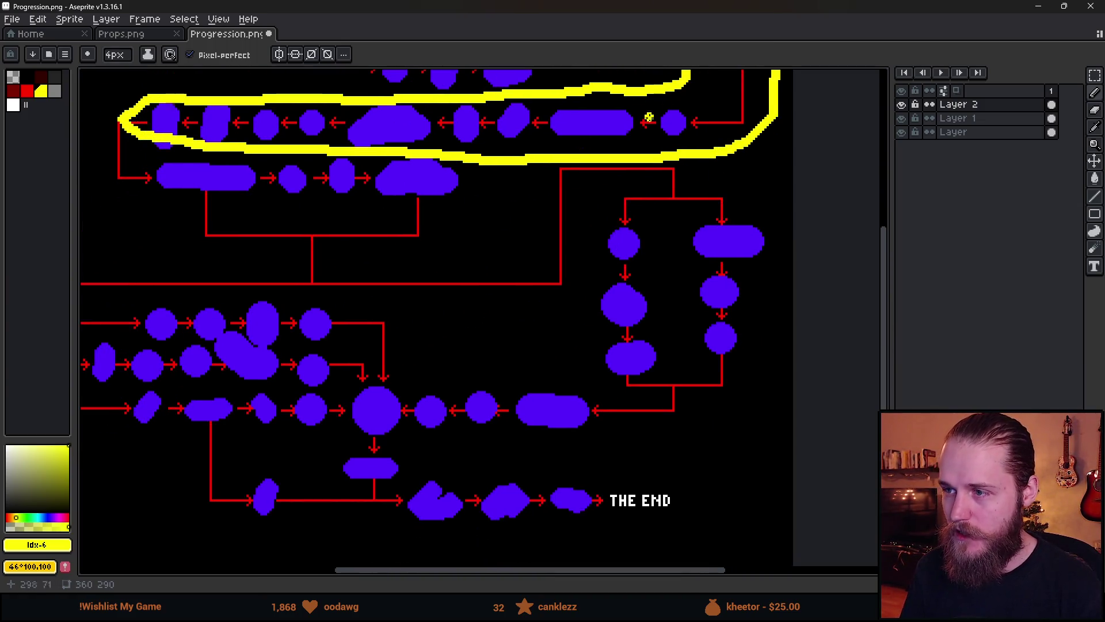
{"action": "scroll", "coordinate": [363, 204], "scroll_direction": "down", "scroll_amount": 2}
{"action": "key", "text": "ctrl+z"}
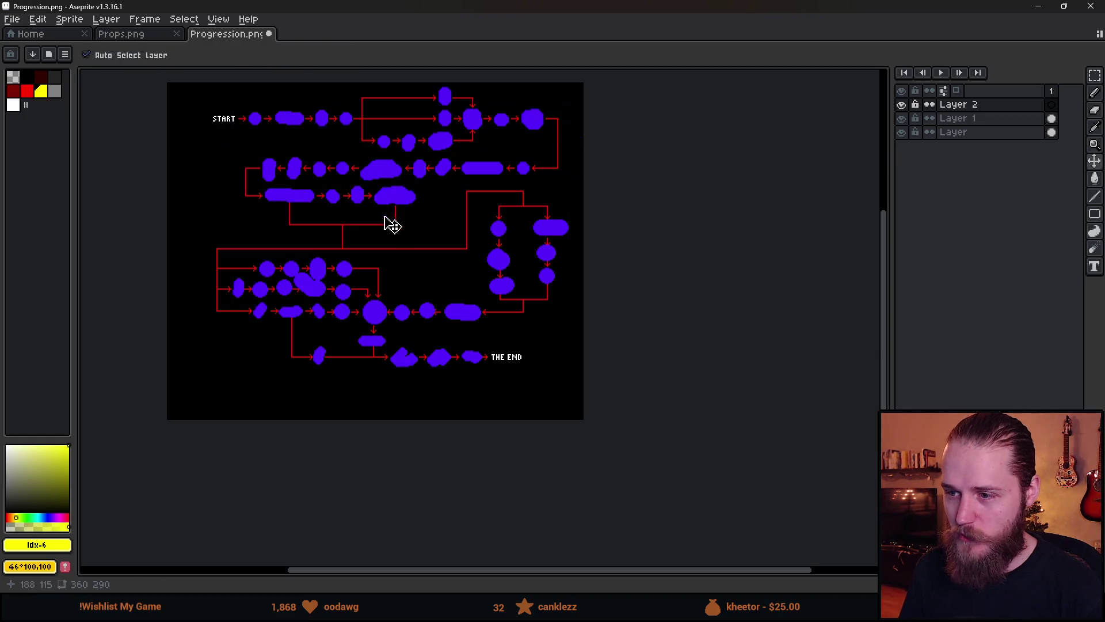
{"action": "mouse_move", "coordinate": [394, 191]}
{"action": "left_mouse_down"}
{"action": "mouse_move", "coordinate": [380, 183]}
{"action": "mouse_move", "coordinate": [215, 259]}
{"action": "mouse_move", "coordinate": [299, 365]}
{"action": "mouse_move", "coordinate": [392, 326]}
{"action": "mouse_move", "coordinate": [485, 323]}
{"action": "mouse_move", "coordinate": [569, 219]}
{"action": "mouse_move", "coordinate": [379, 193]}
{"action": "left_mouse_up"}
{"action": "scroll", "coordinate": [387, 251], "scroll_direction": "up", "scroll_amount": 2}
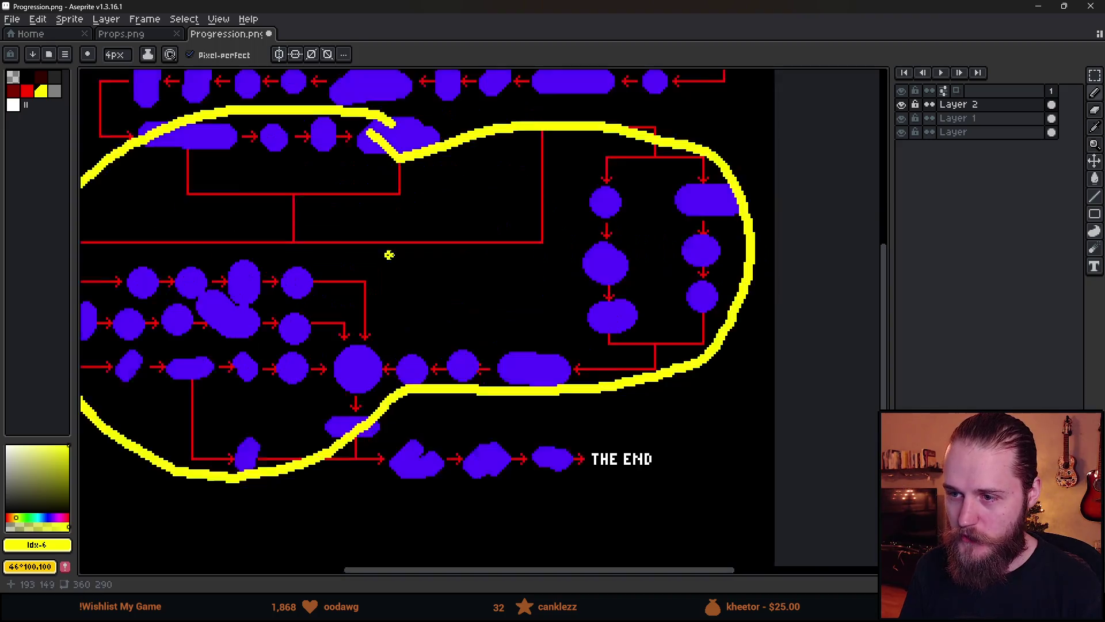
{"action": "left_click_drag", "start_coordinate": [411, 297], "coordinate": [475, 282]}
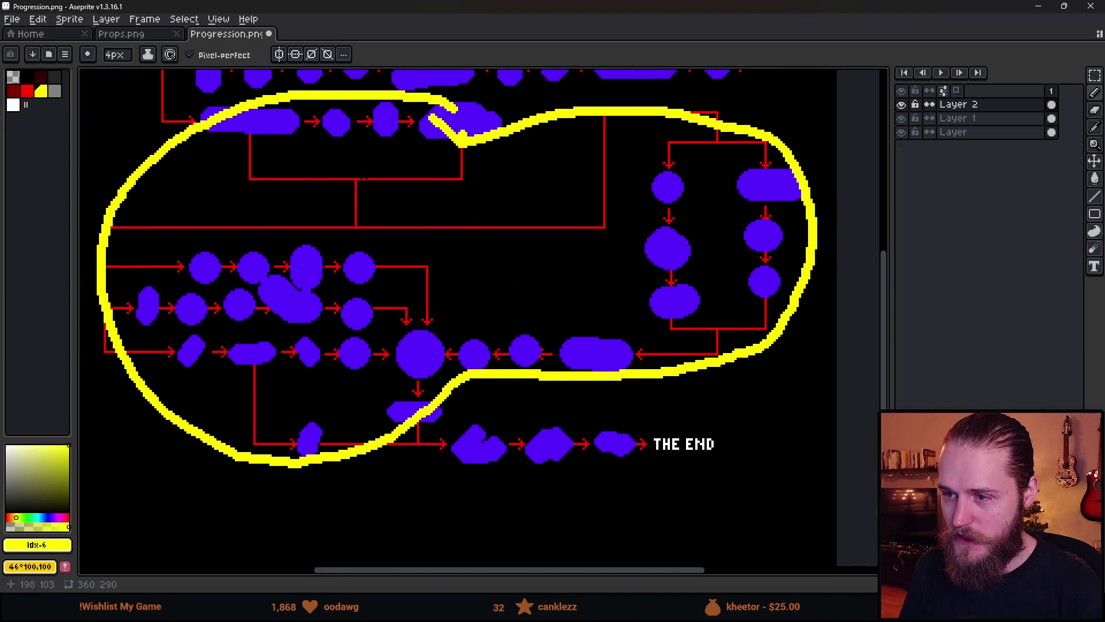
{"action": "scroll", "coordinate": [330, 337], "scroll_direction": "down", "scroll_amount": 2}
{"action": "scroll", "coordinate": [325, 299], "scroll_direction": "up", "scroll_amount": 2}
{"action": "mouse_move", "coordinate": [321, 296]}
{"action": "left_mouse_down"}
{"action": "mouse_move", "coordinate": [348, 320]}
{"action": "mouse_move", "coordinate": [354, 375]}
{"action": "mouse_move", "coordinate": [357, 287]}
{"action": "left_mouse_up"}
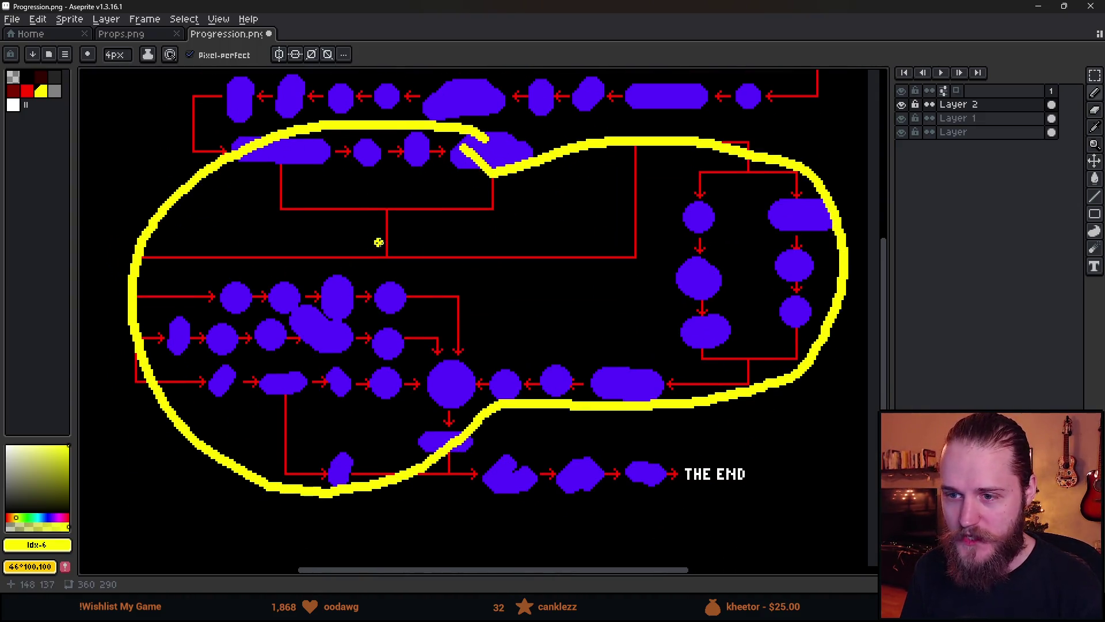
{"action": "key", "text": "ctrl+a"}
{"action": "key", "text": "Delete"}
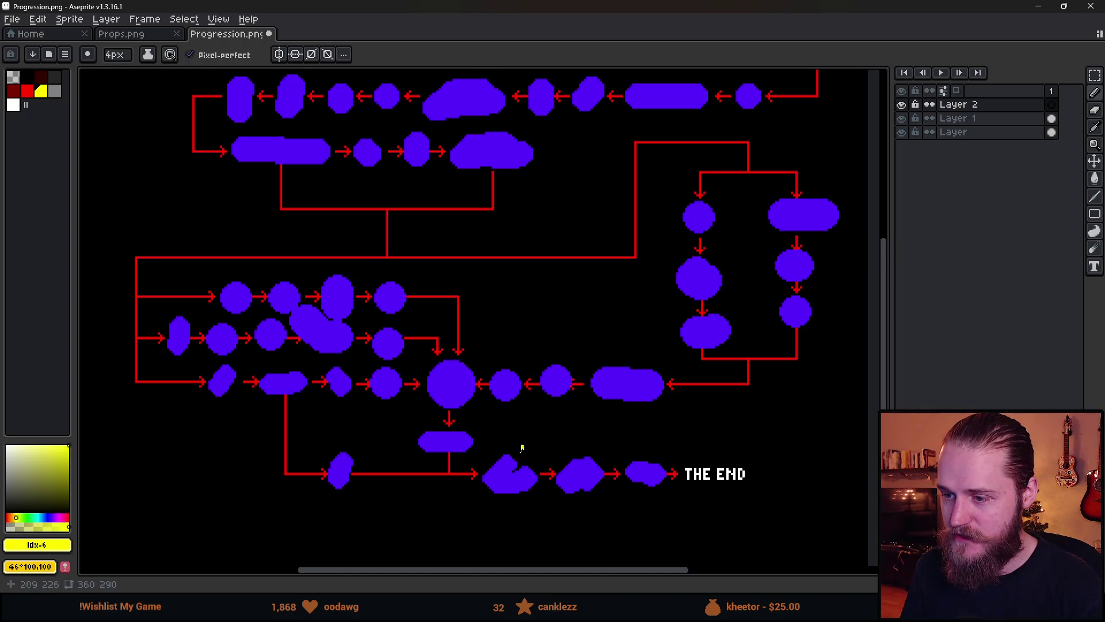
{"action": "mouse_move", "coordinate": [569, 436]}
{"action": "left_mouse_down"}
{"action": "mouse_move", "coordinate": [485, 451]}
{"action": "mouse_move", "coordinate": [572, 437]}
{"action": "left_mouse_up"}
{"action": "scroll", "coordinate": [622, 370], "scroll_direction": "down", "scroll_amount": 1}
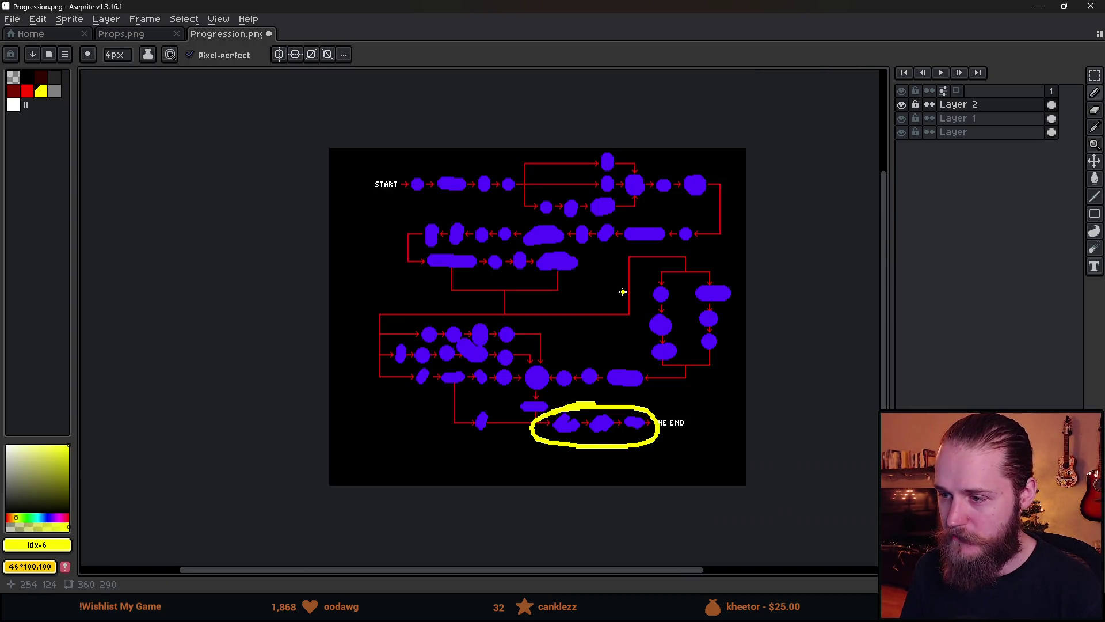
{"action": "key", "text": "Delete"}
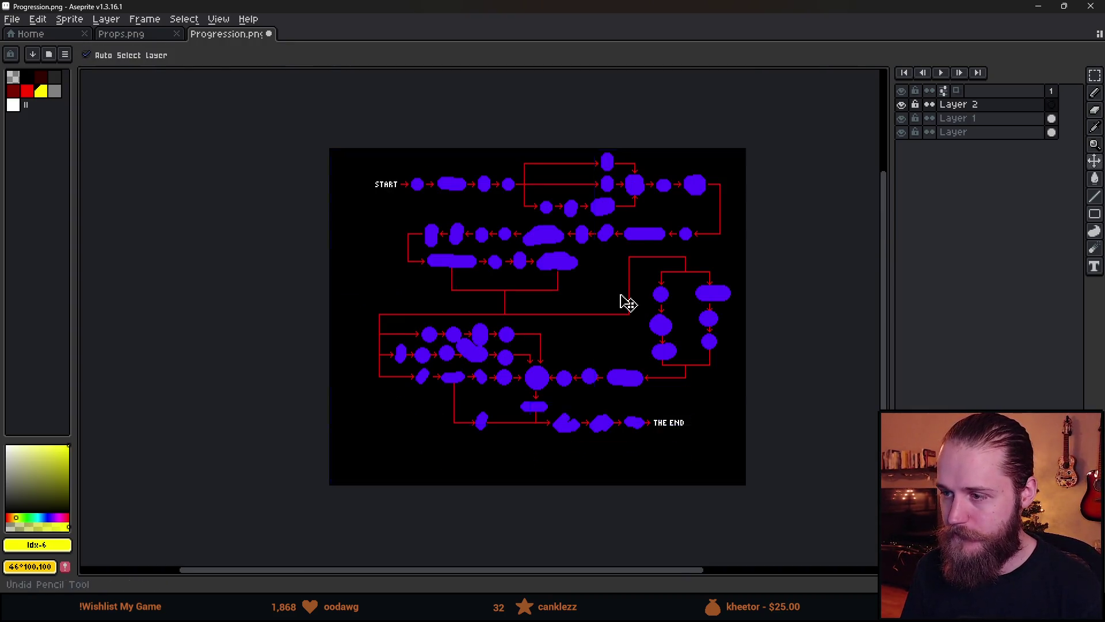
{"action": "scroll", "coordinate": [557, 291], "scroll_direction": "up", "scroll_amount": 1}
{"action": "left_click_drag", "start_coordinate": [441, 314], "coordinate": [510, 357]}
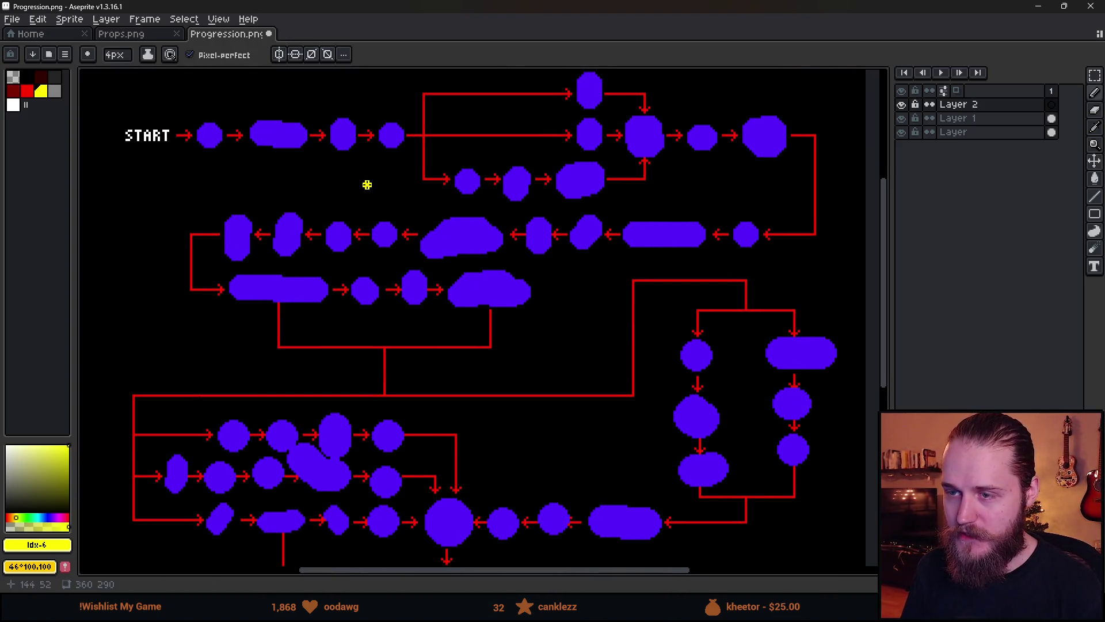
{"action": "left_click_drag", "start_coordinate": [259, 212], "coordinate": [279, 263]}
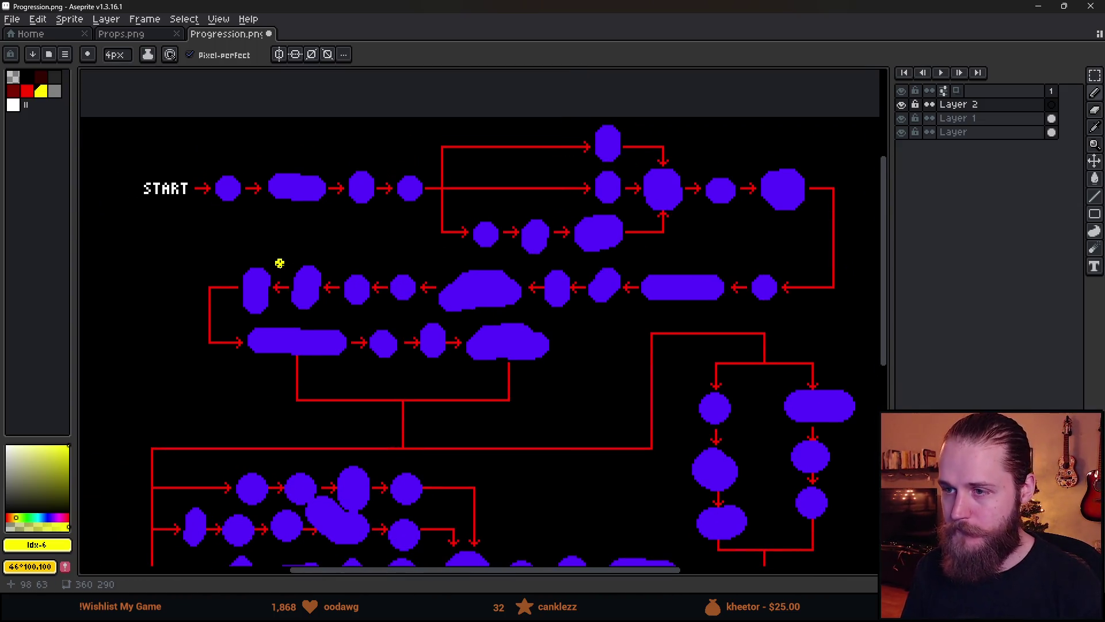
{"action": "mouse_move", "coordinate": [256, 200]}
{"action": "left_mouse_down"}
{"action": "mouse_move", "coordinate": [268, 227]}
{"action": "mouse_move", "coordinate": [408, 240]}
{"action": "mouse_move", "coordinate": [243, 243]}
{"action": "left_mouse_up"}
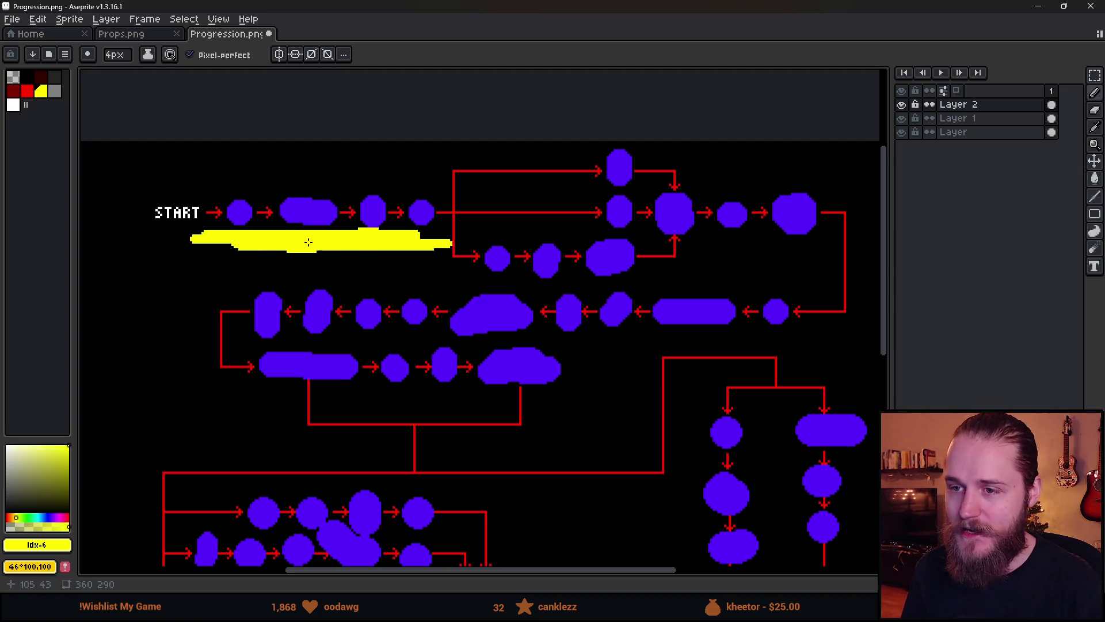
{"action": "key", "text": "ctrl+z"}
{"action": "left_click_drag", "start_coordinate": [383, 158], "coordinate": [337, 169]}
{"action": "key", "text": "ctrl+z"}
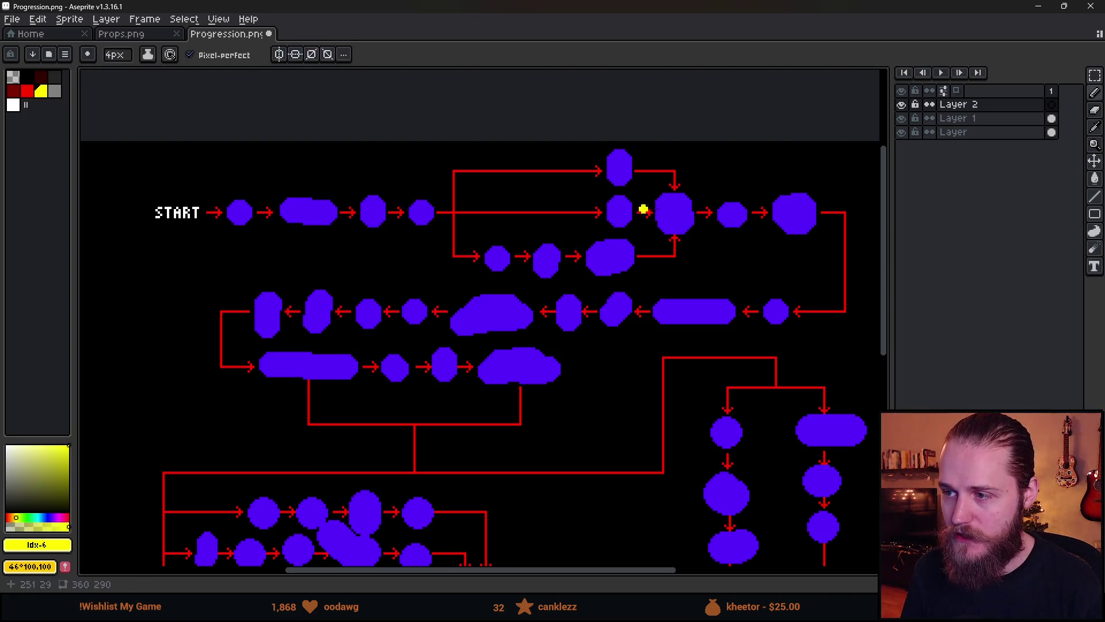
{"action": "left_click_drag", "start_coordinate": [691, 173], "coordinate": [633, 164]}
{"action": "key", "text": "ctrl+z"}
{"action": "mouse_move", "coordinate": [390, 189]}
{"action": "left_mouse_down"}
{"action": "mouse_move", "coordinate": [363, 176]}
{"action": "mouse_move", "coordinate": [285, 275]}
{"action": "mouse_move", "coordinate": [429, 199]}
{"action": "mouse_move", "coordinate": [244, 229]}
{"action": "mouse_move", "coordinate": [413, 210]}
{"action": "left_mouse_up"}
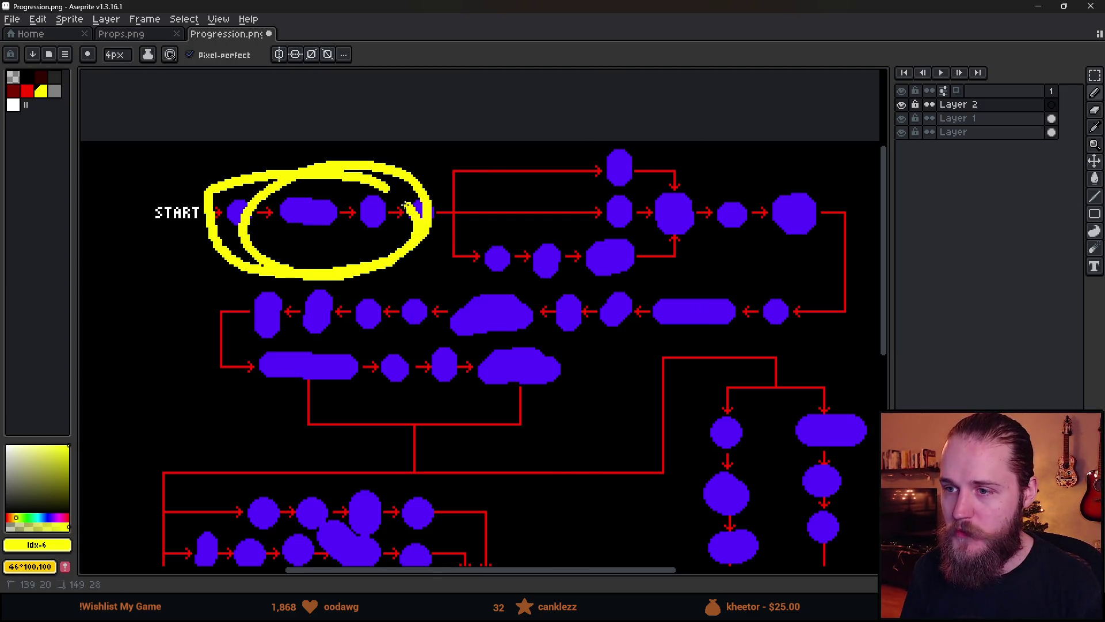
{"action": "key", "text": "ctrl+z"}
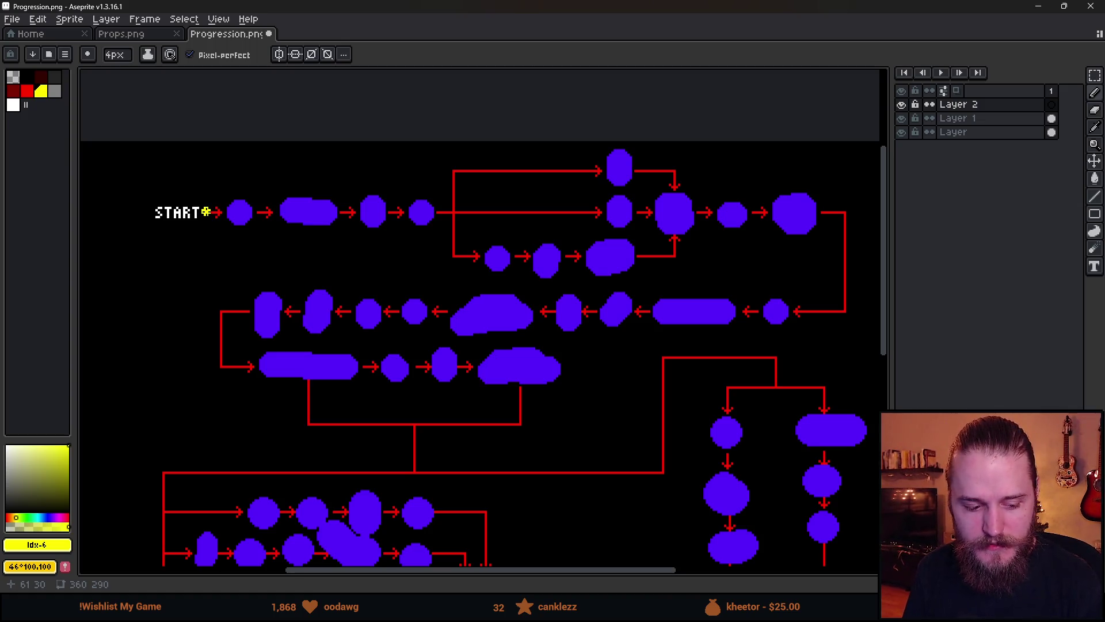
Draw a yellow underline under START, undo it, and switch over to Unity.
{"action": "scroll", "coordinate": [206, 212], "scroll_direction": "down", "scroll_amount": 2}
{"action": "scroll", "coordinate": [225, 232], "scroll_direction": "up", "scroll_amount": 2}
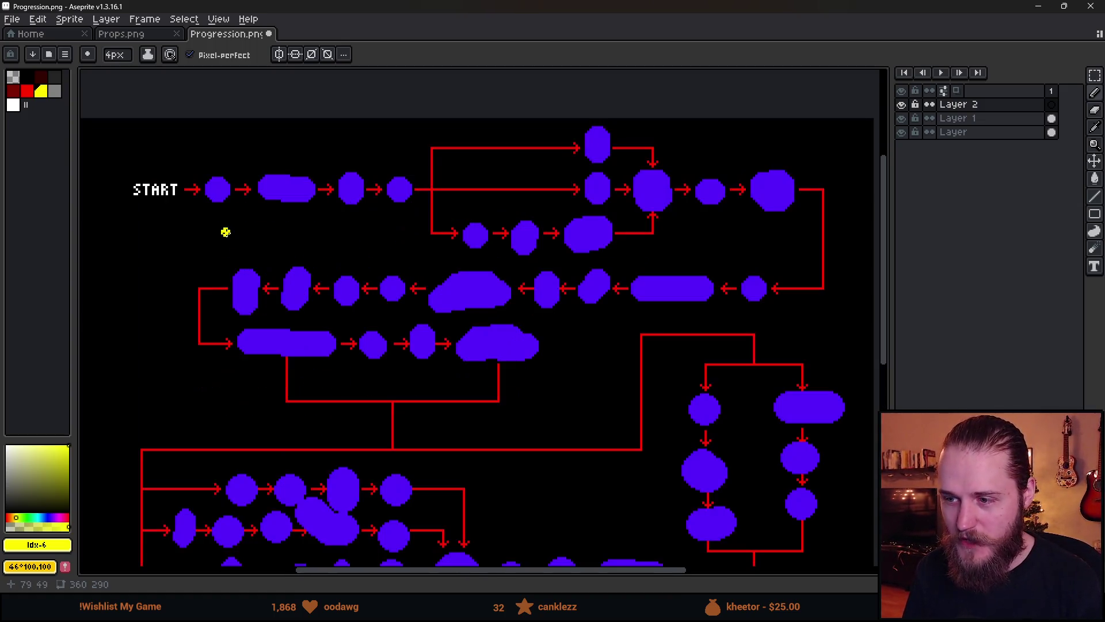
{"action": "scroll", "coordinate": [398, 234], "scroll_direction": "up", "scroll_amount": 1}
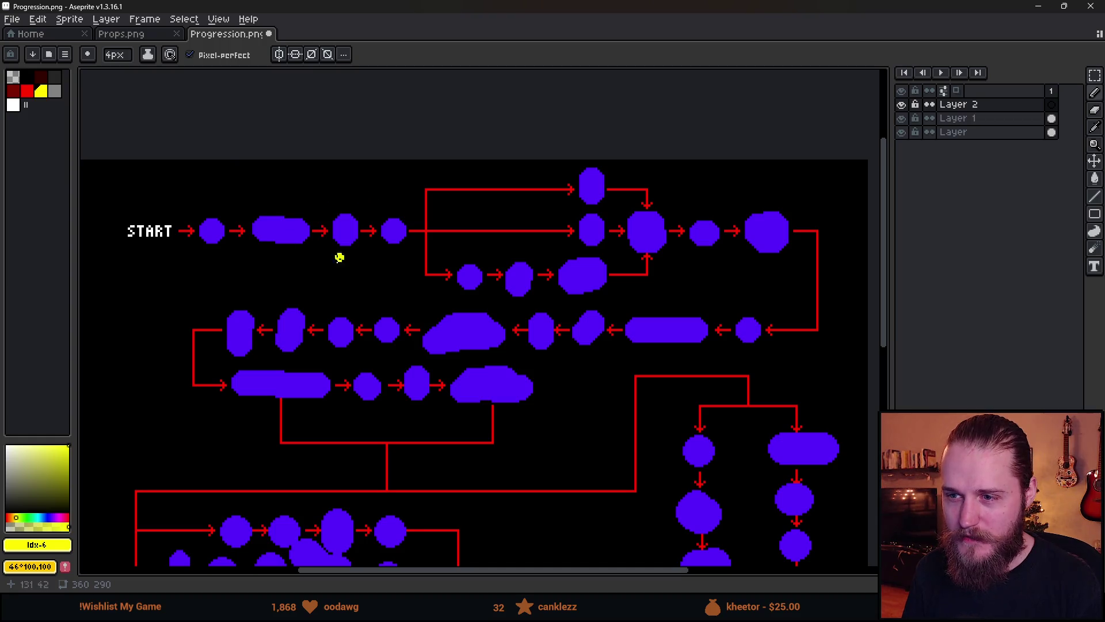
{"action": "mouse_move", "coordinate": [152, 250]}
{"action": "left_mouse_down"}
{"action": "mouse_move", "coordinate": [421, 266]}
{"action": "mouse_move", "coordinate": [335, 272]}
{"action": "mouse_move", "coordinate": [172, 270]}
{"action": "mouse_move", "coordinate": [426, 253]}
{"action": "mouse_move", "coordinate": [400, 255]}
{"action": "left_mouse_up"}
{"action": "key", "text": "ctrl+z"}
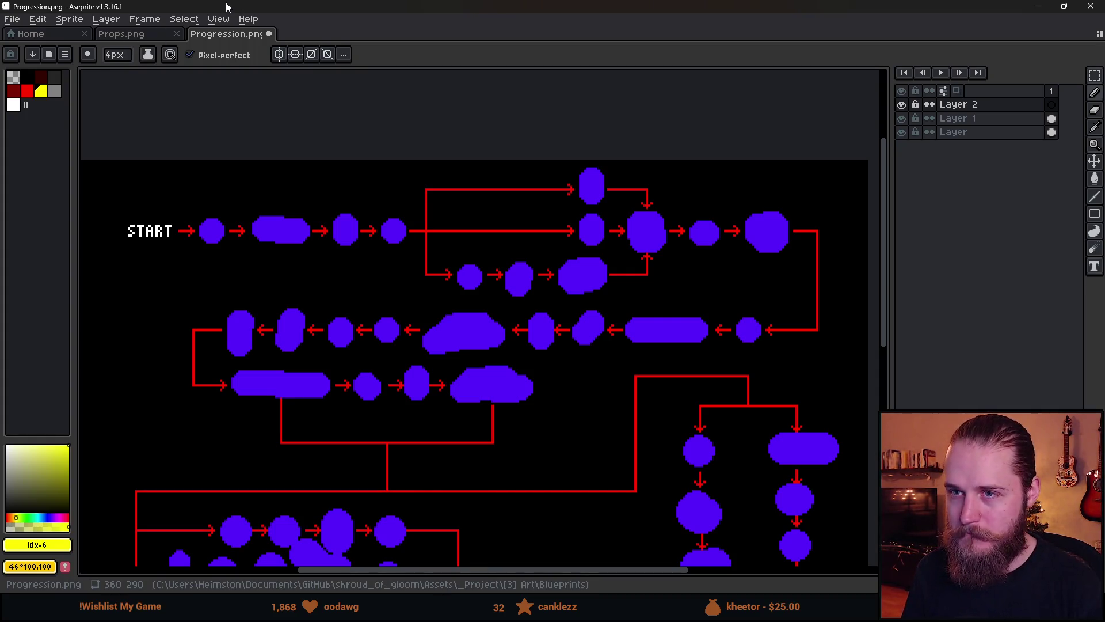
{"action": "key", "text": "alt+Tab"}
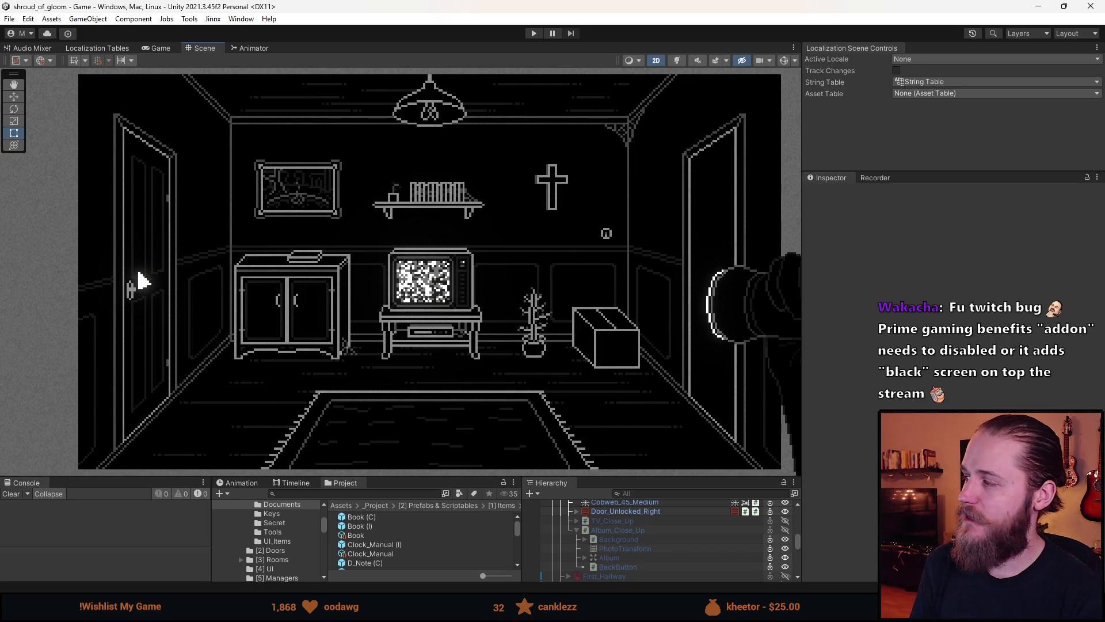
Switch from the Unity editor back to Aseprite's room-prop sprite sheet.
{"action": "key", "text": "alt+Tab"}
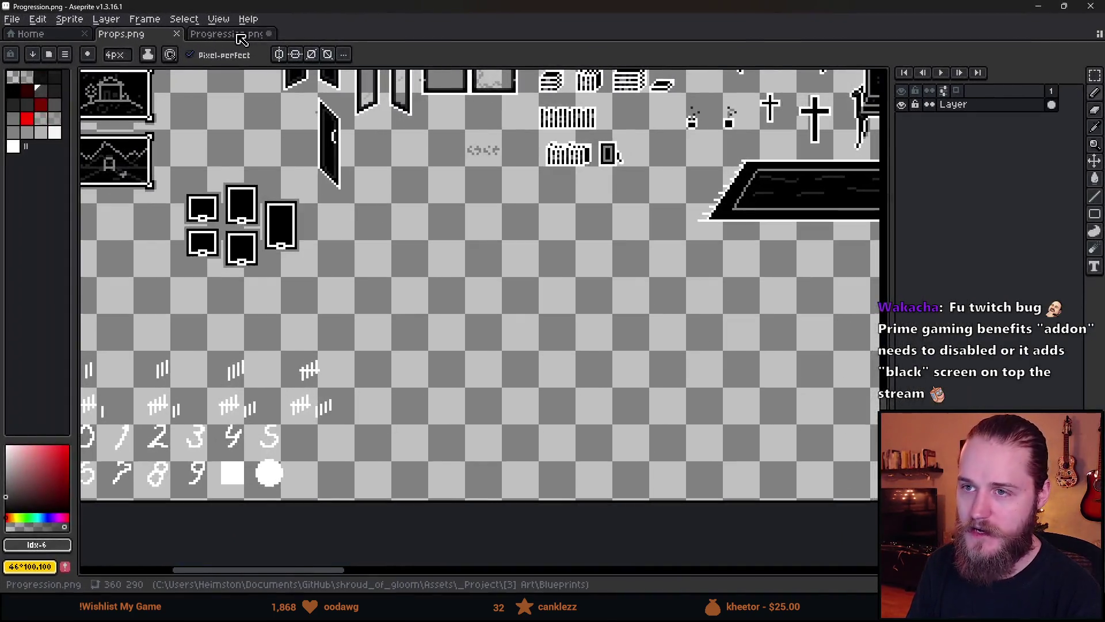
Show the Progression.png flowchart, shift the view up, and undo the yellow loop.
{"action": "left_click", "coordinate": [233, 34]}
{"action": "scroll", "coordinate": [412, 331], "scroll_direction": "down", "scroll_amount": 3}
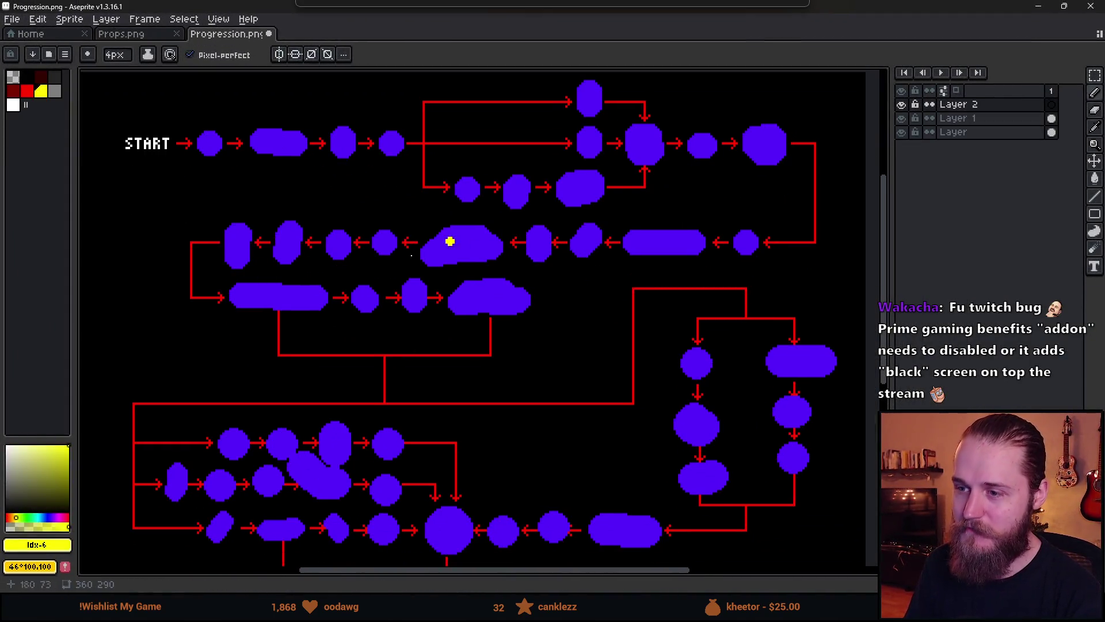
{"action": "scroll", "coordinate": [426, 254], "scroll_direction": "up", "scroll_amount": 2}
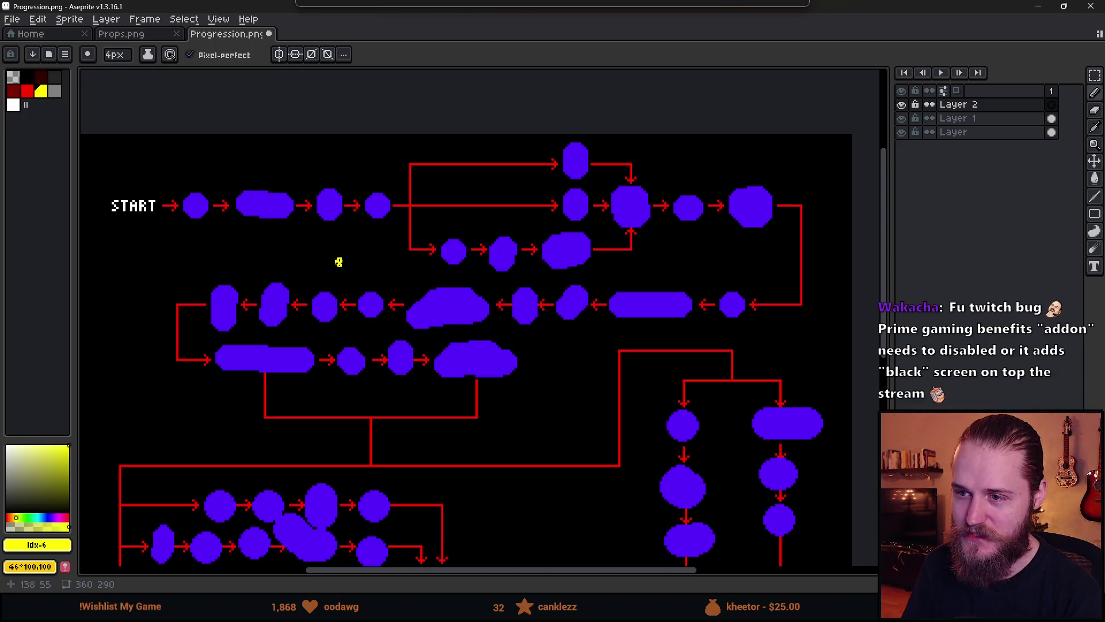
{"action": "mouse_move", "coordinate": [214, 258]}
{"action": "left_mouse_down"}
{"action": "mouse_move", "coordinate": [210, 173]}
{"action": "mouse_move", "coordinate": [209, 185]}
{"action": "mouse_move", "coordinate": [305, 190]}
{"action": "mouse_move", "coordinate": [397, 125]}
{"action": "mouse_move", "coordinate": [138, 135]}
{"action": "mouse_move", "coordinate": [144, 201]}
{"action": "mouse_move", "coordinate": [337, 195]}
{"action": "mouse_move", "coordinate": [403, 207]}
{"action": "left_mouse_up"}
{"action": "key", "text": "ctrl+z"}
Circle the top branch, second row, lower sections and THE END in yellow, undoing each loop.
{"action": "mouse_move", "coordinate": [398, 103]}
{"action": "left_mouse_down"}
{"action": "mouse_move", "coordinate": [375, 196]}
{"action": "mouse_move", "coordinate": [482, 217]}
{"action": "mouse_move", "coordinate": [740, 80]}
{"action": "mouse_move", "coordinate": [414, 103]}
{"action": "left_mouse_up"}
{"action": "key", "text": "ctrl+z"}
{"action": "mouse_move", "coordinate": [747, 237]}
{"action": "left_mouse_down"}
{"action": "mouse_move", "coordinate": [390, 246]}
{"action": "mouse_move", "coordinate": [641, 312]}
{"action": "left_mouse_up"}
{"action": "key", "text": "ctrl+z"}
{"action": "scroll", "coordinate": [616, 328], "scroll_direction": "down", "scroll_amount": 2}
{"action": "mouse_move", "coordinate": [638, 264]}
{"action": "left_mouse_down"}
{"action": "mouse_move", "coordinate": [81, 384]}
{"action": "mouse_move", "coordinate": [820, 366]}
{"action": "mouse_move", "coordinate": [501, 314]}
{"action": "left_mouse_up"}
{"action": "scroll", "coordinate": [644, 481], "scroll_direction": "down", "scroll_amount": 2}
{"action": "key", "text": "ctrl+z"}
{"action": "mouse_move", "coordinate": [696, 498]}
{"action": "left_mouse_down"}
{"action": "mouse_move", "coordinate": [474, 509]}
{"action": "mouse_move", "coordinate": [408, 462]}
{"action": "left_mouse_up"}
{"action": "key", "text": "ctrl+z"}
Zoom around the flowchart, then minimize Aseprite to return to Unity.
{"action": "scroll", "coordinate": [478, 288], "scroll_direction": "up", "scroll_amount": 3}
{"action": "scroll", "coordinate": [468, 354], "scroll_direction": "down", "scroll_amount": 2}
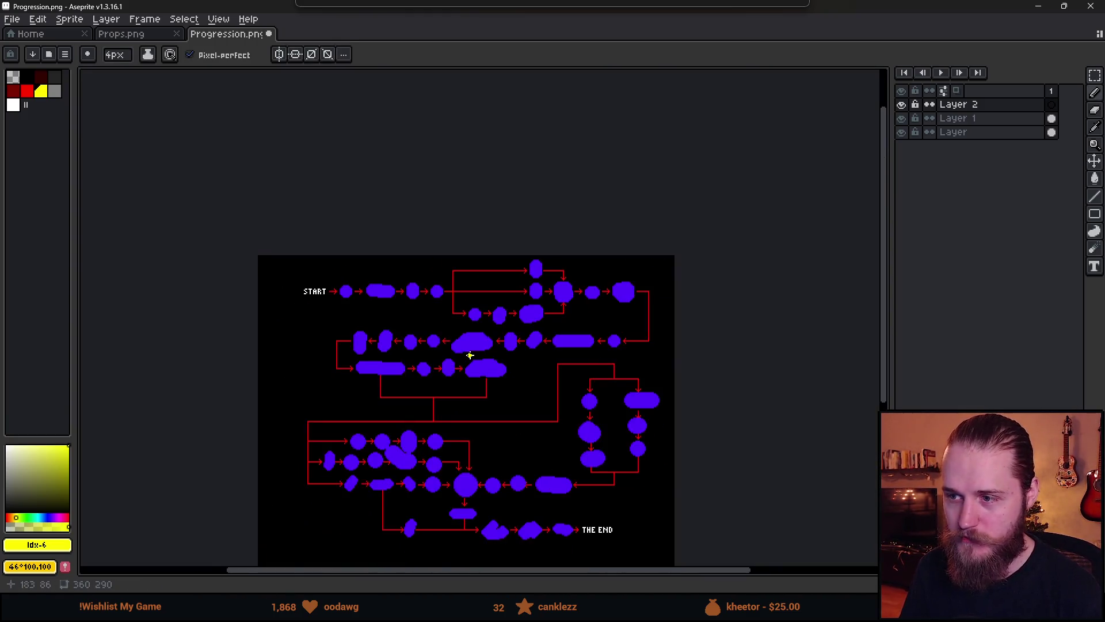
{"action": "scroll", "coordinate": [472, 363], "scroll_direction": "up", "scroll_amount": 2}
{"action": "scroll", "coordinate": [480, 373], "scroll_direction": "down", "scroll_amount": 2}
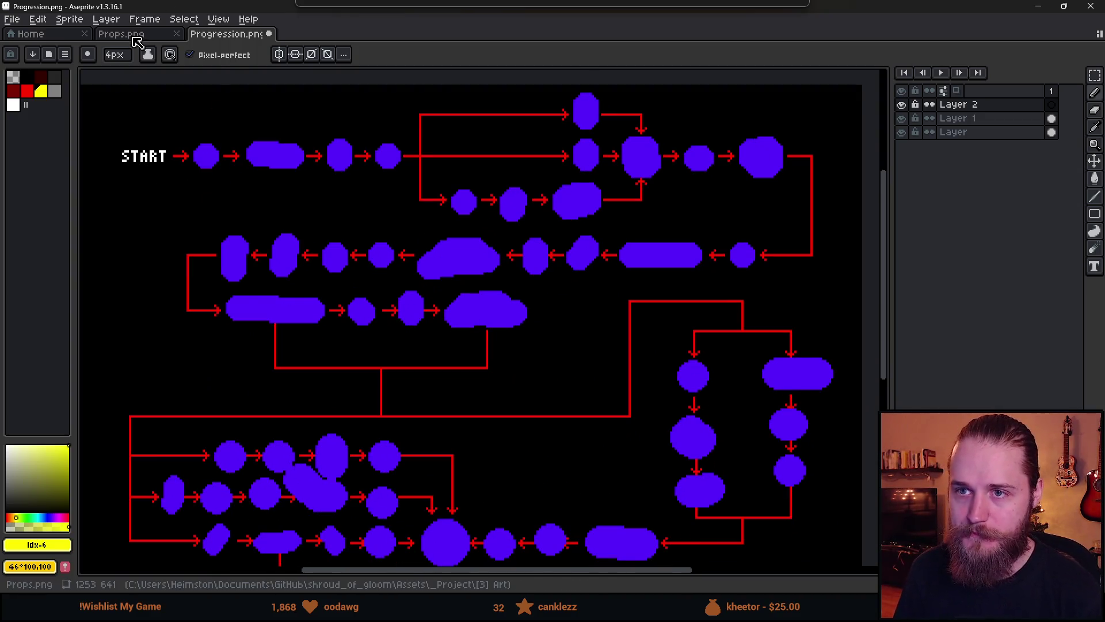
{"action": "key", "text": "super+Down"}
{"action": "key", "text": "super+Down"}
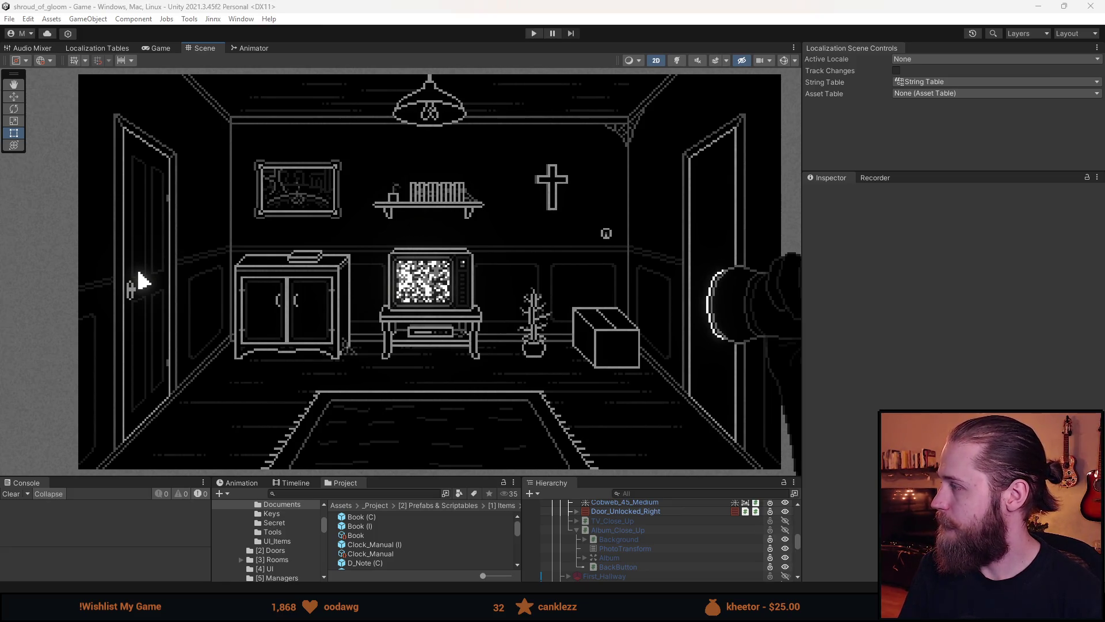
Focus the Unity editor and enter Play mode.
{"action": "left_click", "coordinate": [360, 23]}
{"action": "left_click", "coordinate": [534, 34]}
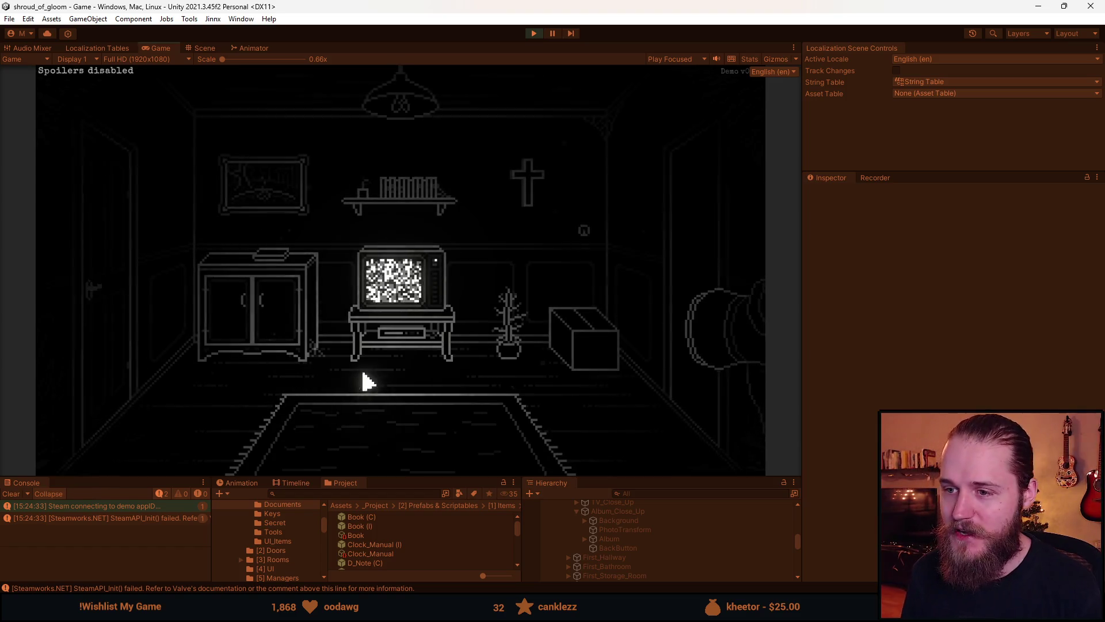
Toggle the F1 developer tools overlay and the Tab inventory panel on and off.
{"action": "key", "text": "F1"}
{"action": "key", "text": "F1"}
{"action": "key", "text": "Tab"}
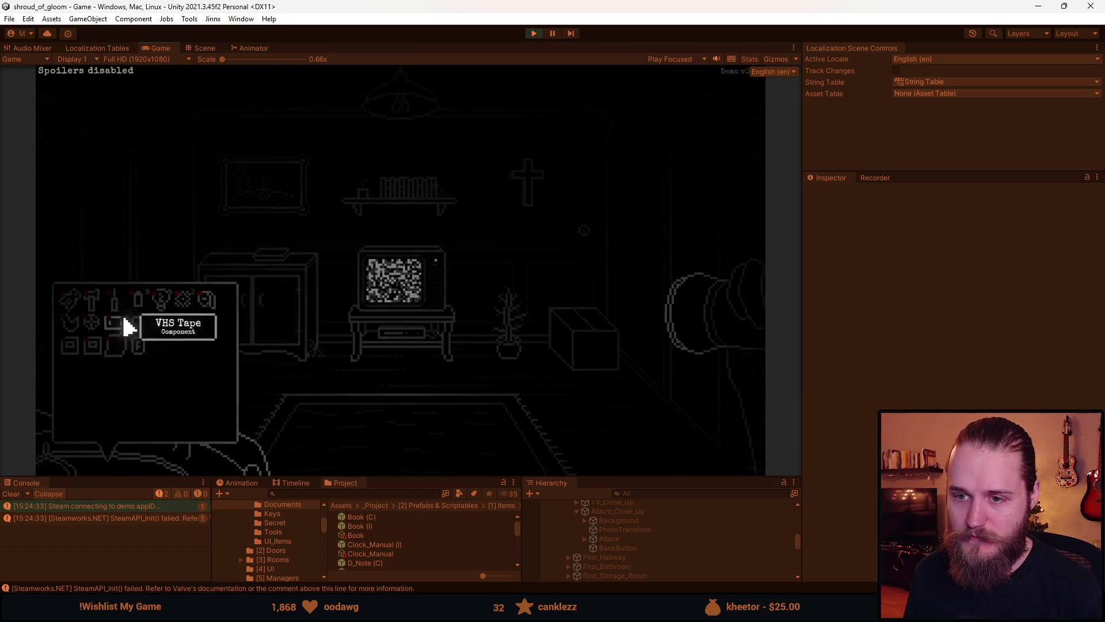
{"action": "key", "text": "Tab"}
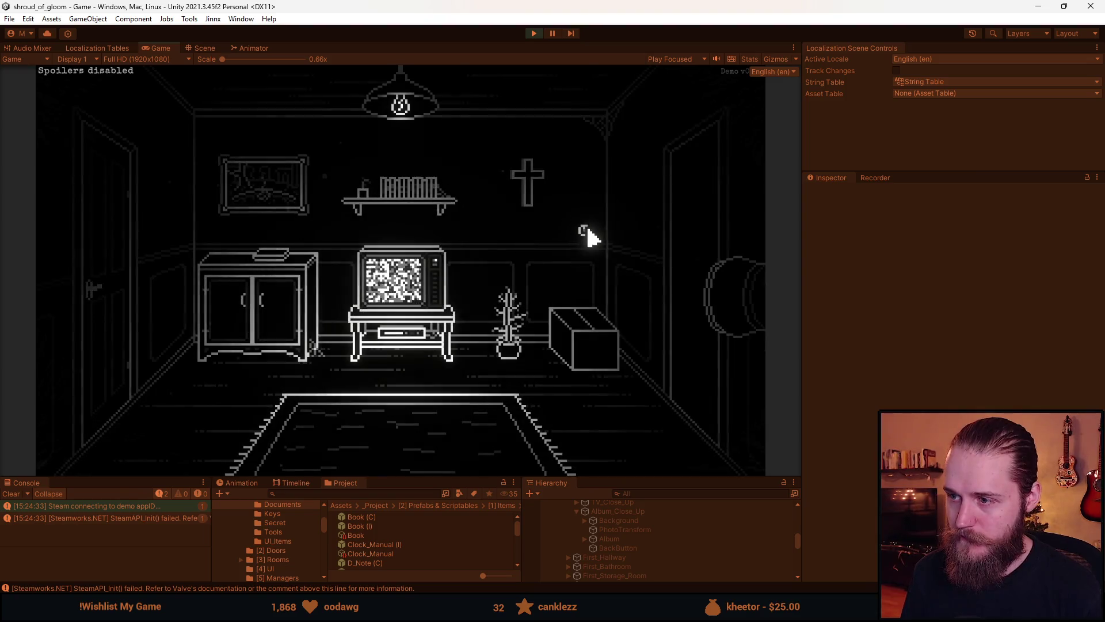
Inspect the TV up close, return to the room, and open the cardboard box.
{"action": "left_click", "coordinate": [401, 277]}
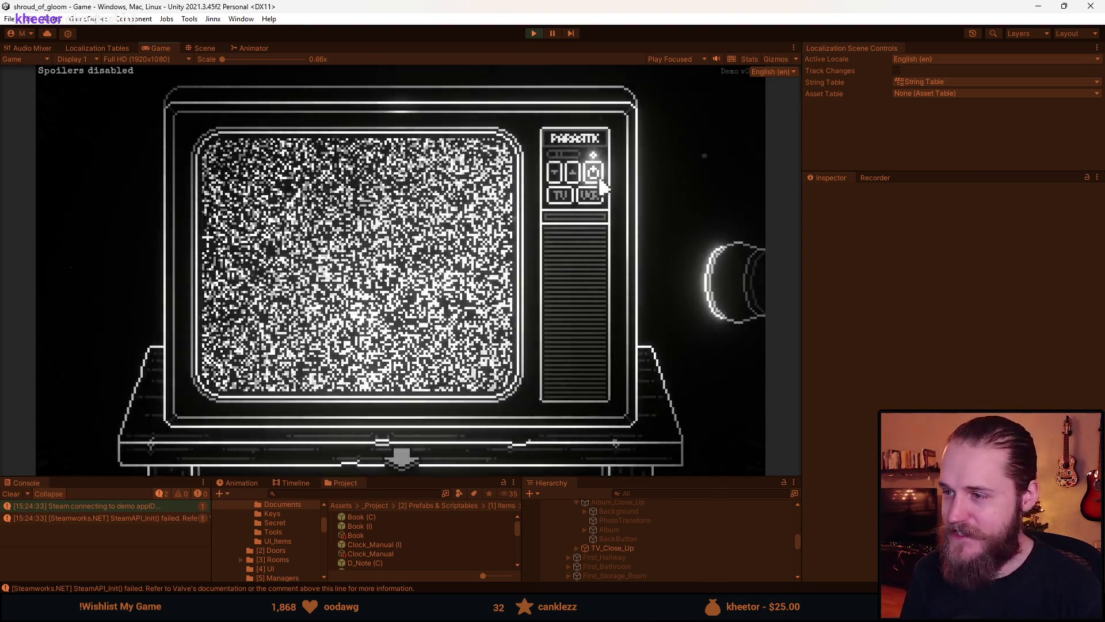
{"action": "left_click", "coordinate": [401, 458]}
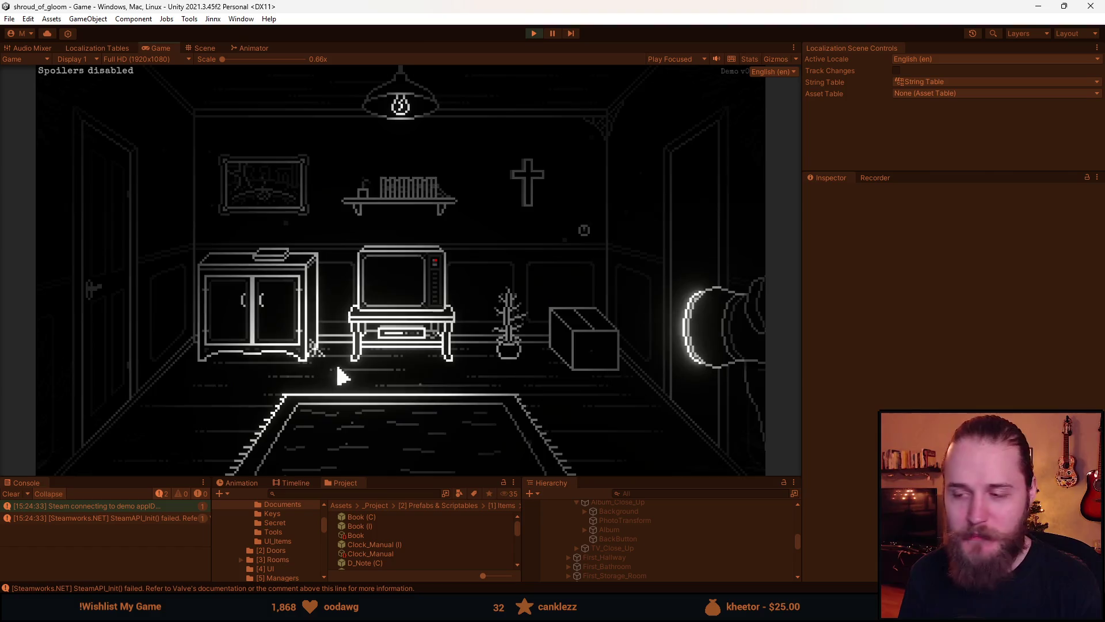
{"action": "left_click", "coordinate": [598, 356]}
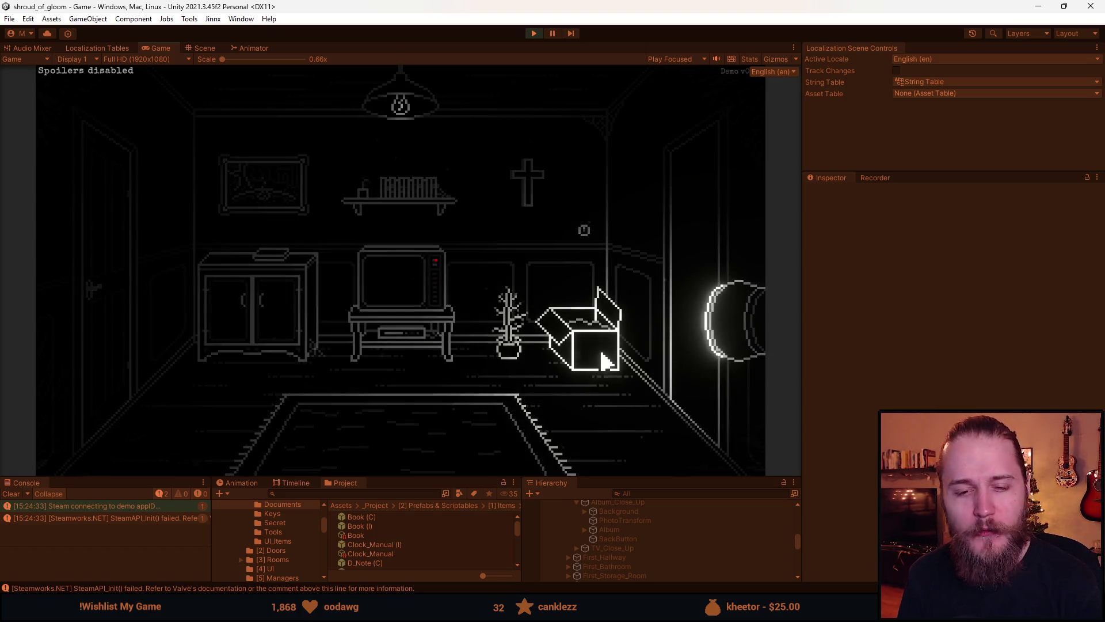
Visit the hallway and return, then open the cabinet's photo album beside the loose photos.
{"action": "left_click", "coordinate": [693, 251]}
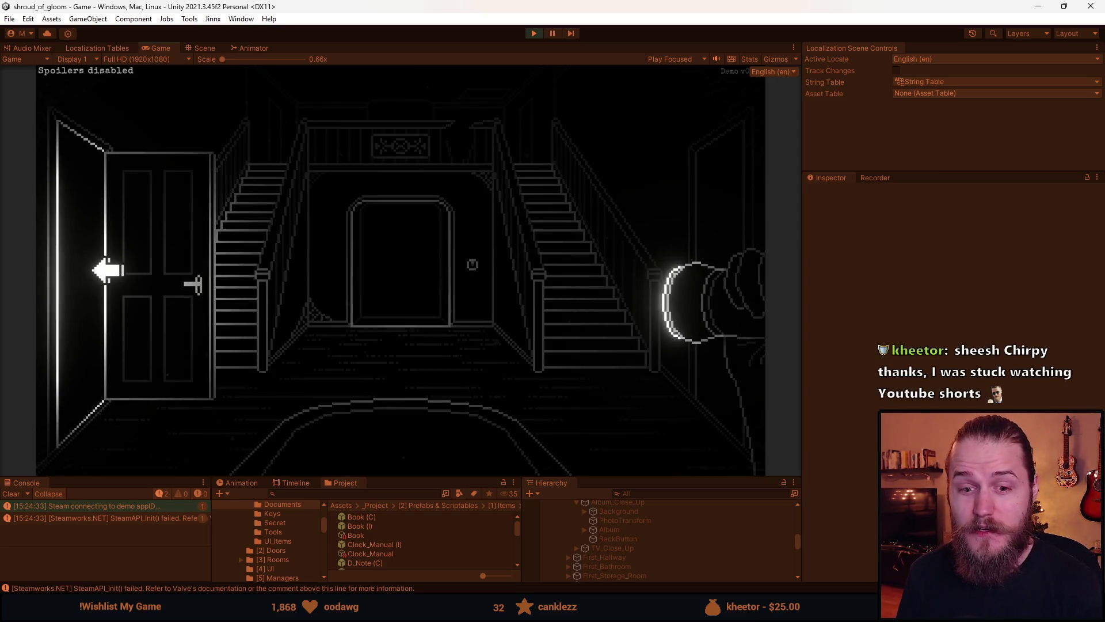
{"action": "left_click", "coordinate": [107, 269]}
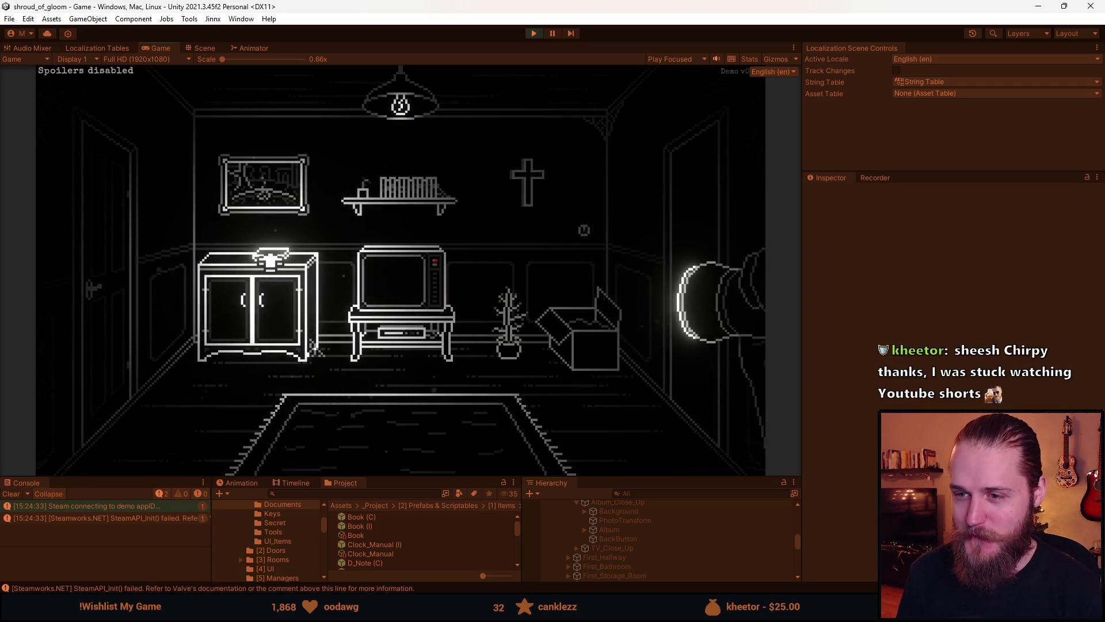
{"action": "left_click", "coordinate": [270, 256]}
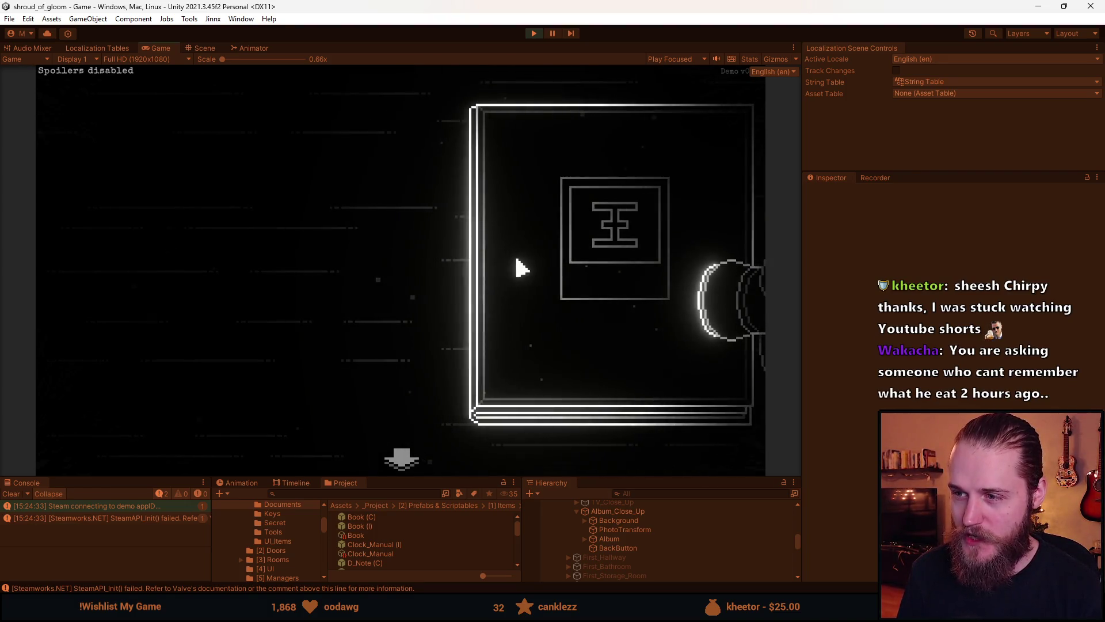
{"action": "left_click", "coordinate": [422, 463]}
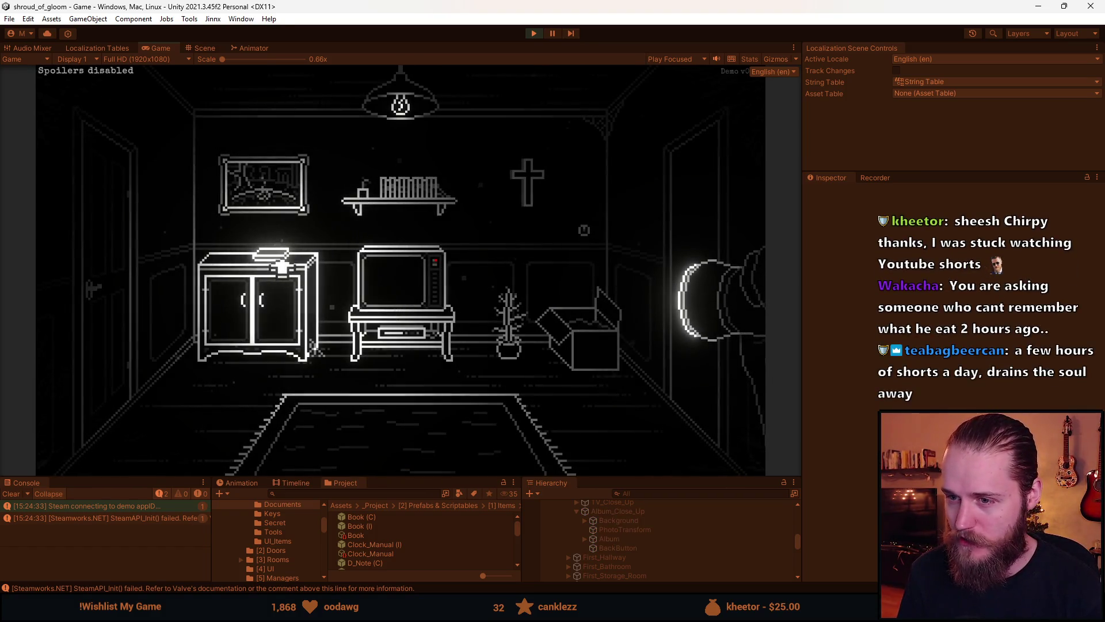
{"action": "left_click", "coordinate": [282, 268]}
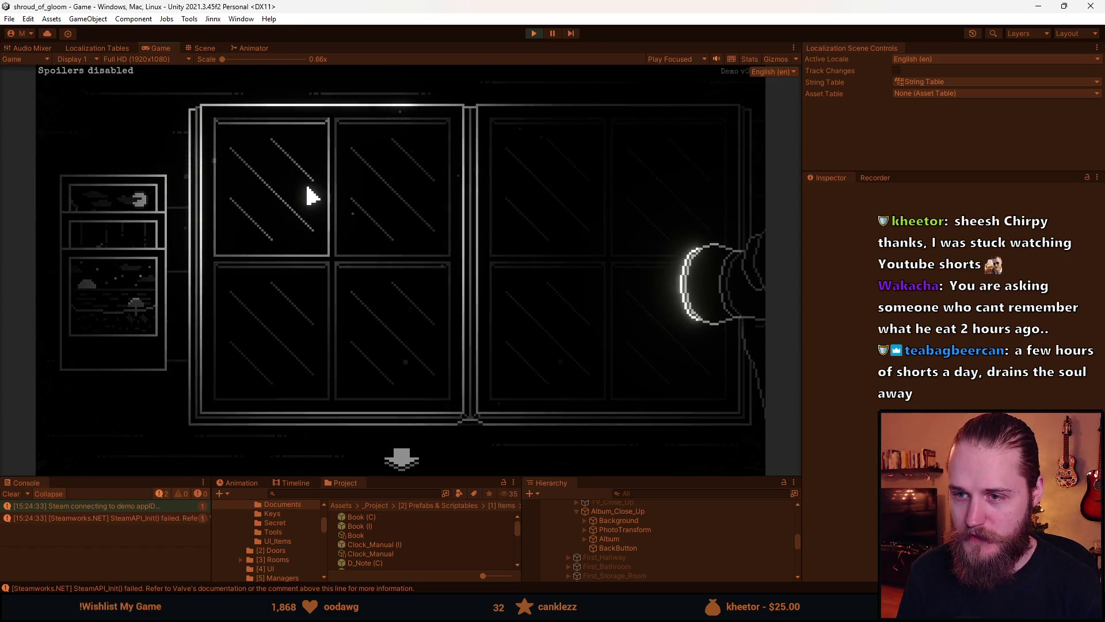
{"action": "left_click", "coordinate": [296, 229]}
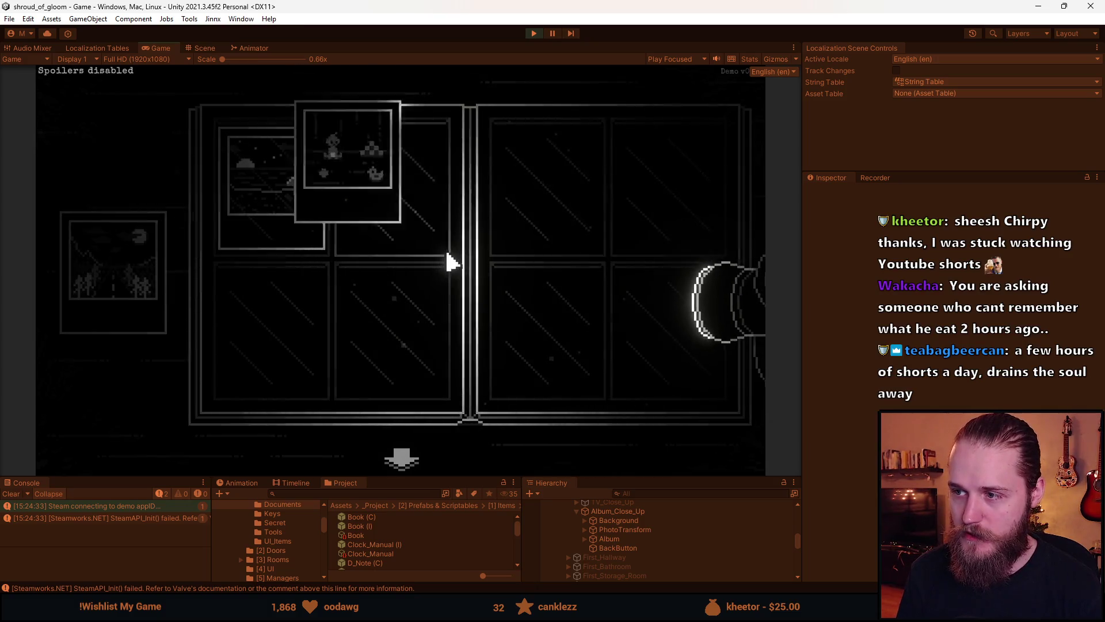
{"action": "left_click", "coordinate": [678, 221]}
{"action": "left_click", "coordinate": [548, 207]}
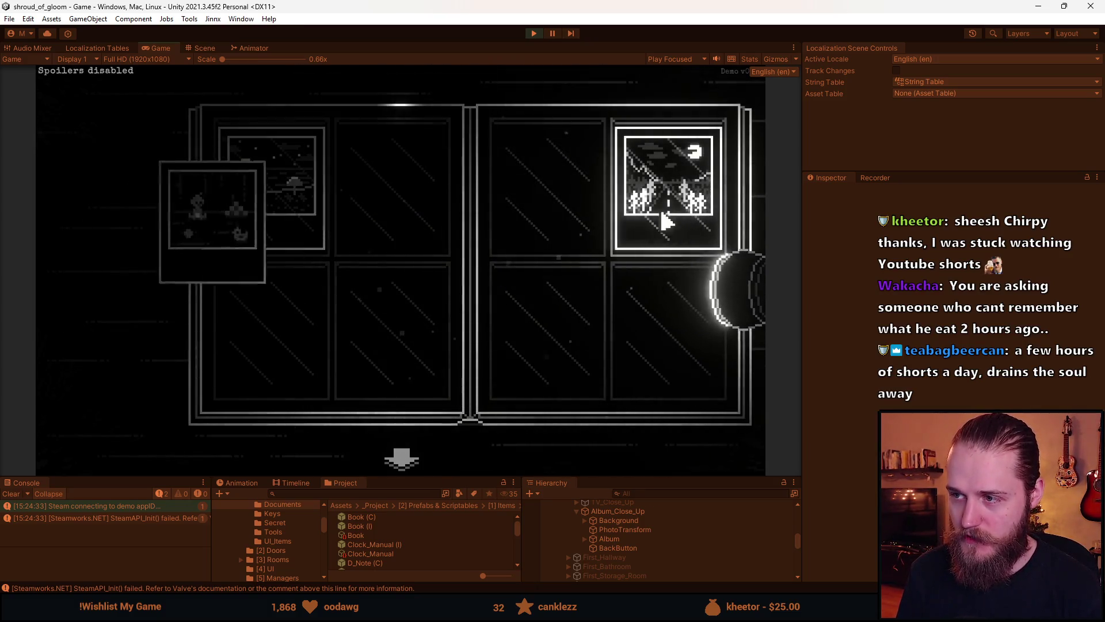
{"action": "left_click", "coordinate": [663, 214]}
{"action": "left_click", "coordinate": [288, 218]}
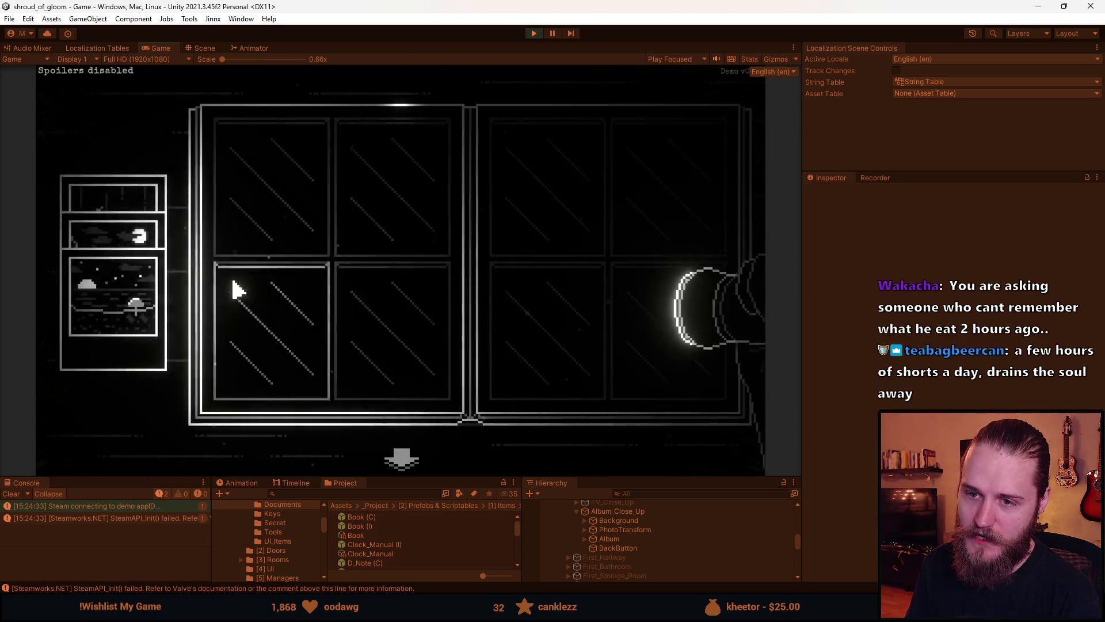
{"action": "left_click", "coordinate": [415, 217]}
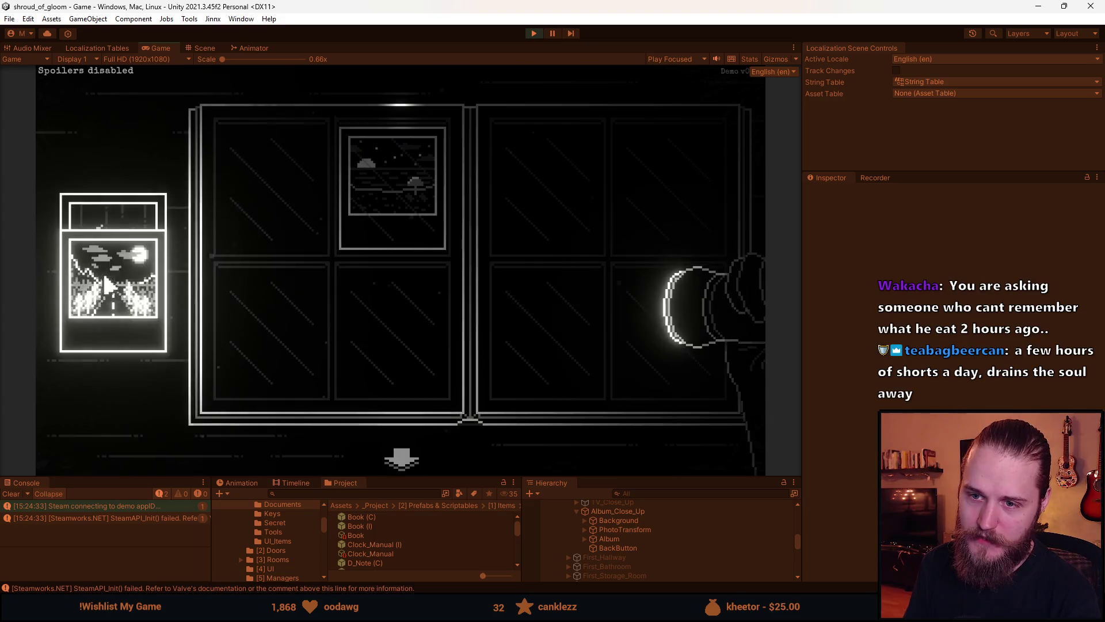
{"action": "left_click", "coordinate": [131, 221]}
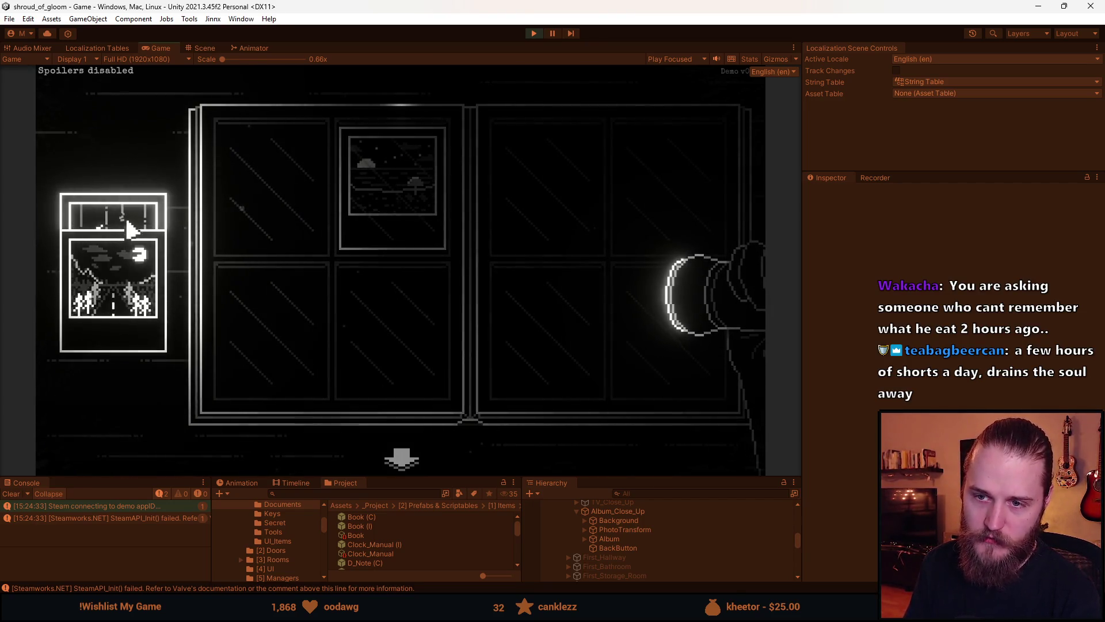
{"action": "left_click", "coordinate": [301, 197]}
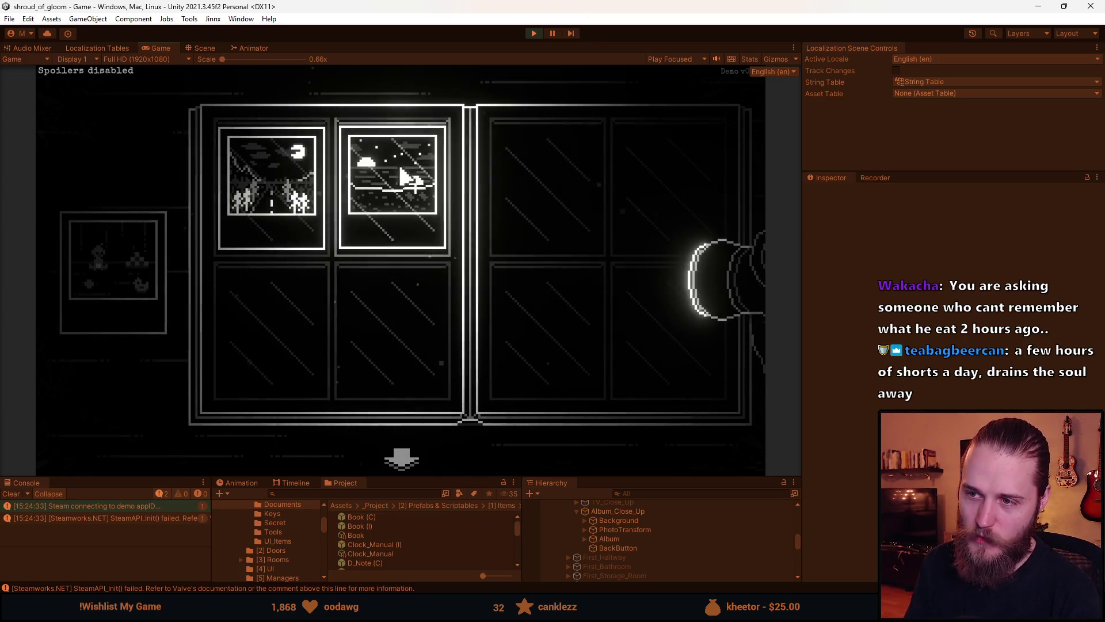
{"action": "left_click", "coordinate": [404, 176]}
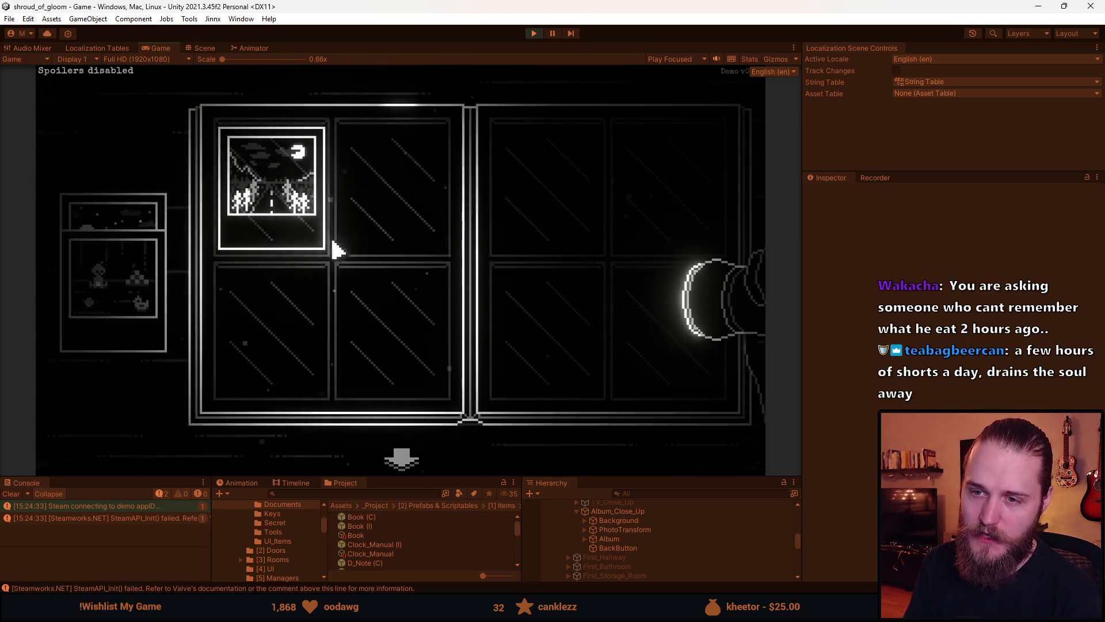
{"action": "left_click", "coordinate": [262, 207]}
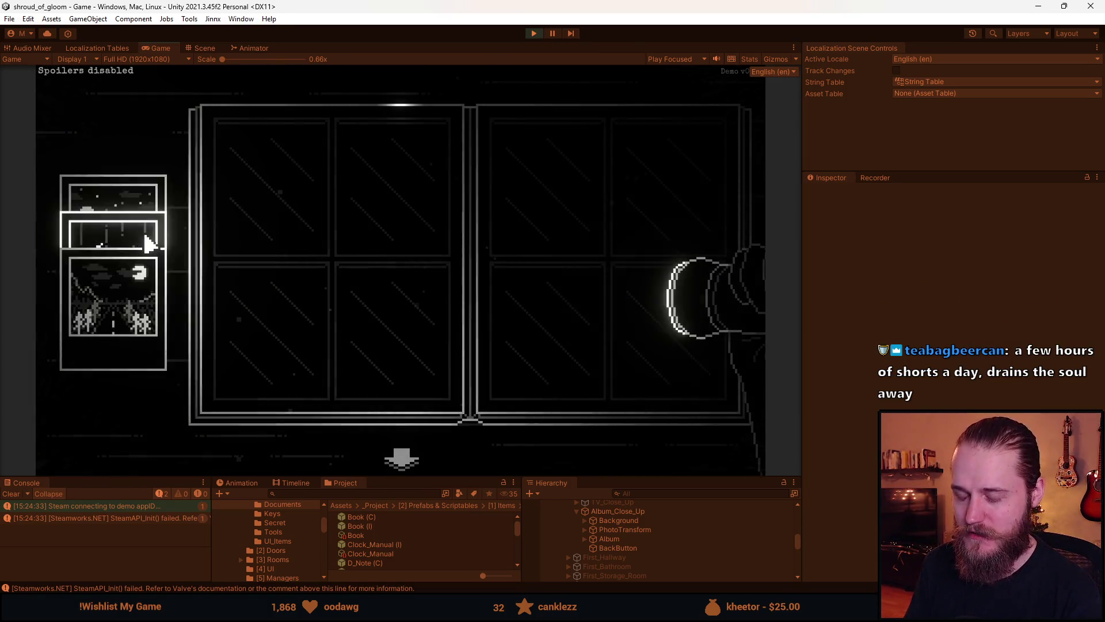
{"action": "scroll", "coordinate": [148, 244], "scroll_direction": "down", "scroll_amount": 2}
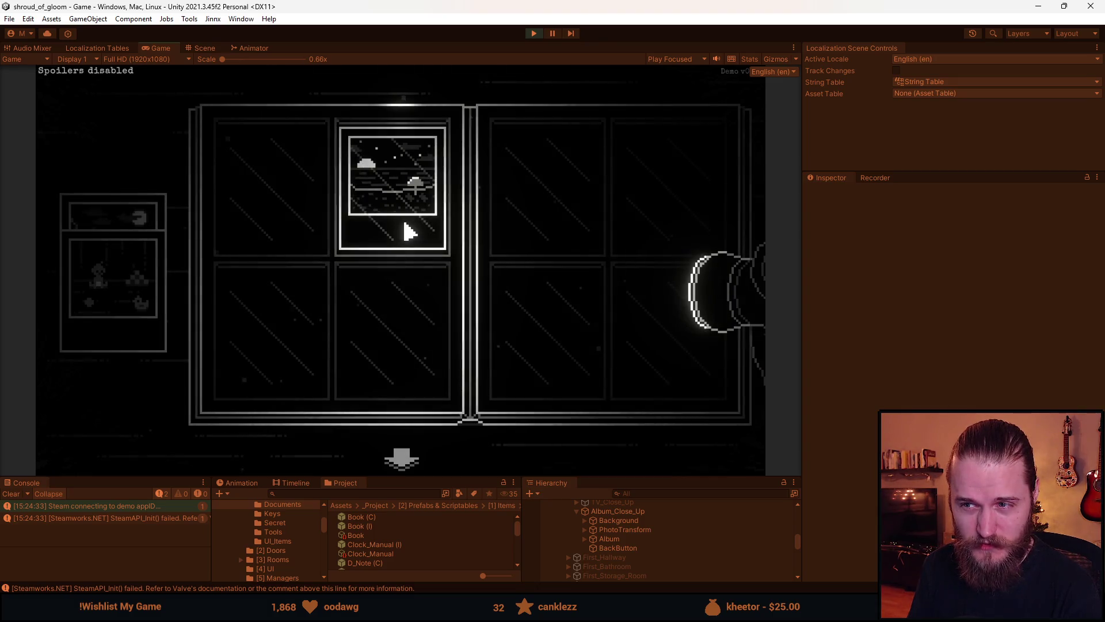
{"action": "left_click", "coordinate": [295, 249]}
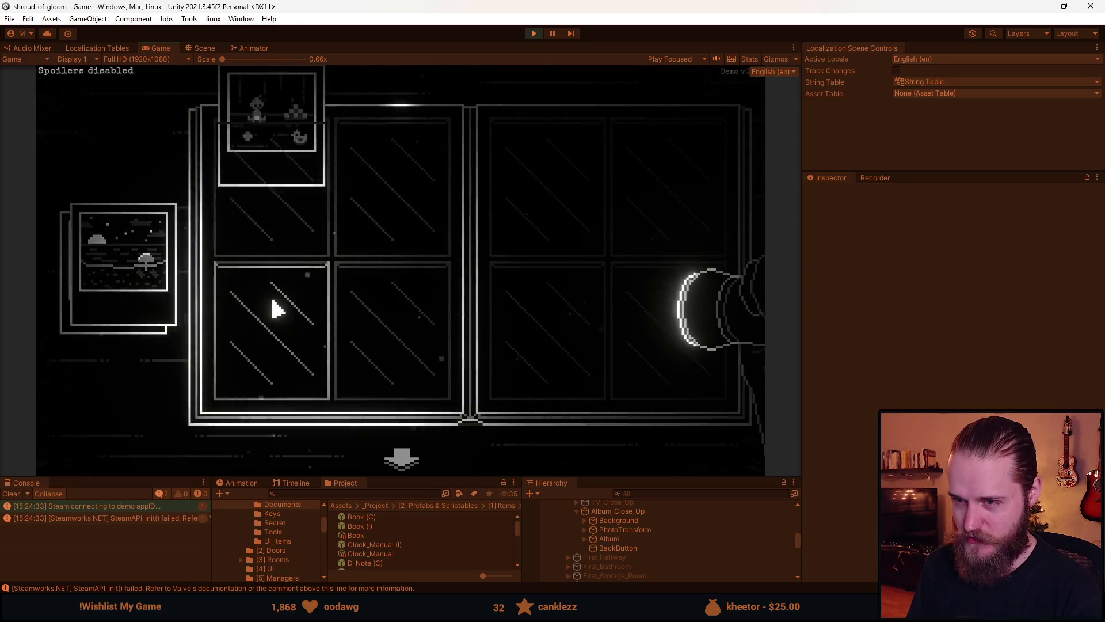
{"action": "left_click", "coordinate": [180, 339]}
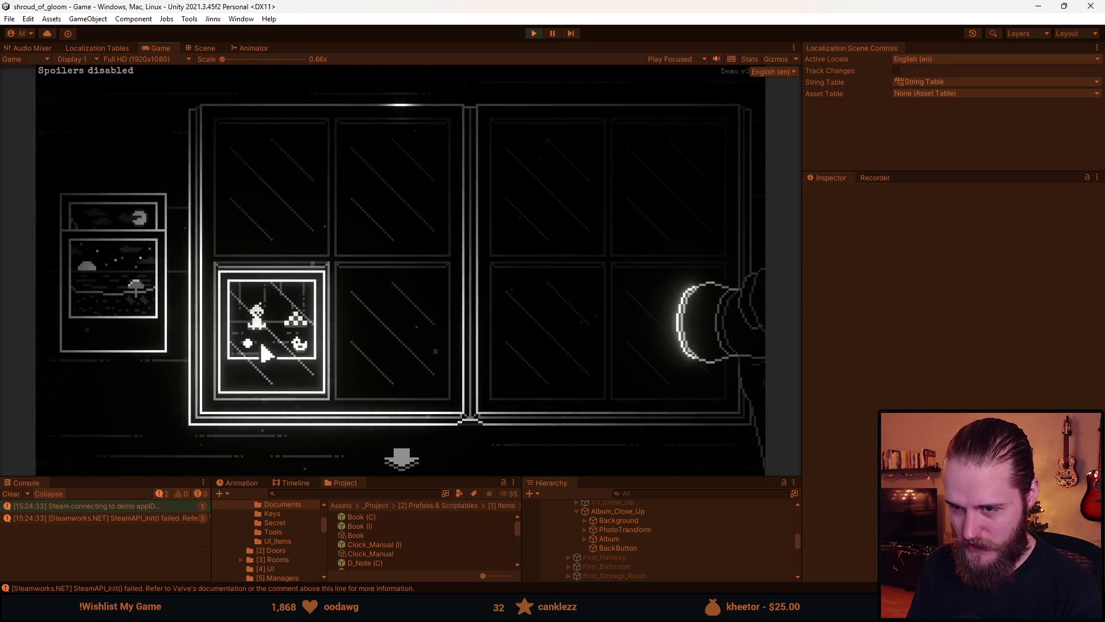
{"action": "left_click", "coordinate": [264, 345]}
{"action": "left_click", "coordinate": [291, 240]}
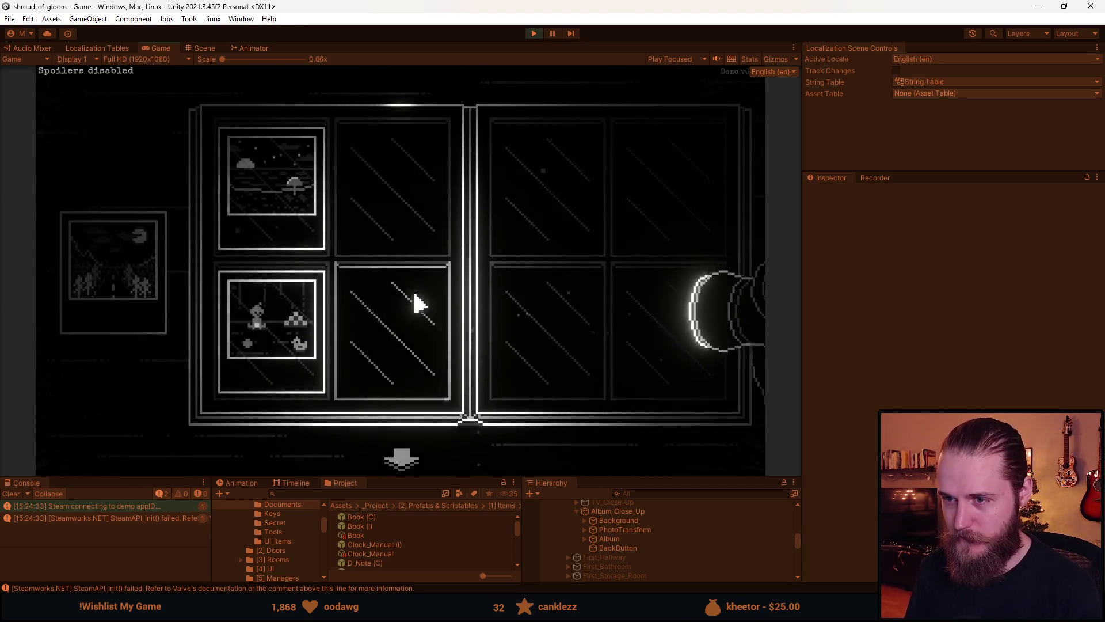
{"action": "left_click", "coordinate": [582, 365]}
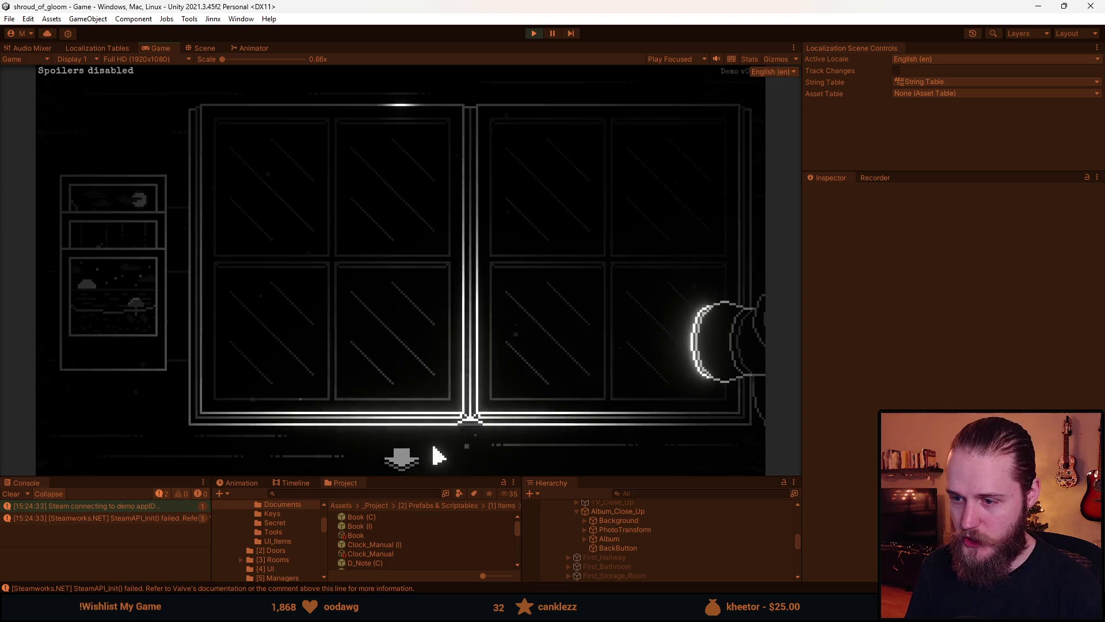
Exit the album, step through the left door into the dark room, then head back out.
{"action": "right_click", "coordinate": [412, 141]}
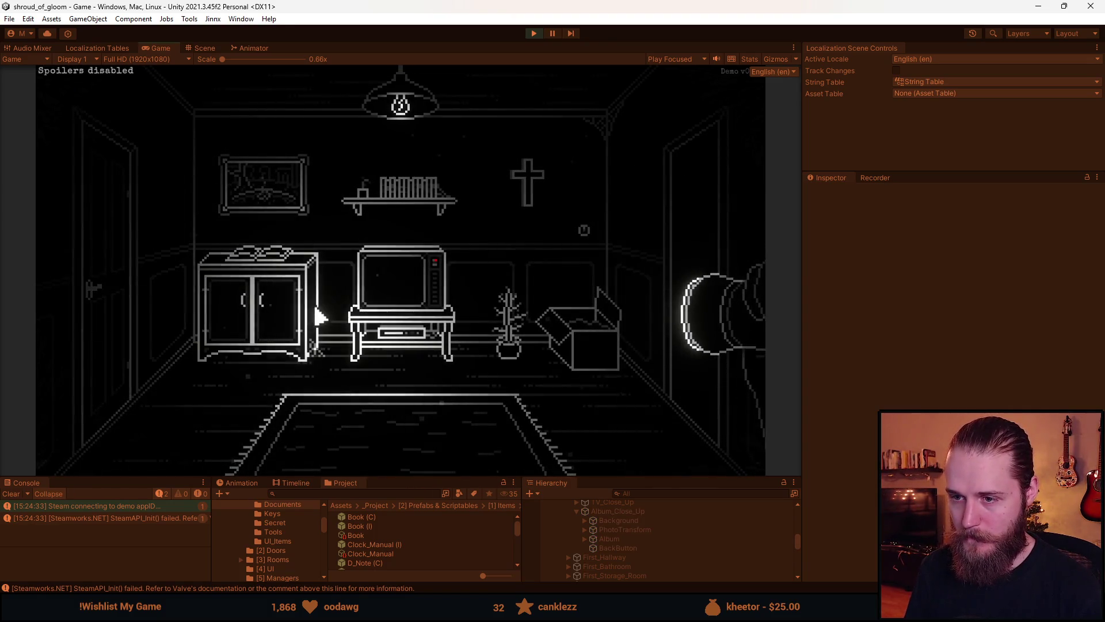
{"action": "left_click", "coordinate": [115, 282]}
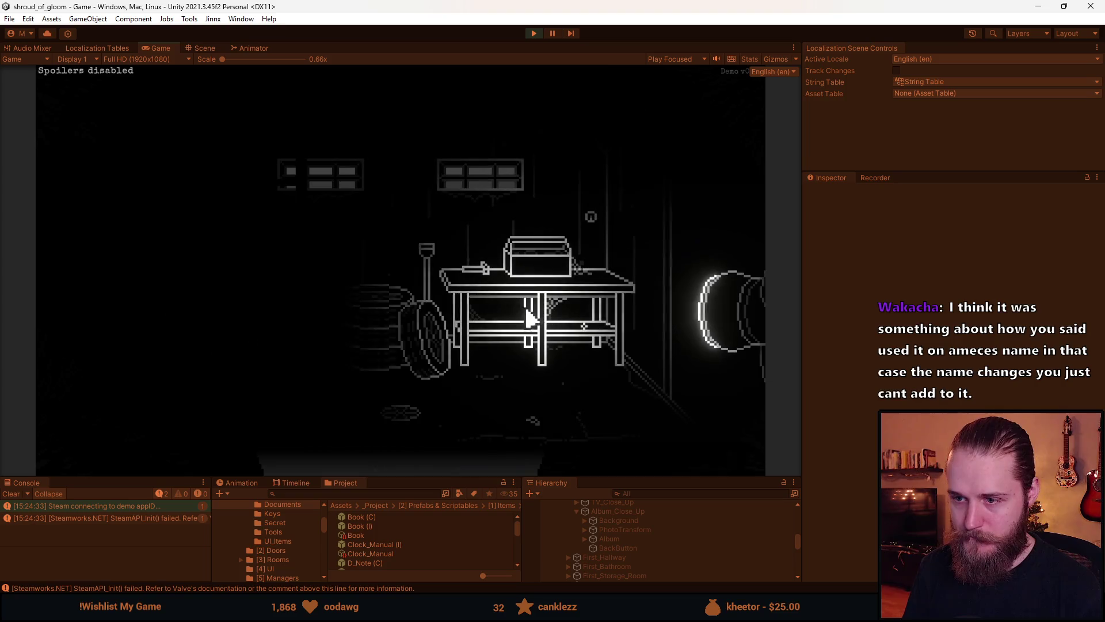
{"action": "left_click", "coordinate": [689, 222]}
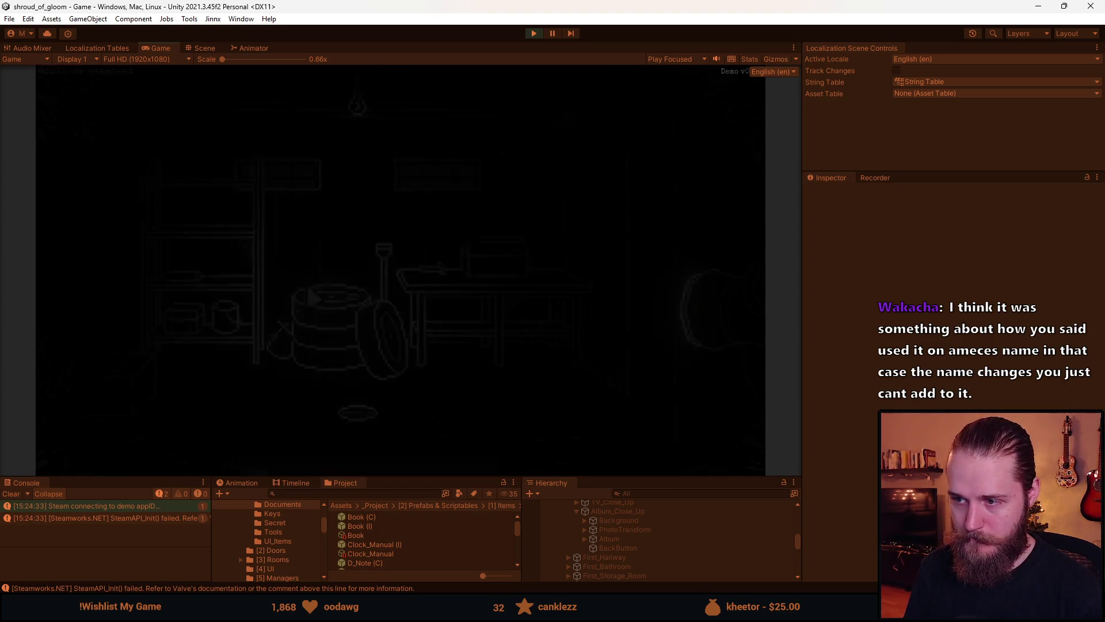
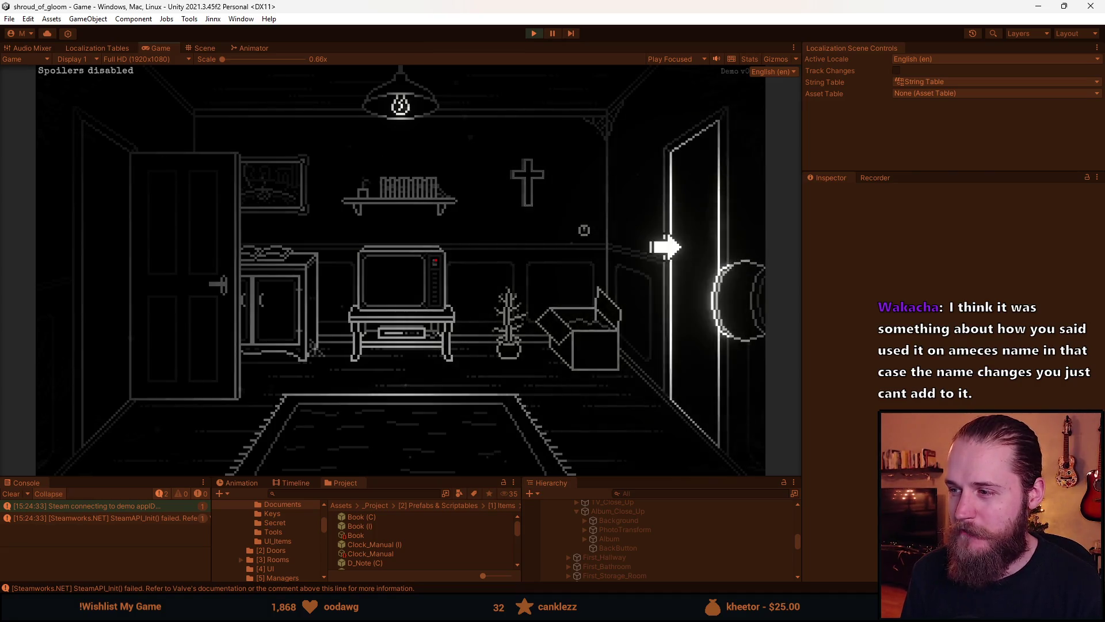
Walk from the hallway into the clock room, then the fireplace room, piano room and back.
{"action": "left_click", "coordinate": [682, 251]}
{"action": "left_click", "coordinate": [691, 253]}
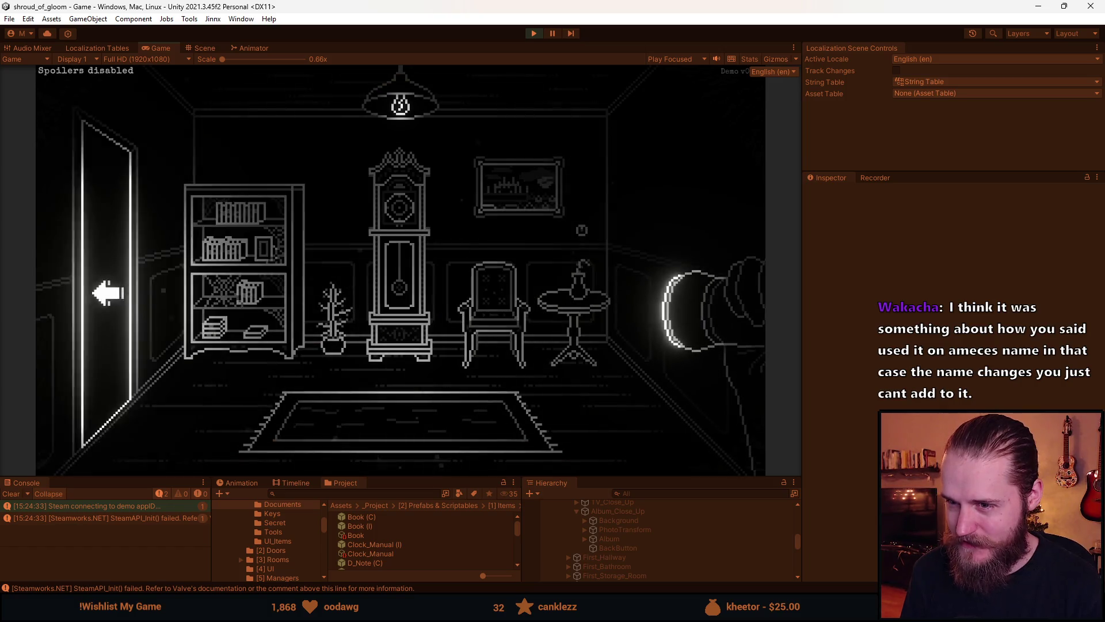
{"action": "left_click", "coordinate": [109, 291]}
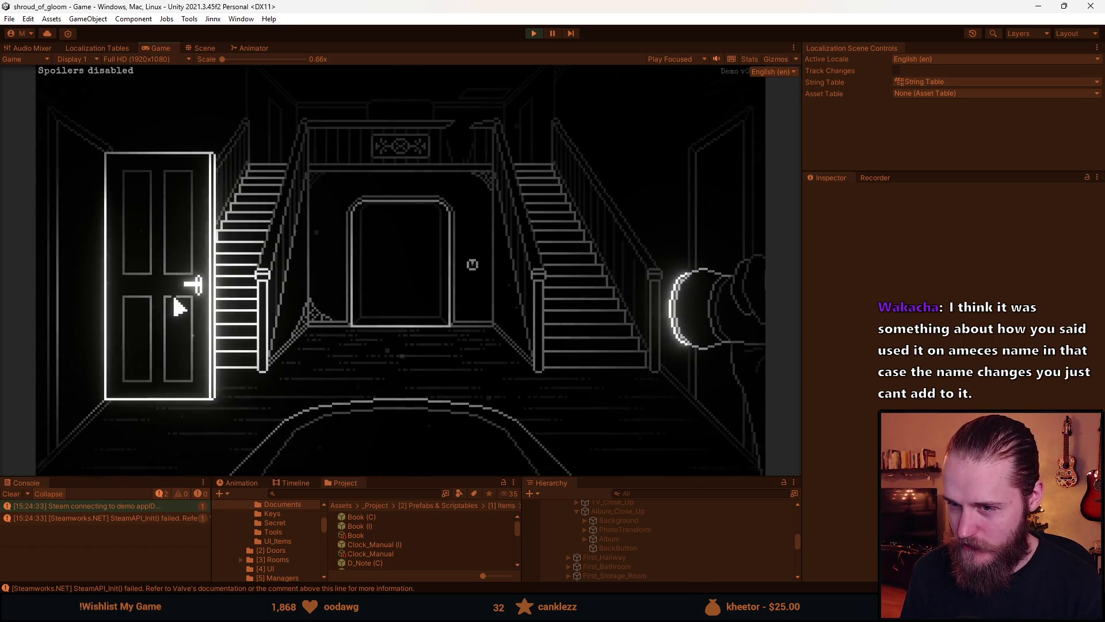
{"action": "left_click", "coordinate": [179, 307]}
{"action": "left_click", "coordinate": [209, 304]}
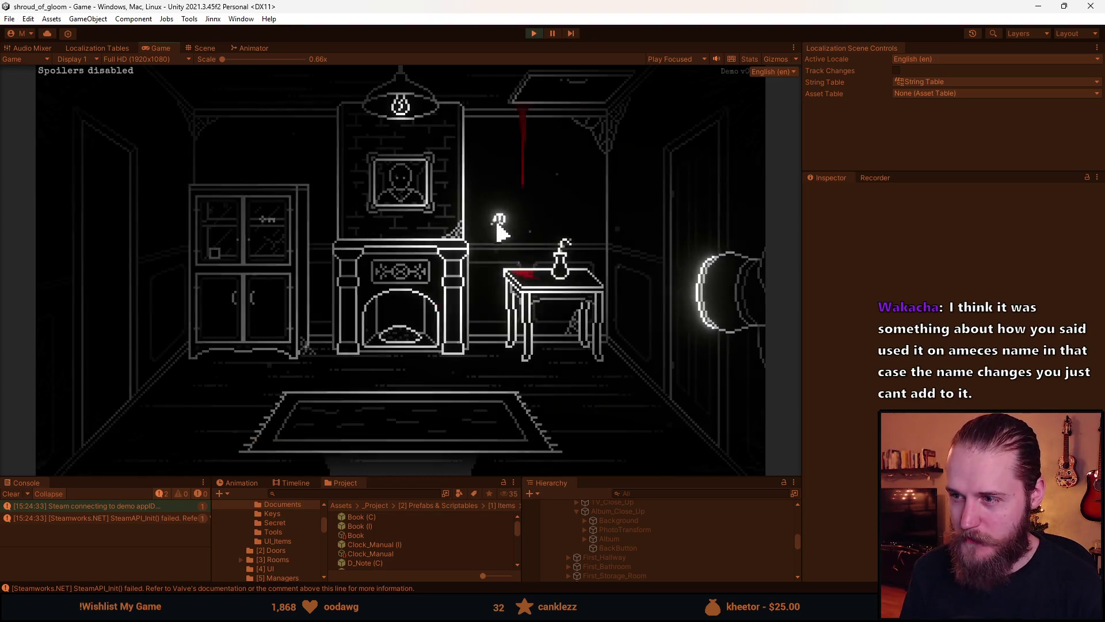
{"action": "left_click", "coordinate": [104, 284]}
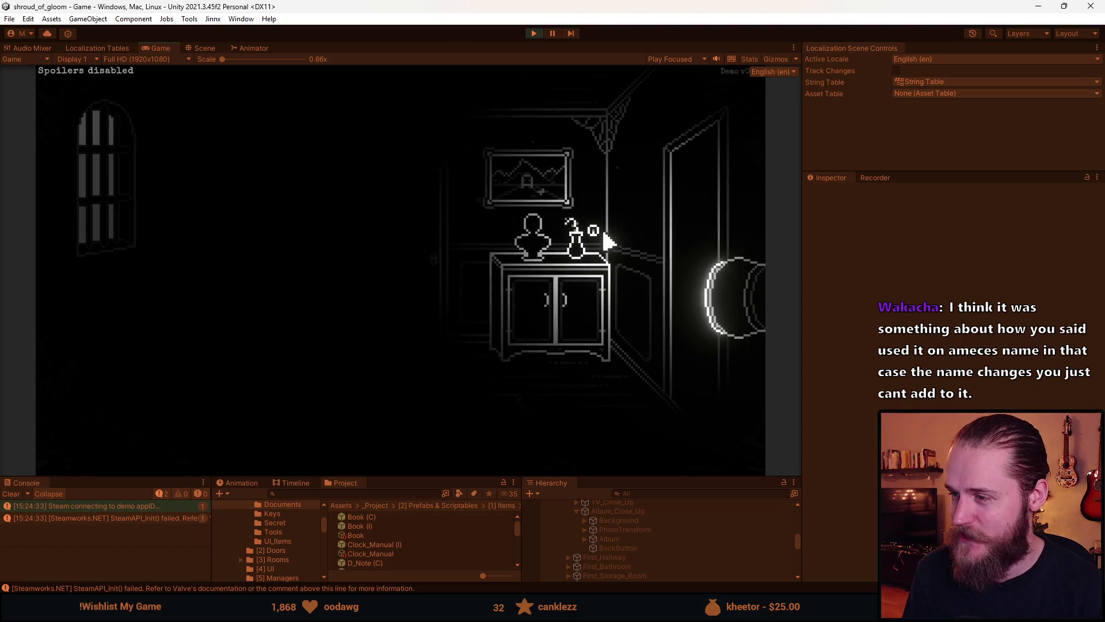
{"action": "left_click", "coordinate": [690, 218]}
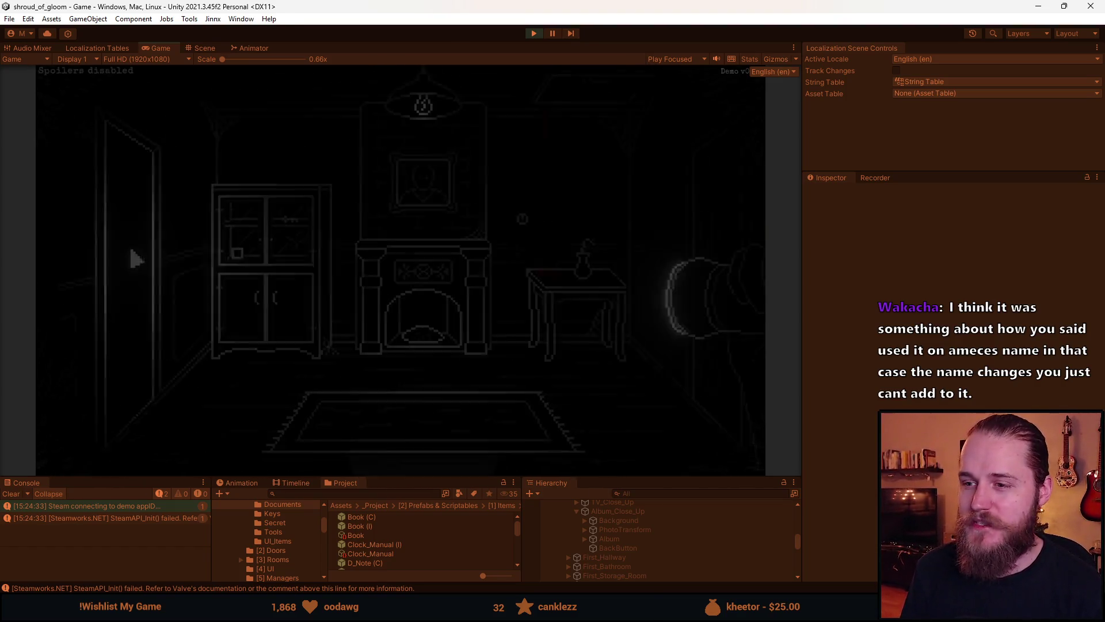
Visit the bookshelf room and TV room, then climb to the fireplace room and piano room.
{"action": "left_click", "coordinate": [439, 469]}
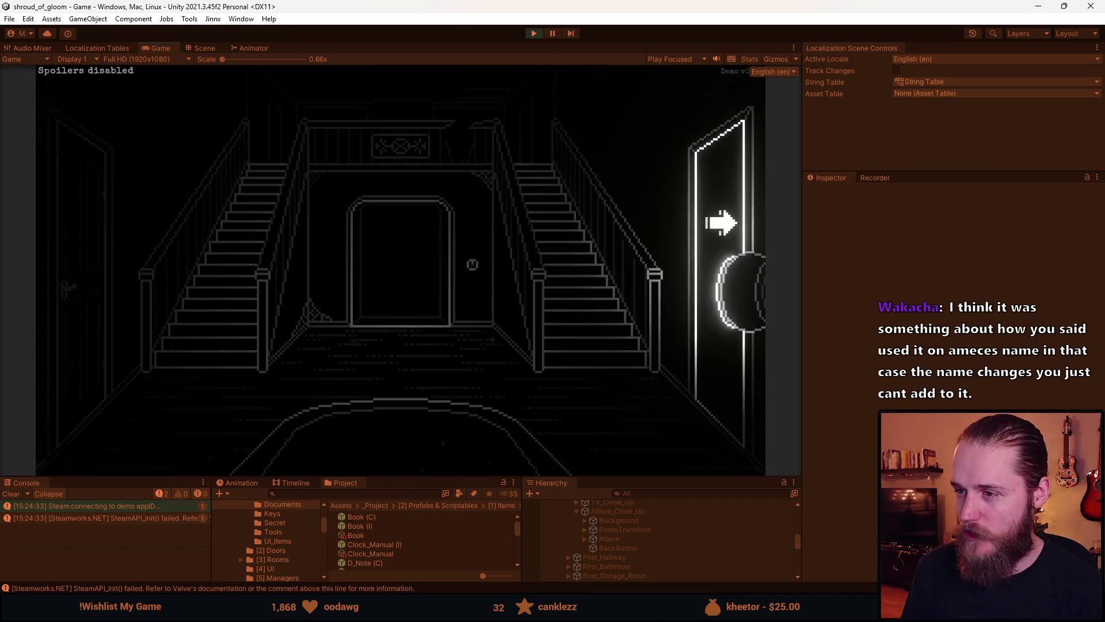
{"action": "left_click", "coordinate": [721, 223]}
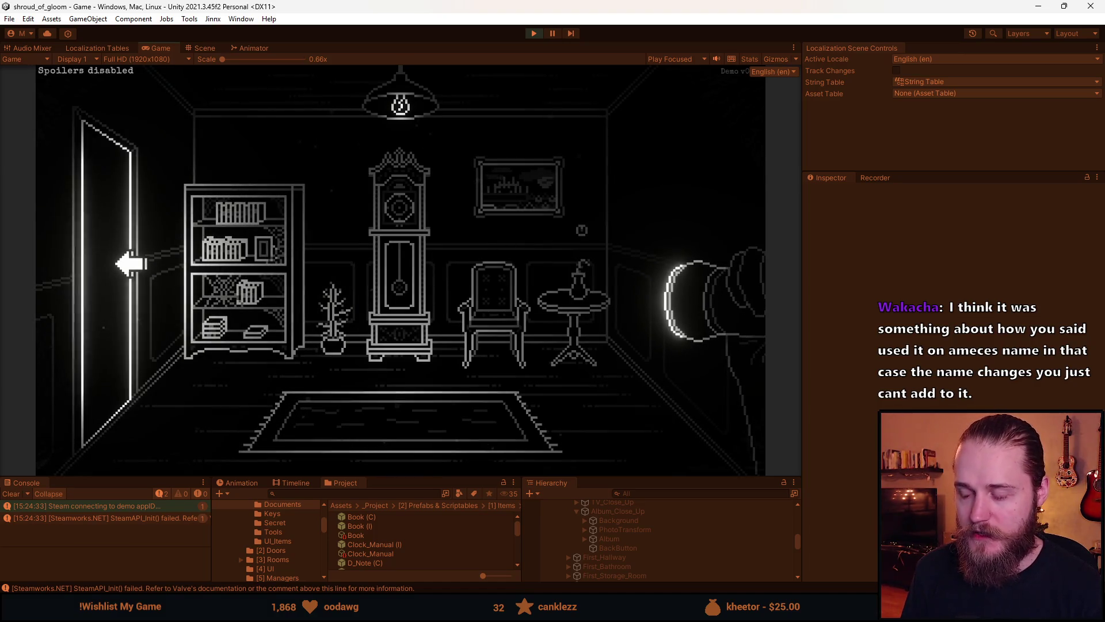
{"action": "left_click", "coordinate": [125, 265]}
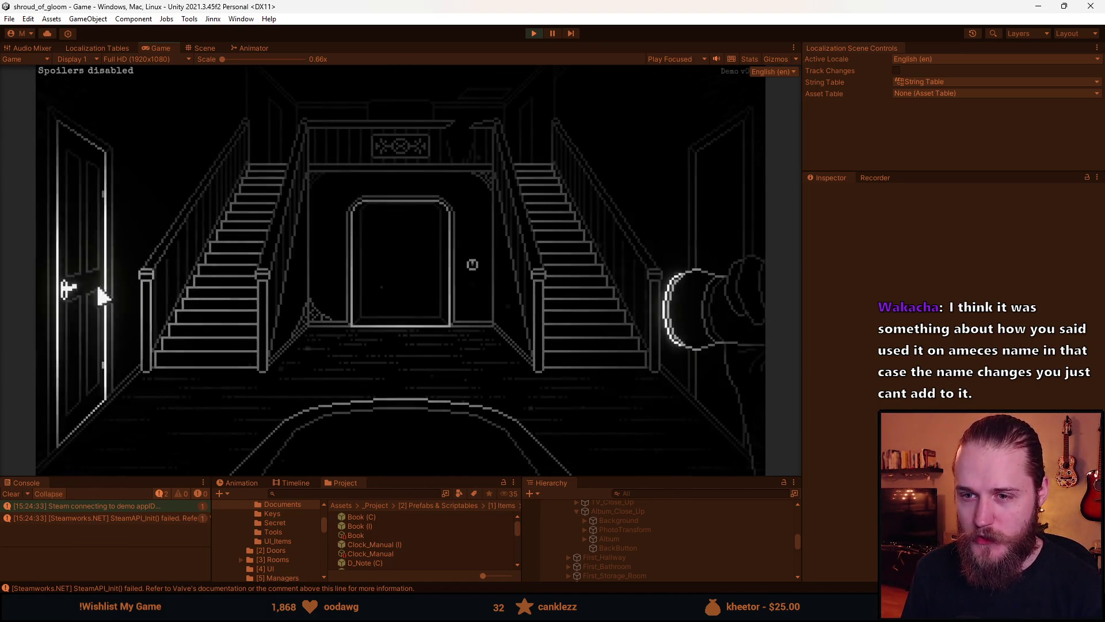
{"action": "left_click", "coordinate": [107, 279]}
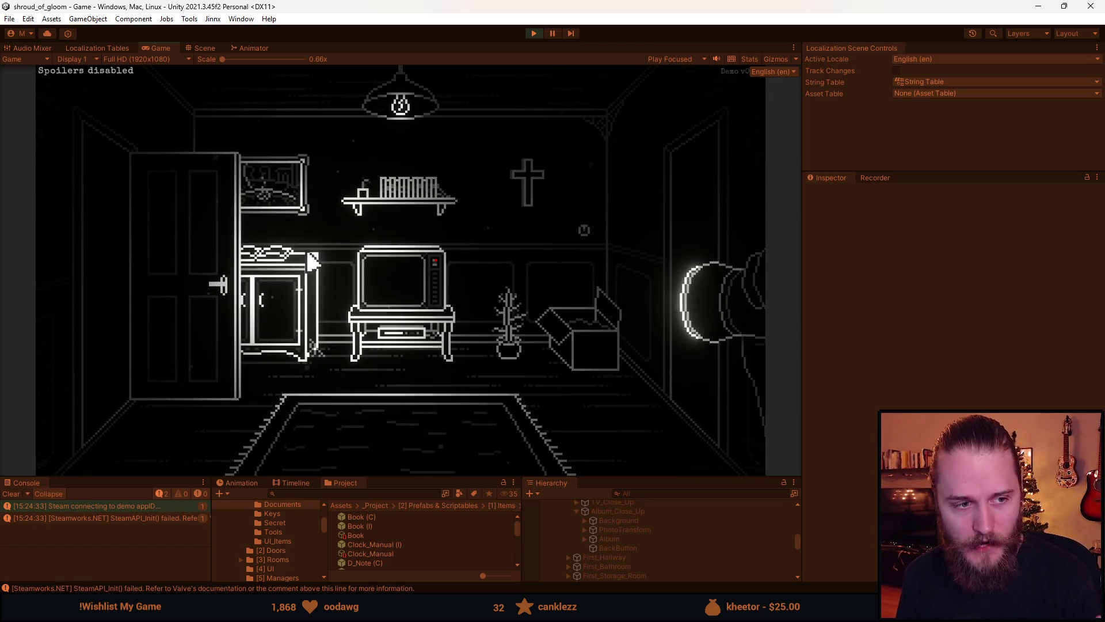
{"action": "left_click", "coordinate": [666, 196]}
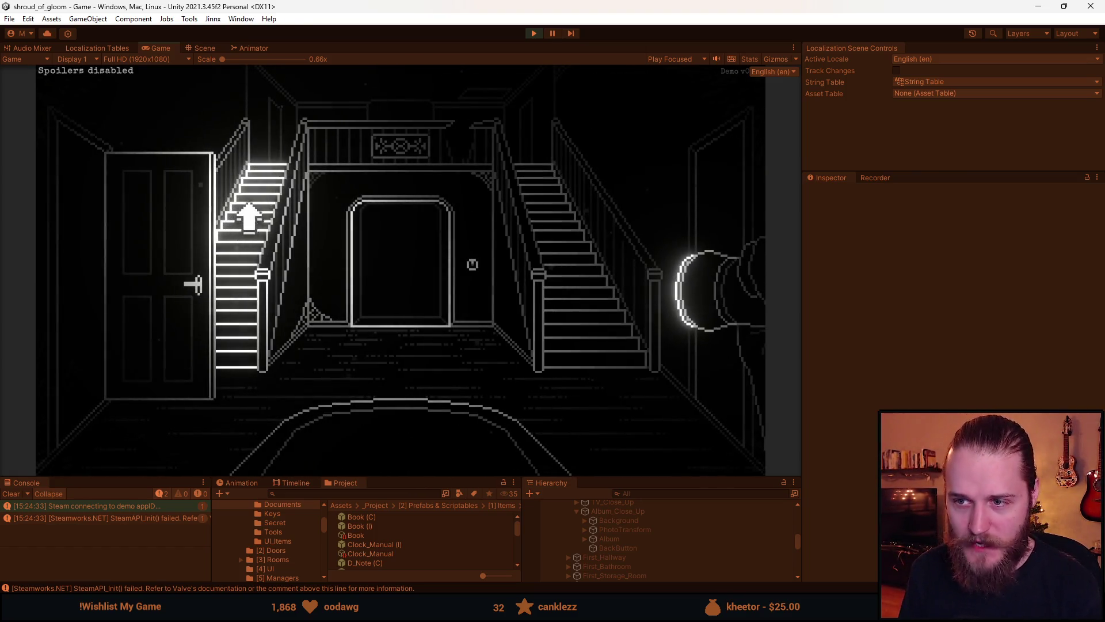
{"action": "left_click", "coordinate": [261, 217]}
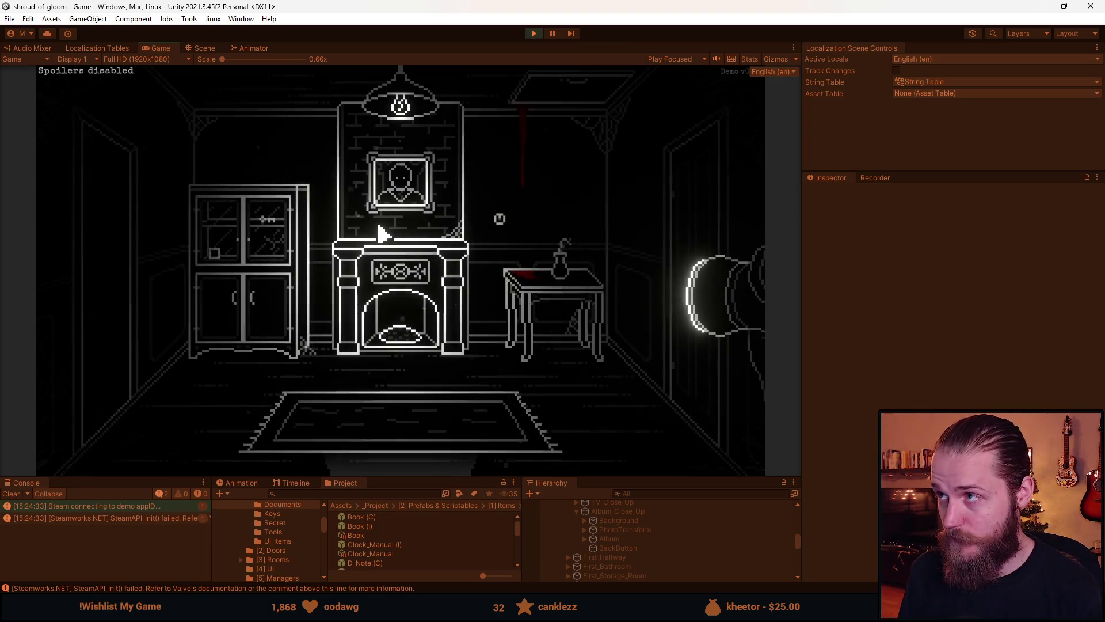
{"action": "left_click", "coordinate": [119, 207]}
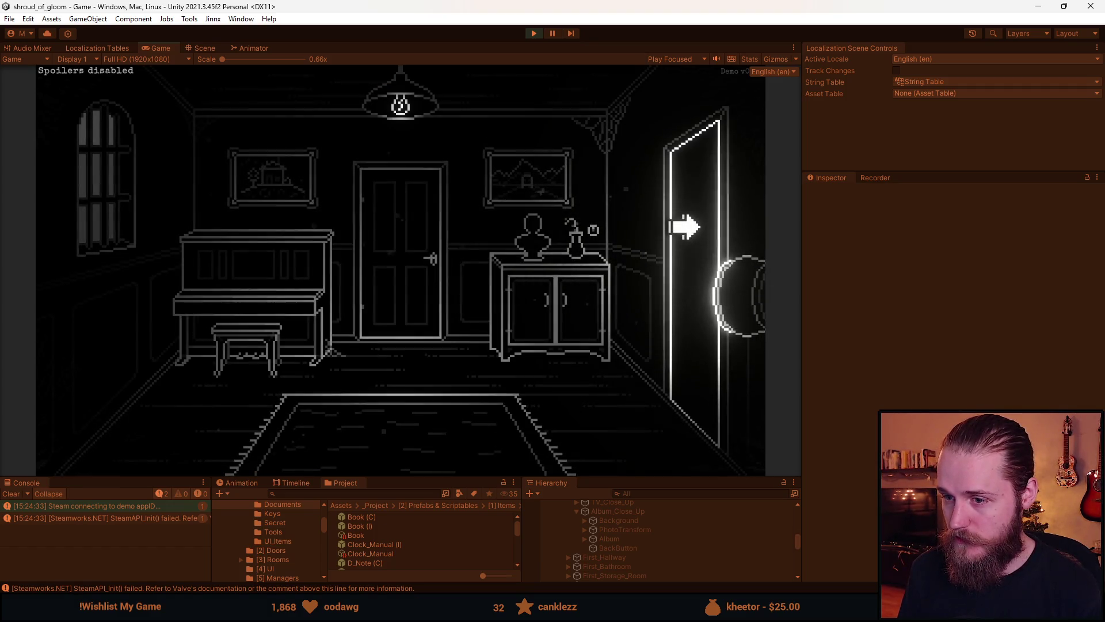
{"action": "left_click", "coordinate": [684, 228]}
Walk back through the stair hallway and clock room into the TV room.
{"action": "left_click", "coordinate": [385, 464]}
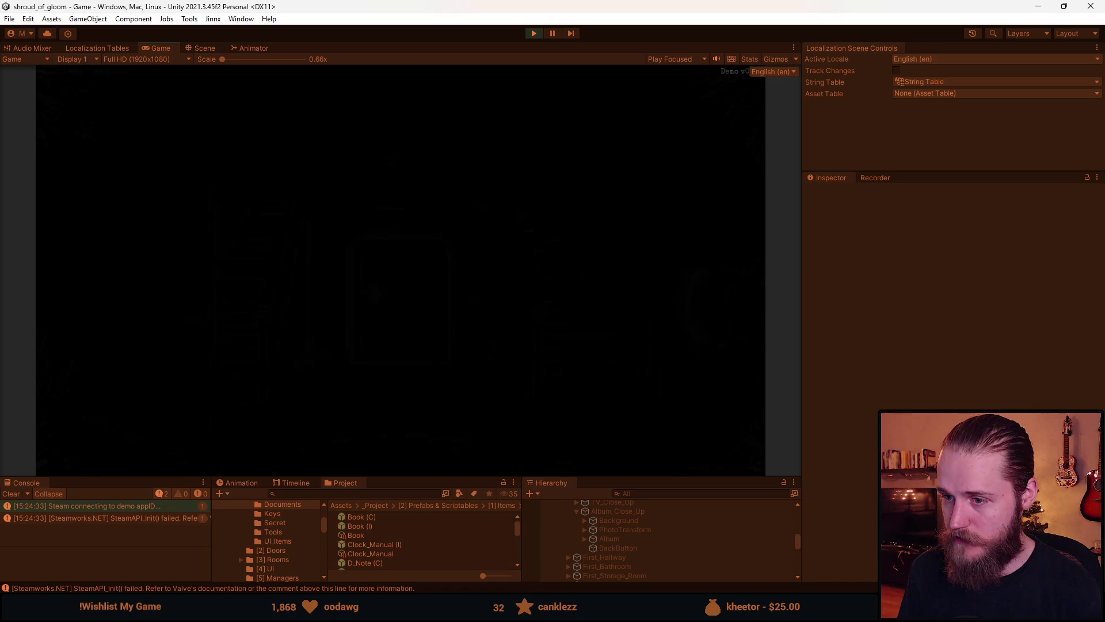
{"action": "left_click", "coordinate": [716, 217]}
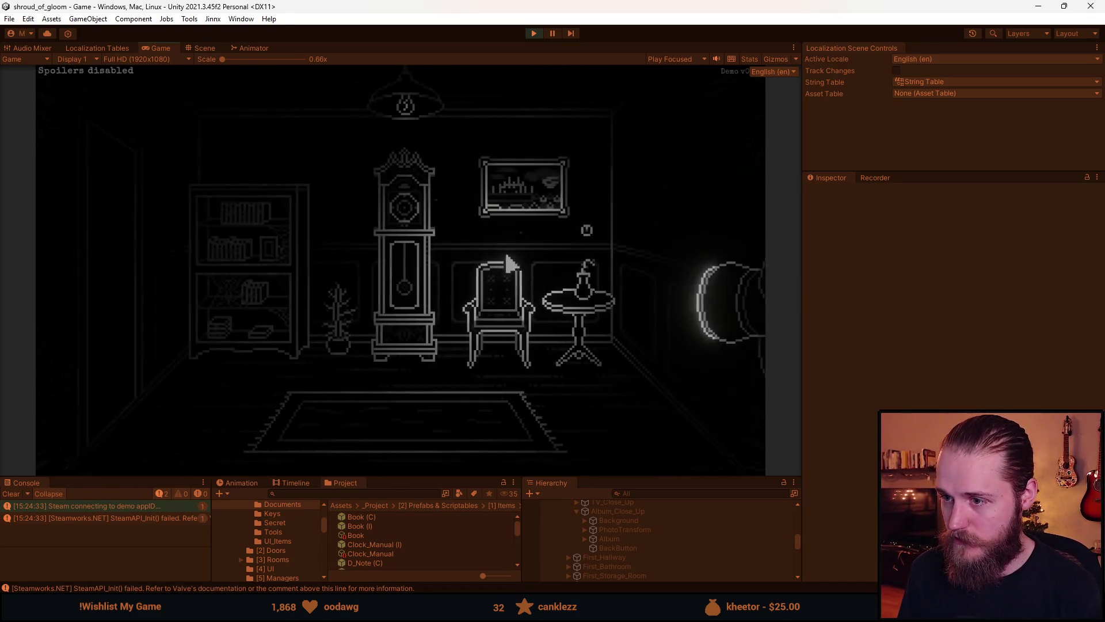
{"action": "left_click", "coordinate": [122, 274]}
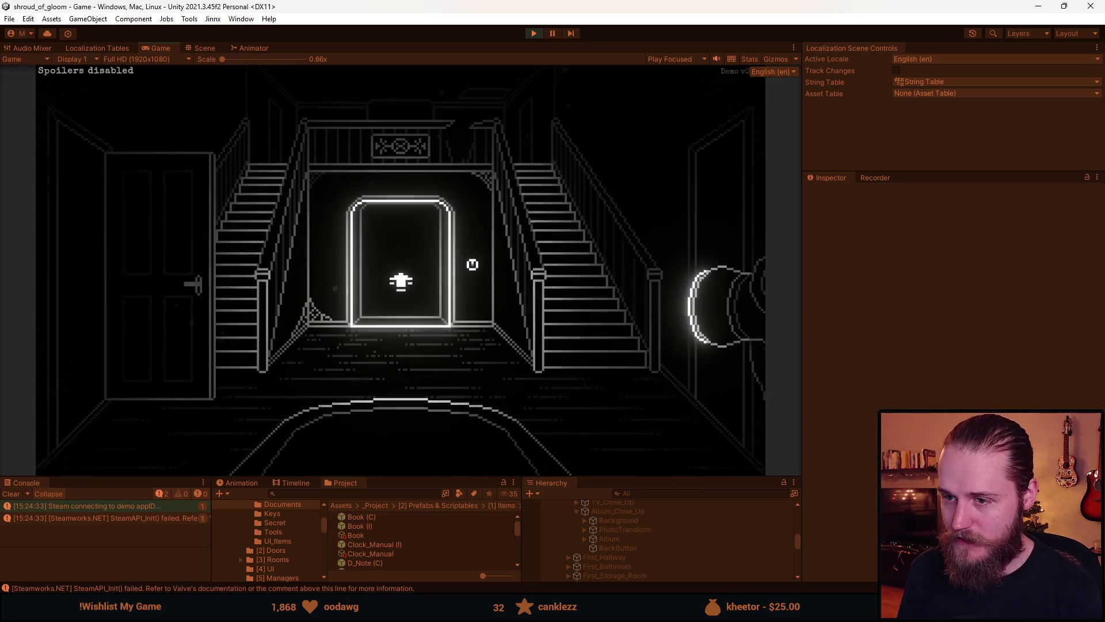
{"action": "left_click", "coordinate": [235, 239]}
{"action": "left_click", "coordinate": [94, 212]}
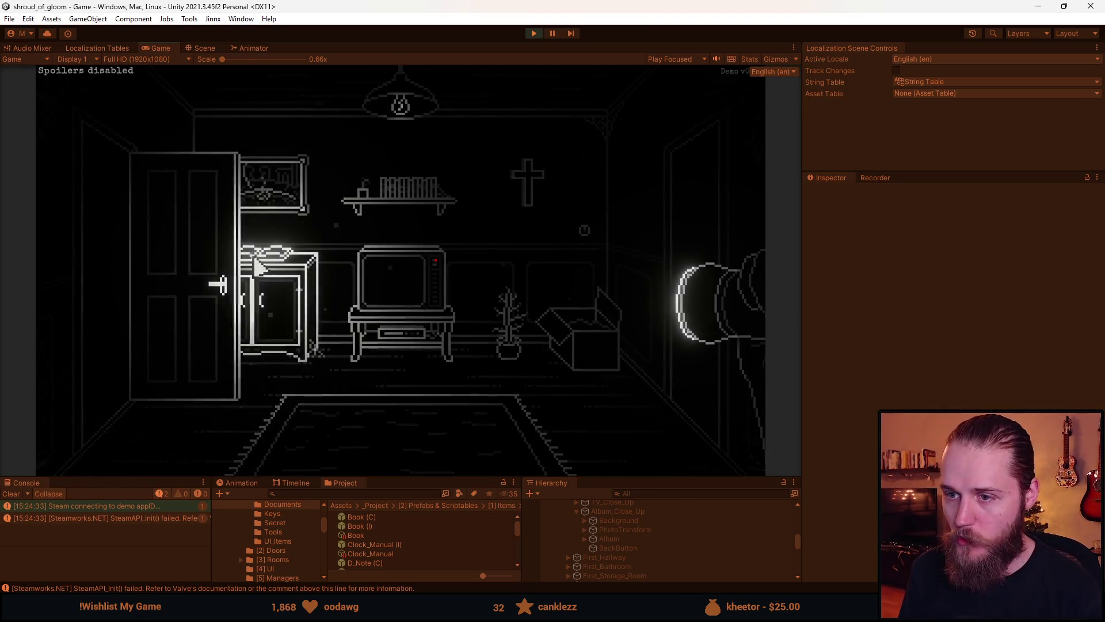
Inspect the TV room window close-up, shut the left door, and bring up the map.
{"action": "left_click", "coordinate": [230, 285]}
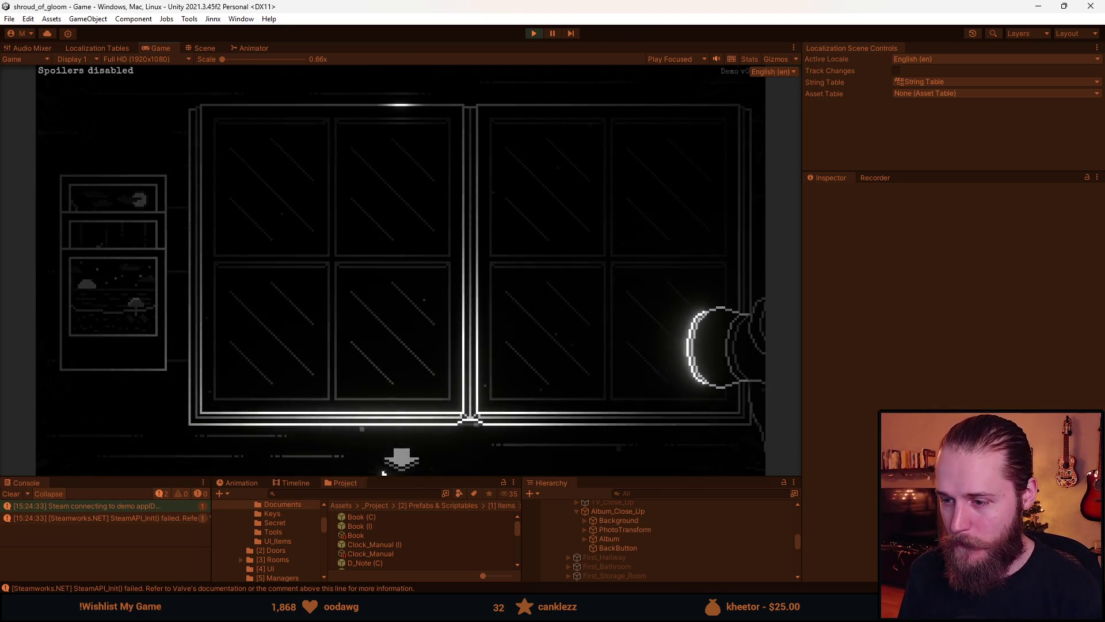
{"action": "left_click", "coordinate": [398, 455]}
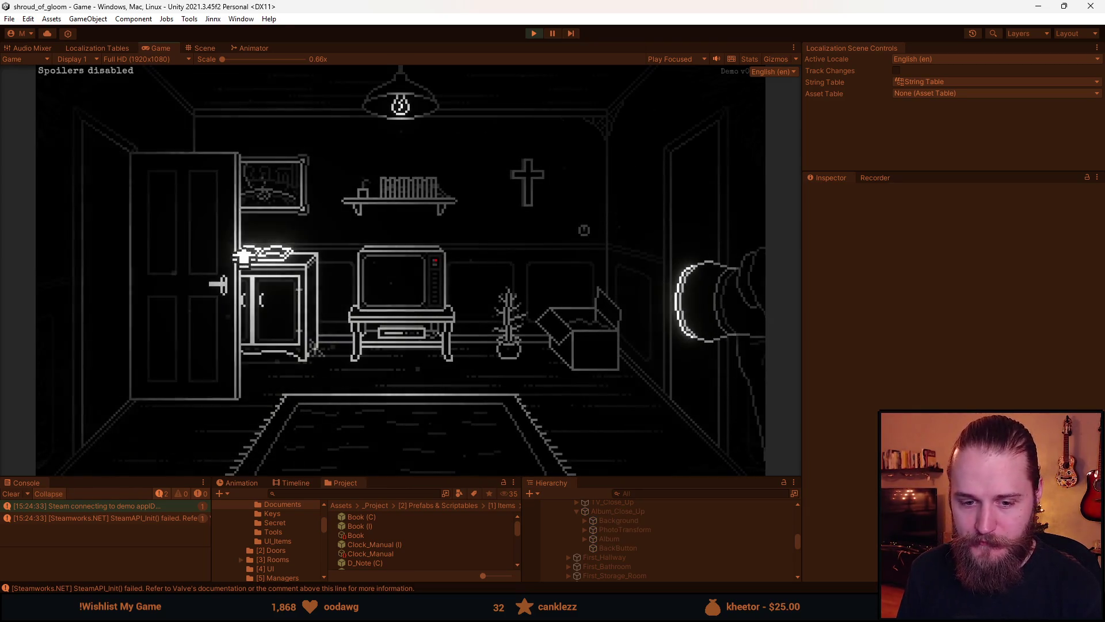
{"action": "left_click", "coordinate": [153, 301]}
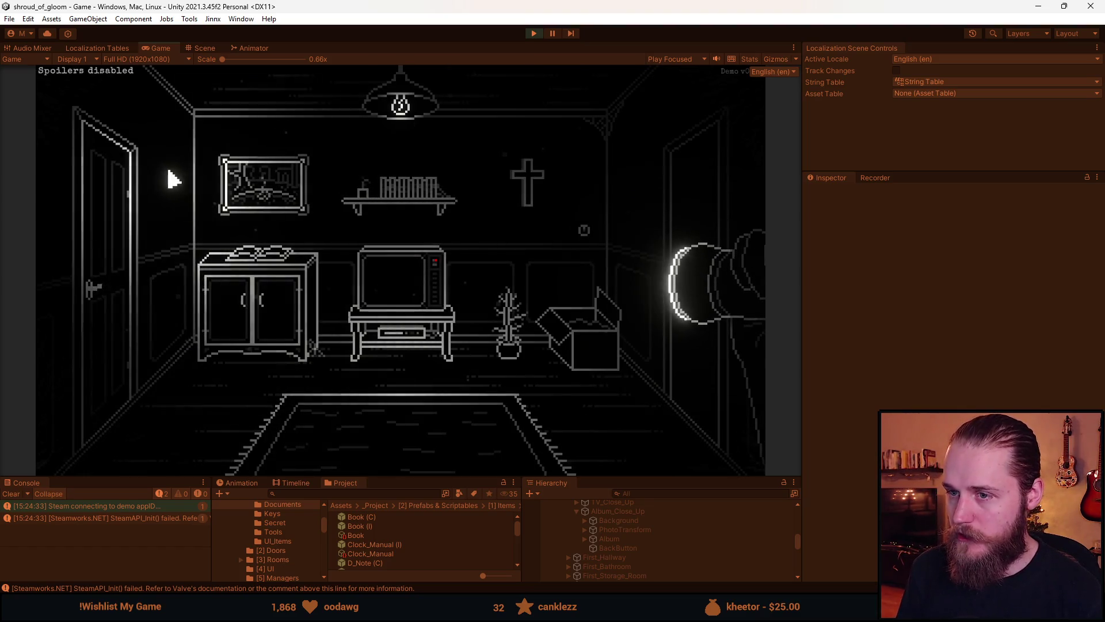
{"action": "key", "text": "Tab"}
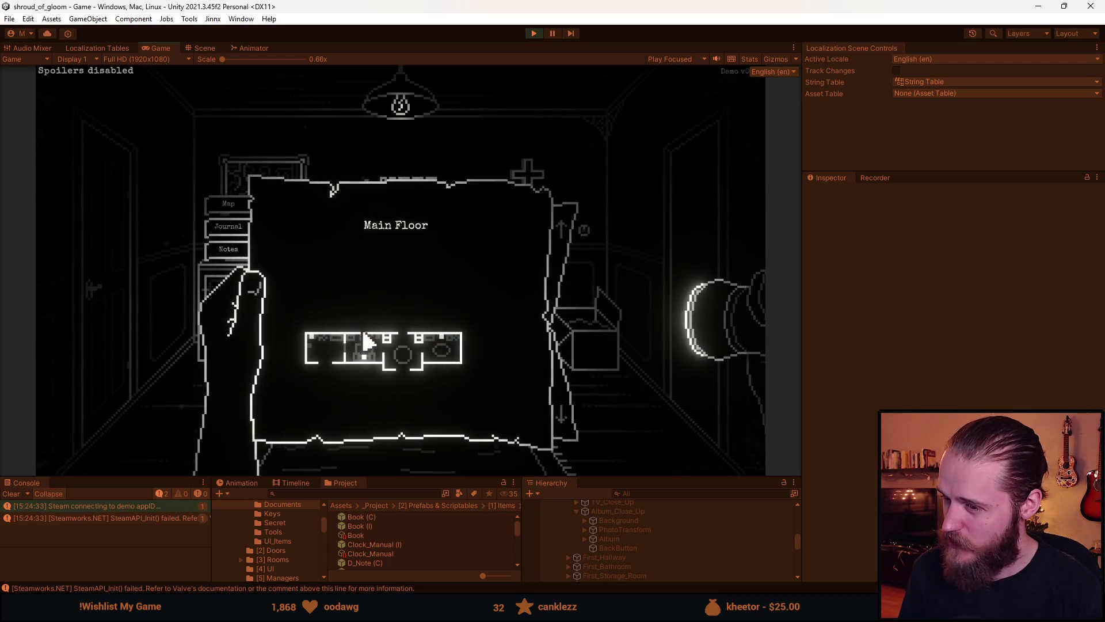
Flip through the notebook's Notes, Journal and Map pages, then close it.
{"action": "left_click", "coordinate": [240, 248]}
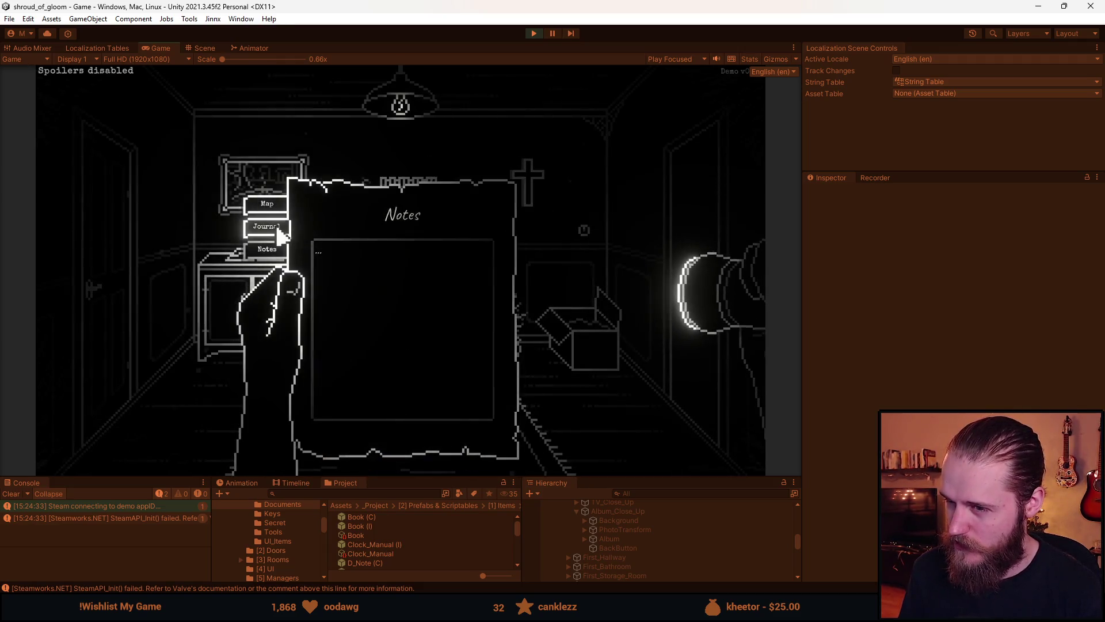
{"action": "left_click", "coordinate": [261, 226]}
{"action": "left_click", "coordinate": [267, 218]}
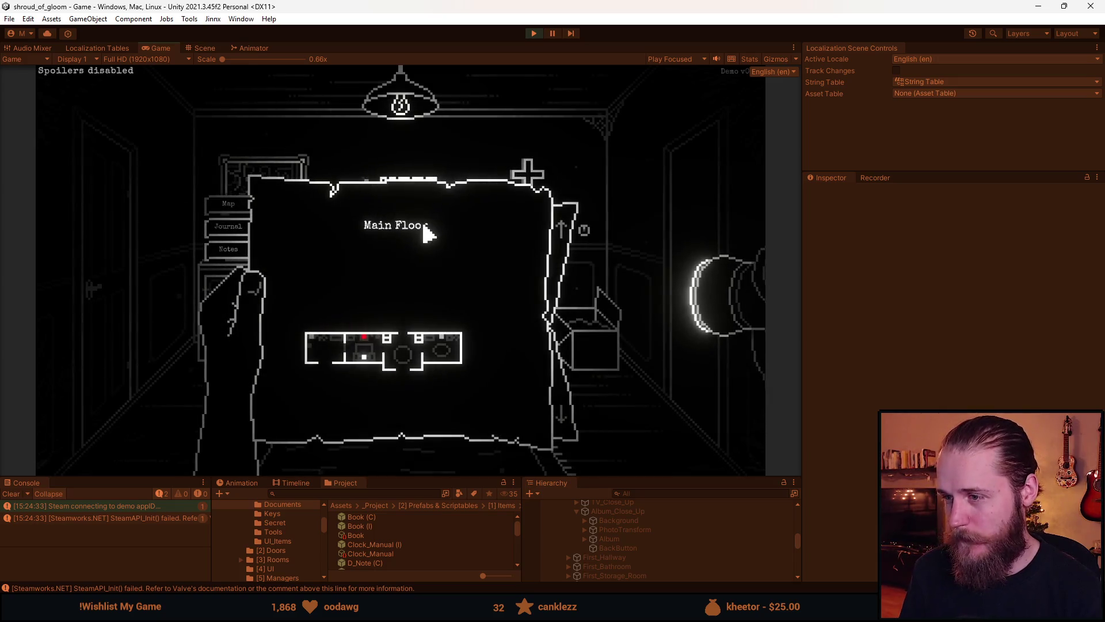
{"action": "key", "text": "Escape"}
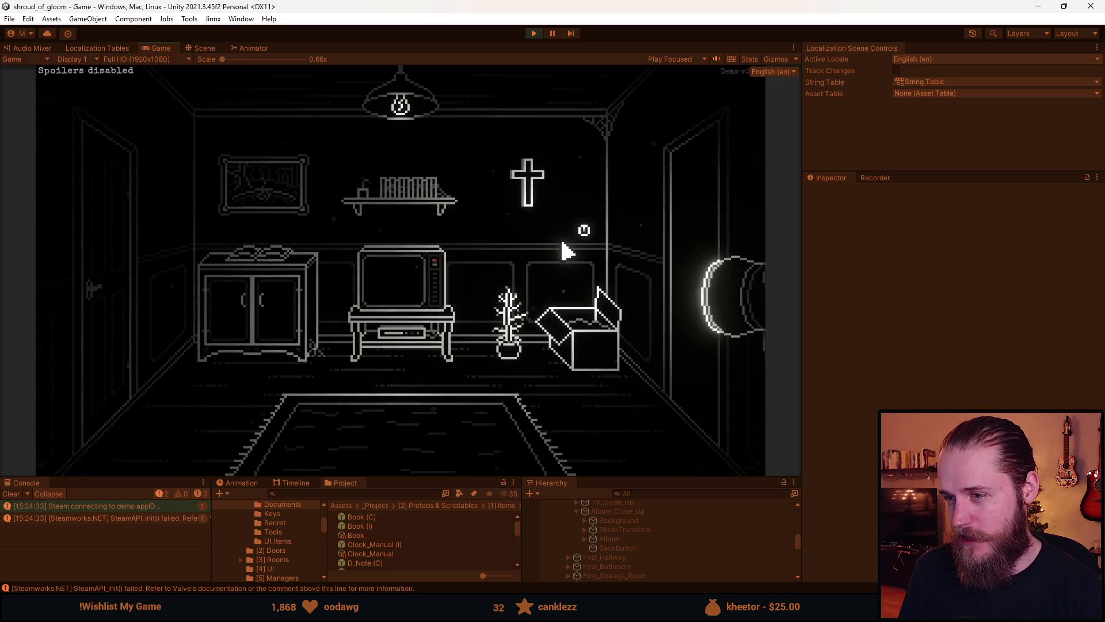
Reopen the Main Floor map, dismiss it, and exit right to the stairway hallway.
{"action": "key", "text": "Tab"}
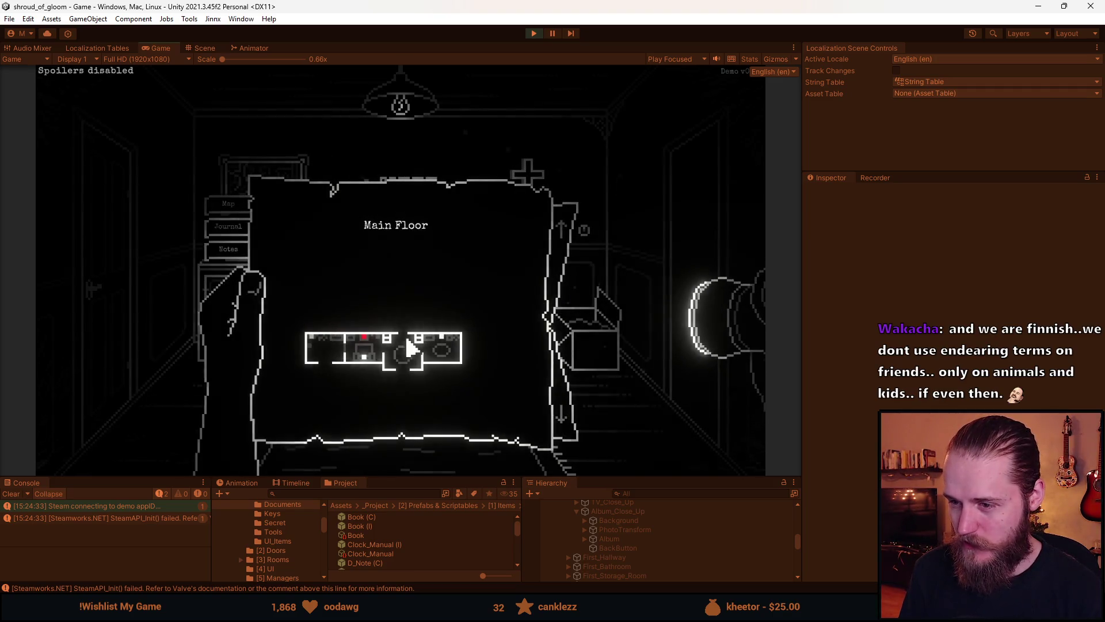
{"action": "left_click", "coordinate": [569, 314]}
{"action": "left_click", "coordinate": [704, 245]}
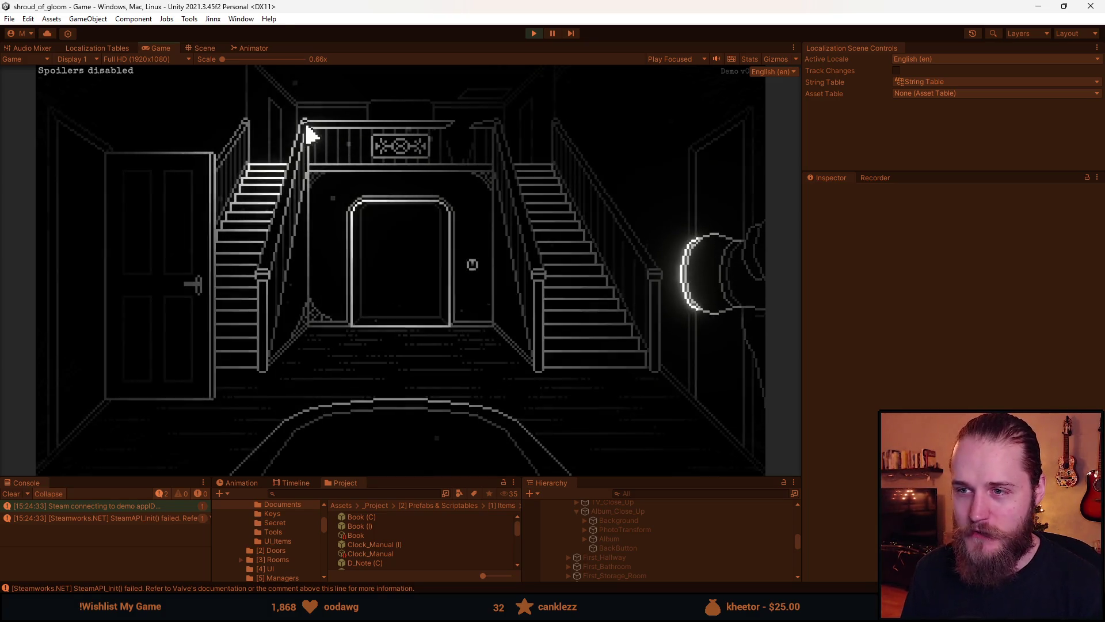
Climb to the fireplace room, enter the piano room, and view the piano keyboard close-up.
{"action": "left_click", "coordinate": [293, 145]}
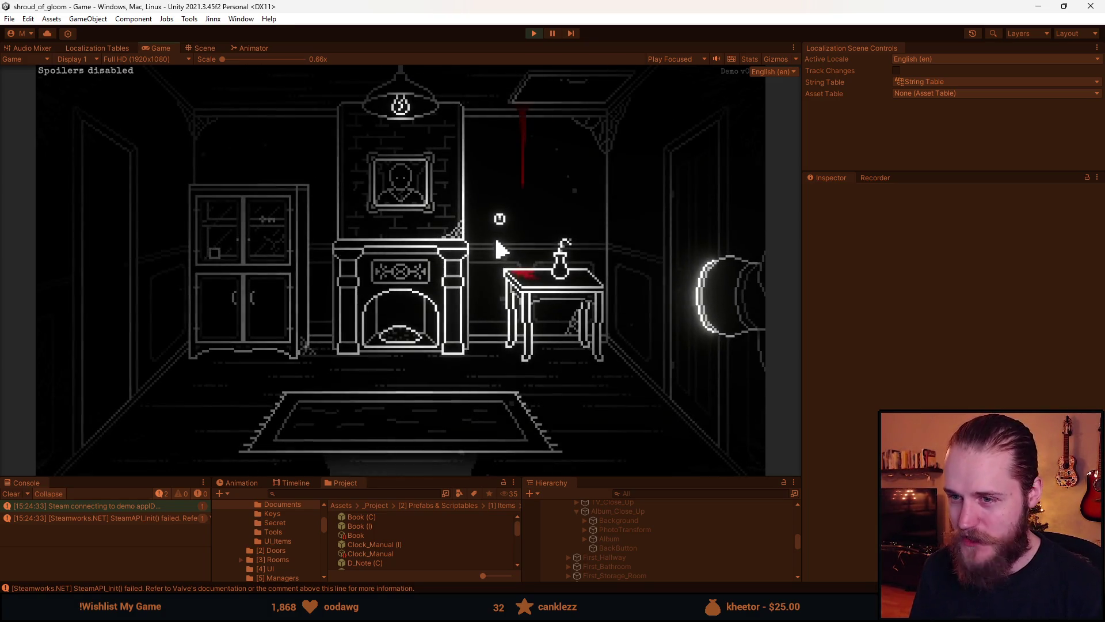
{"action": "left_click", "coordinate": [120, 305]}
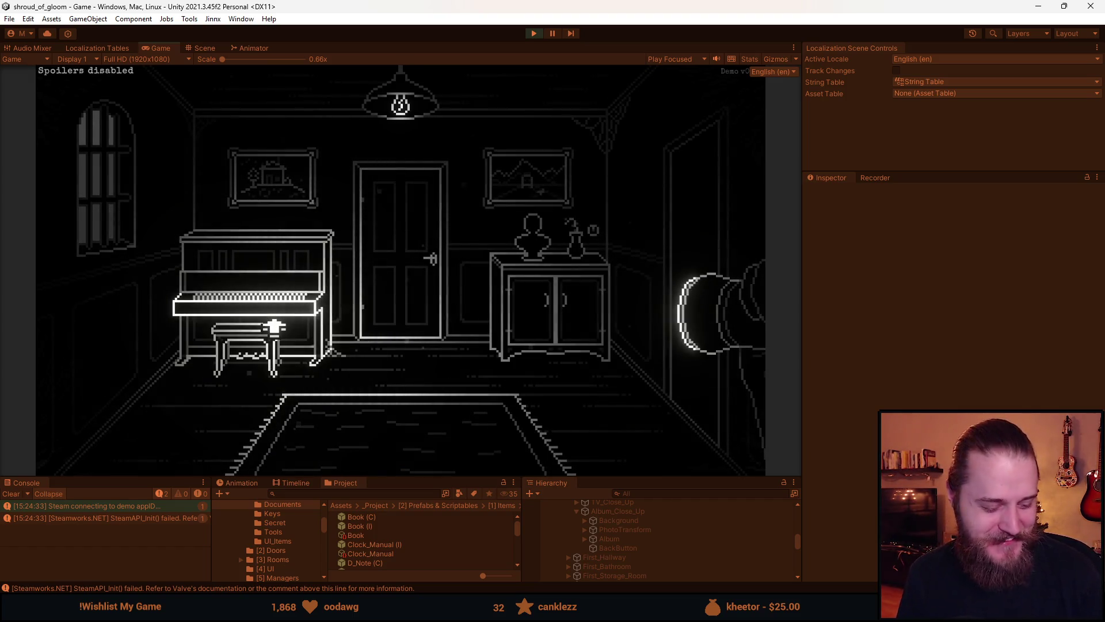
{"action": "left_click", "coordinate": [263, 320]}
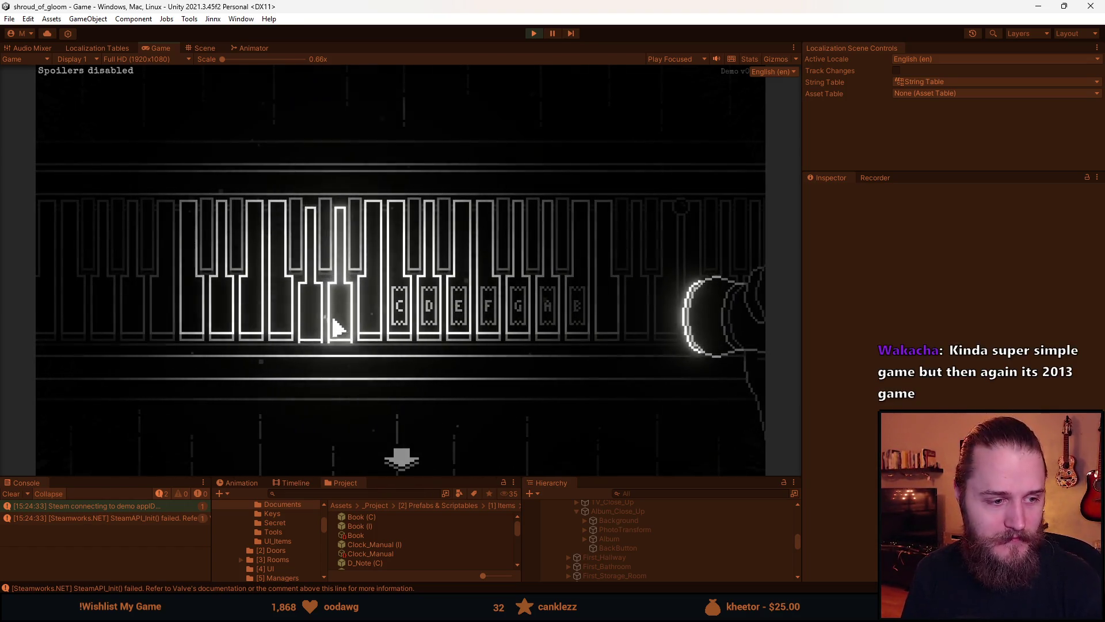
Exit the piano keyboard close-up with the bottom back arrow.
{"action": "left_click", "coordinate": [401, 458]}
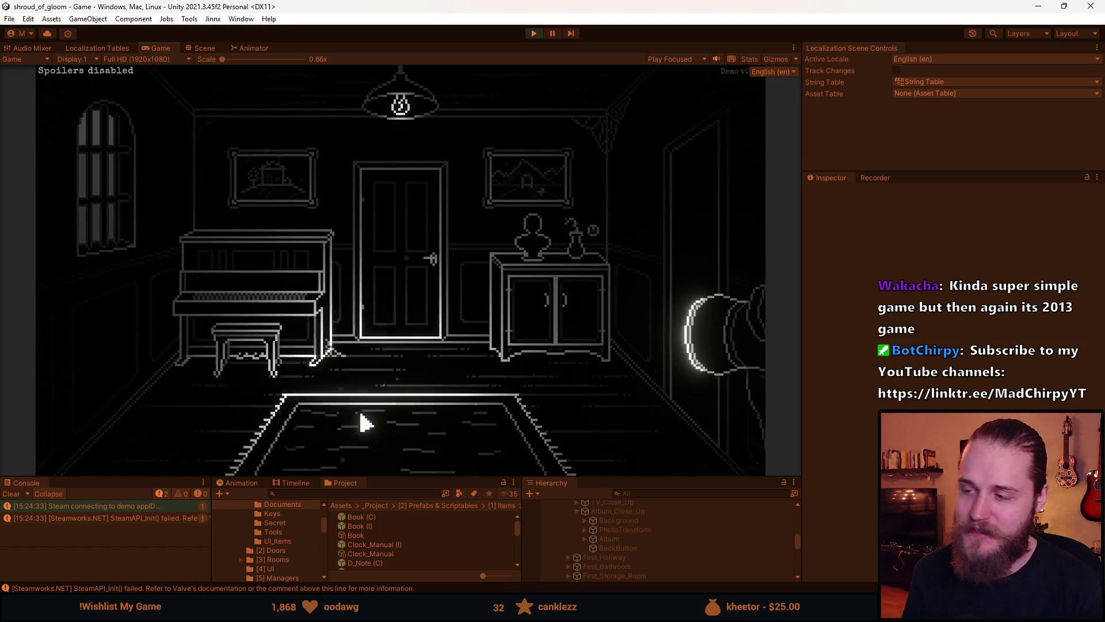
Walk from the piano room via the clock room into the TV room and storage room.
{"action": "left_click", "coordinate": [703, 259]}
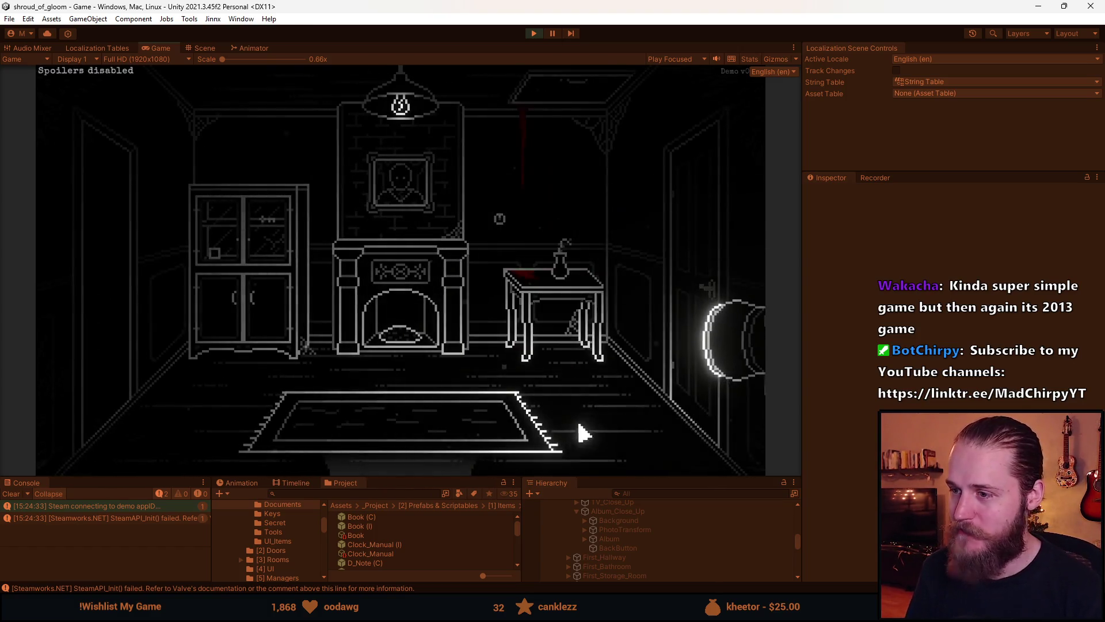
{"action": "left_click", "coordinate": [419, 316]}
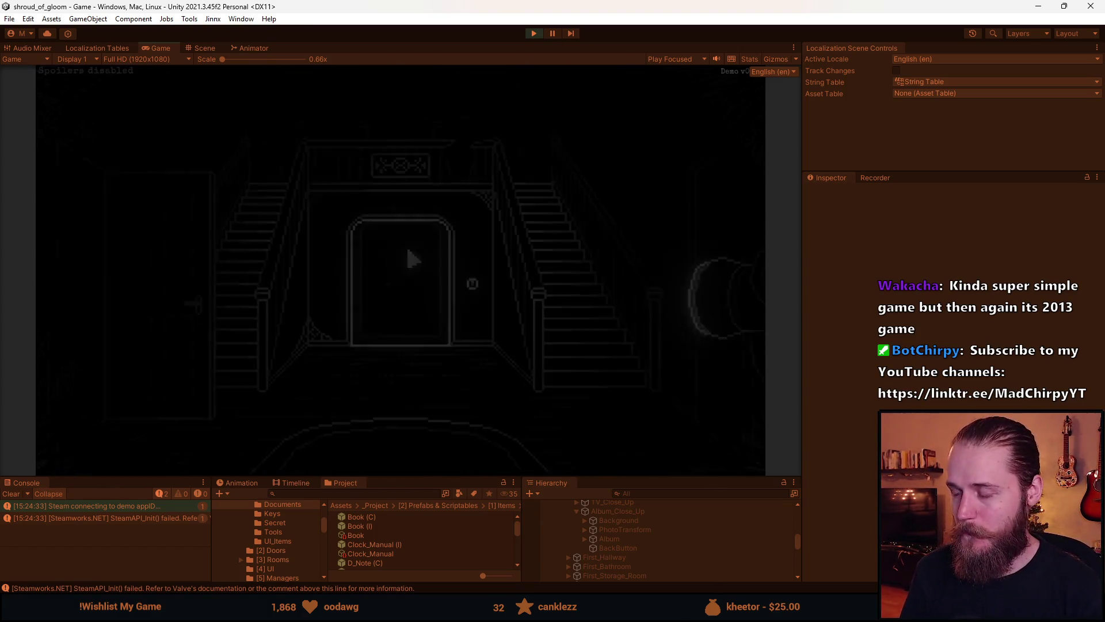
{"action": "left_click", "coordinate": [547, 254]}
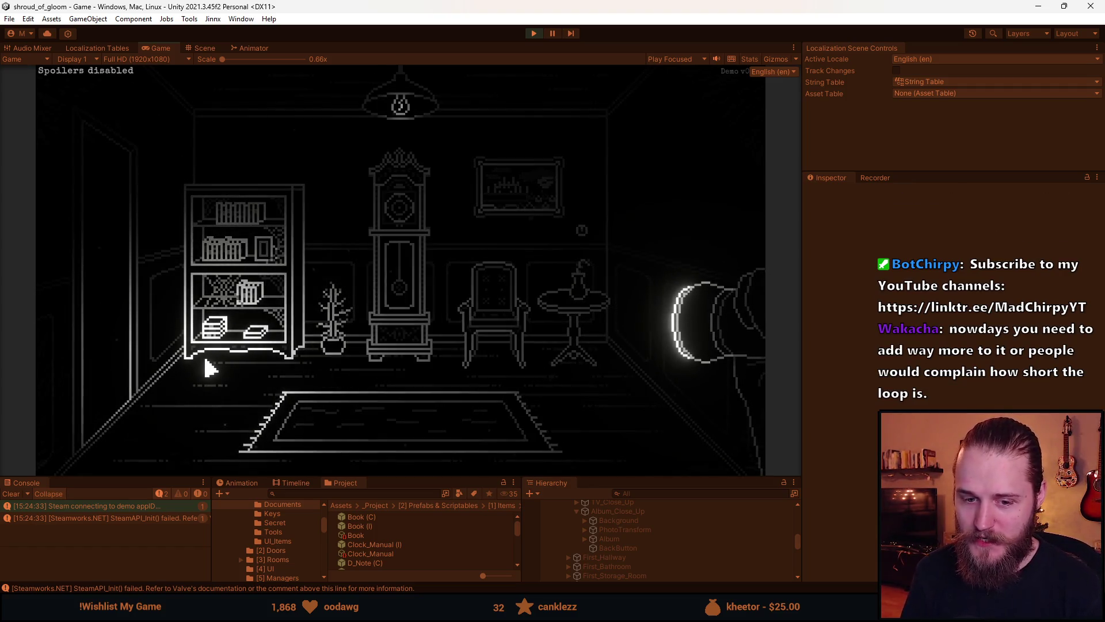
{"action": "left_click", "coordinate": [102, 294]}
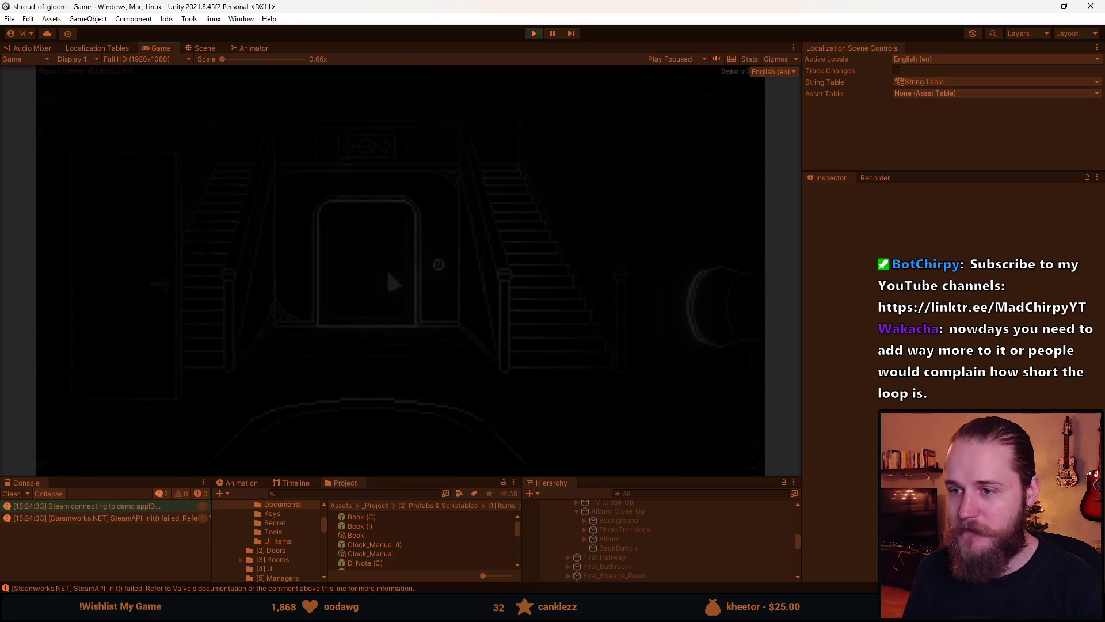
{"action": "left_click", "coordinate": [151, 317]}
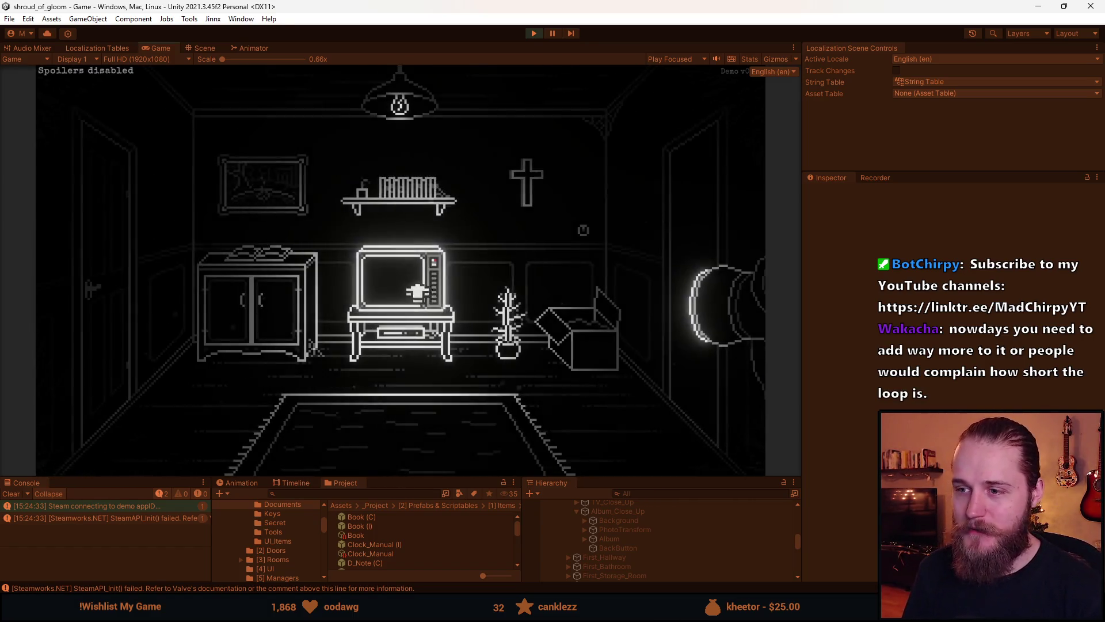
{"action": "left_click", "coordinate": [166, 324]}
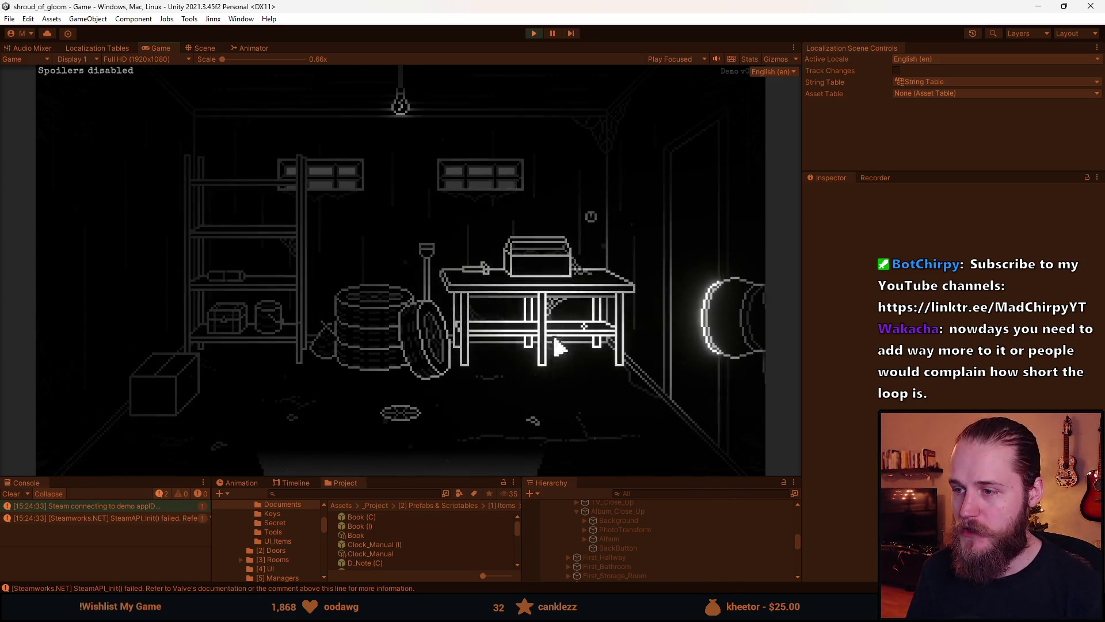
{"action": "left_click", "coordinate": [693, 242]}
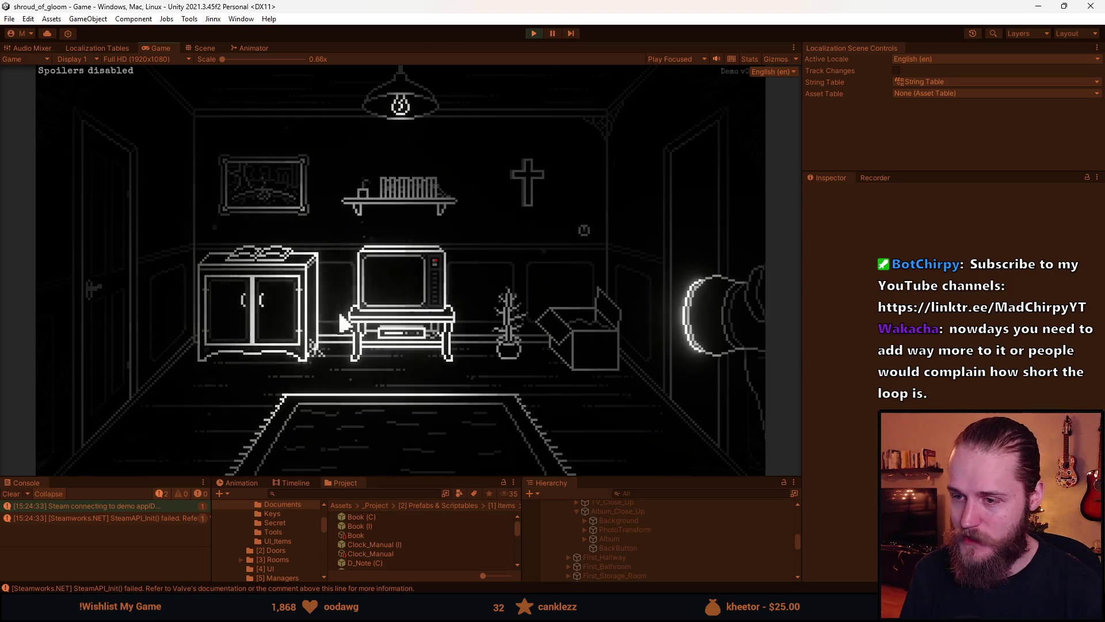
Loop through the fireplace, clock and TV rooms, ending in the piano room.
{"action": "left_click", "coordinate": [665, 245]}
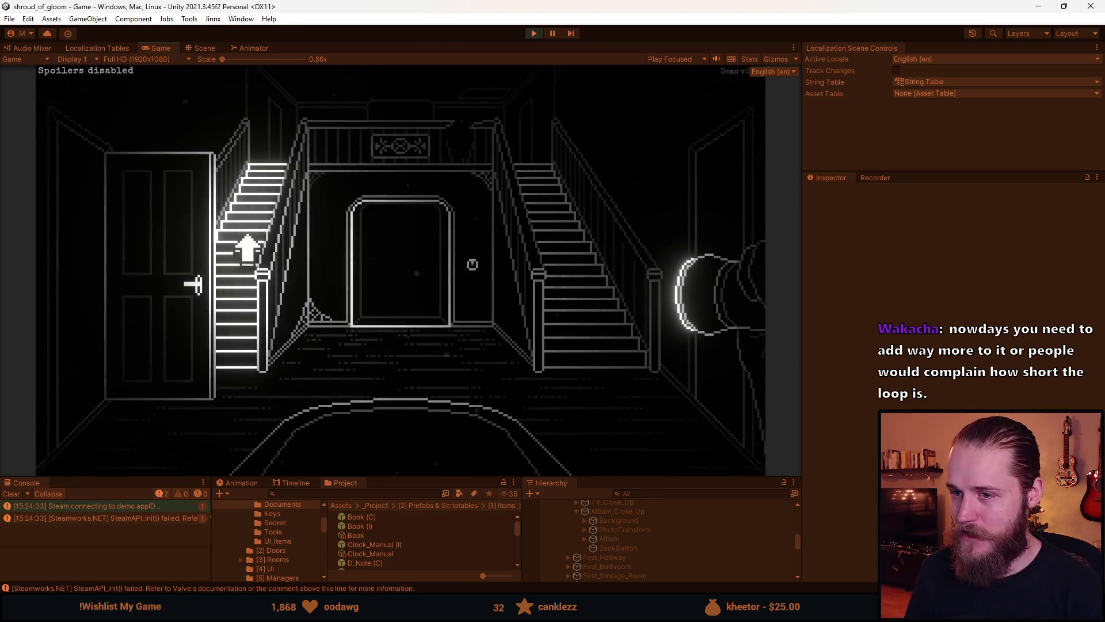
{"action": "left_click", "coordinate": [247, 314]}
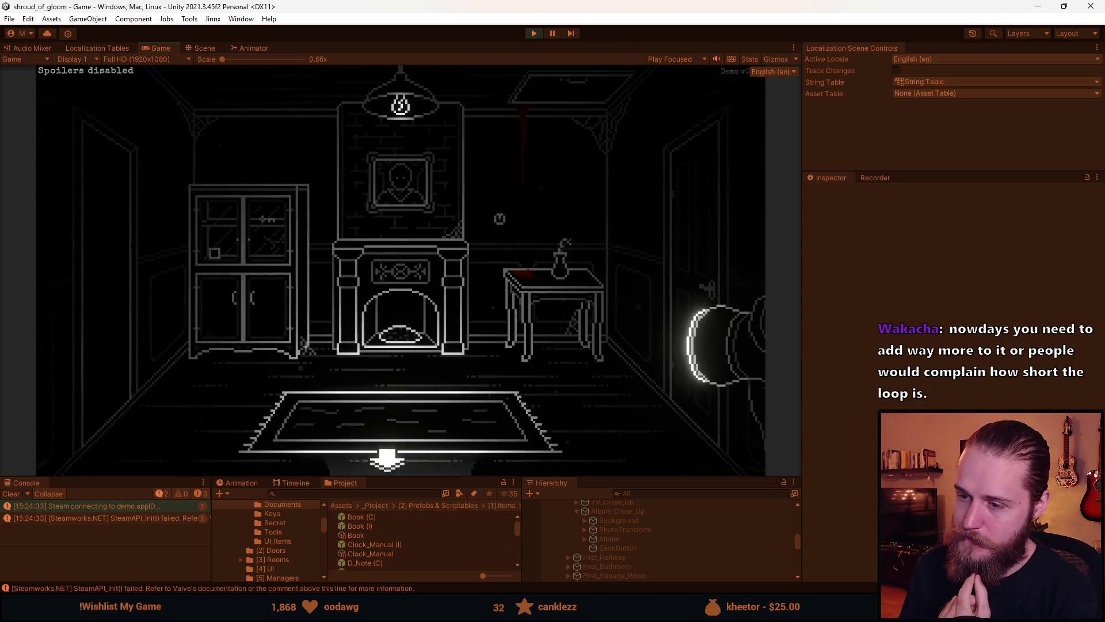
{"action": "left_click", "coordinate": [387, 458]}
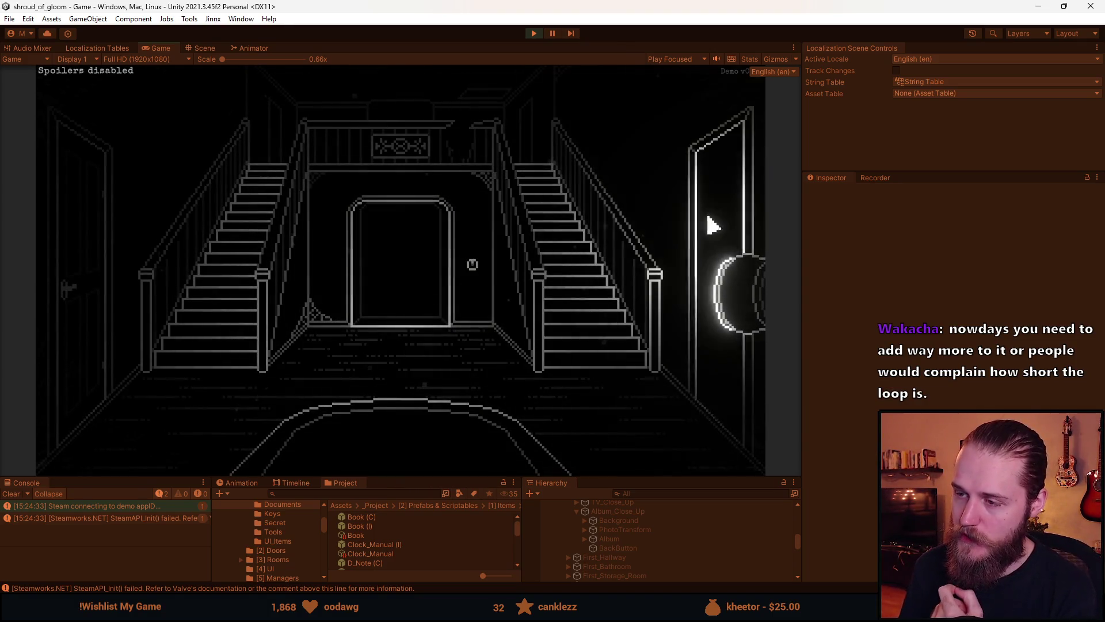
{"action": "left_click", "coordinate": [710, 224]}
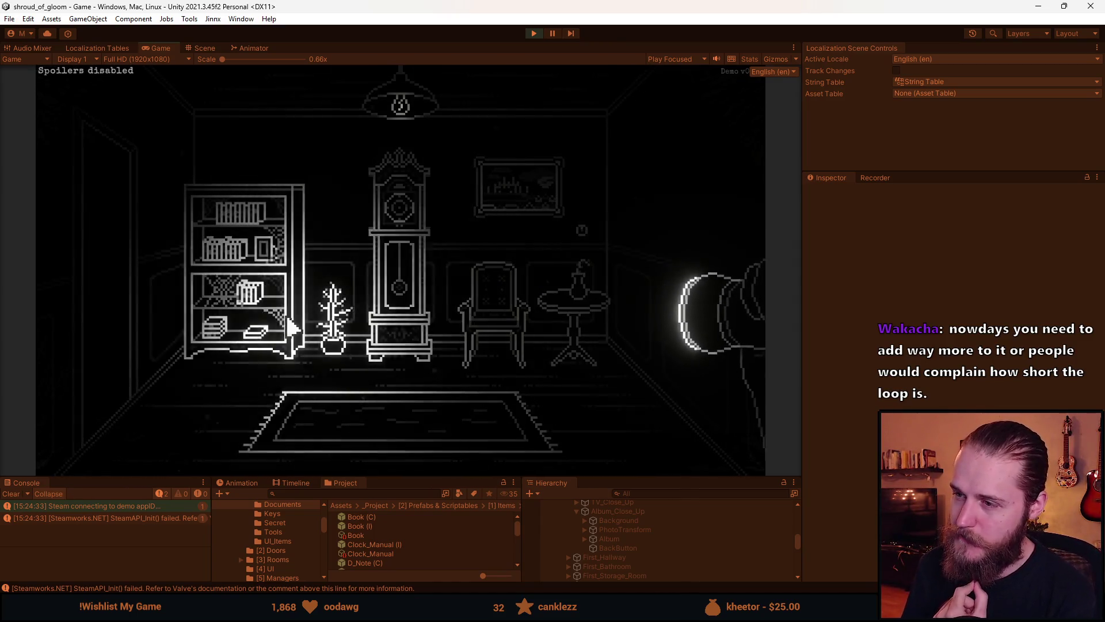
{"action": "left_click", "coordinate": [118, 261]}
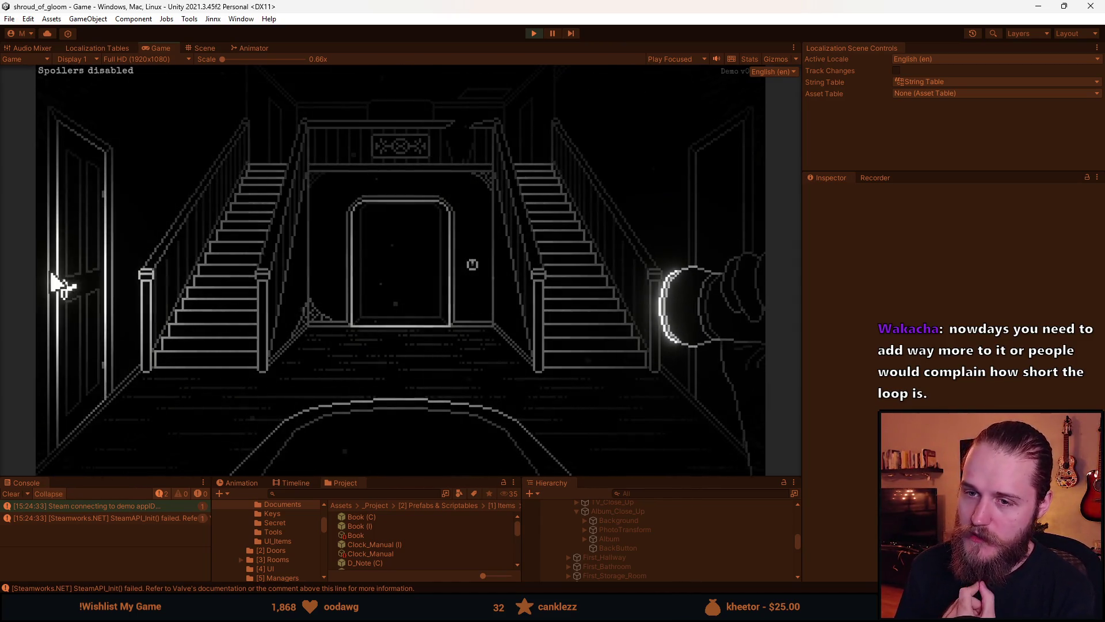
{"action": "left_click", "coordinate": [92, 276]}
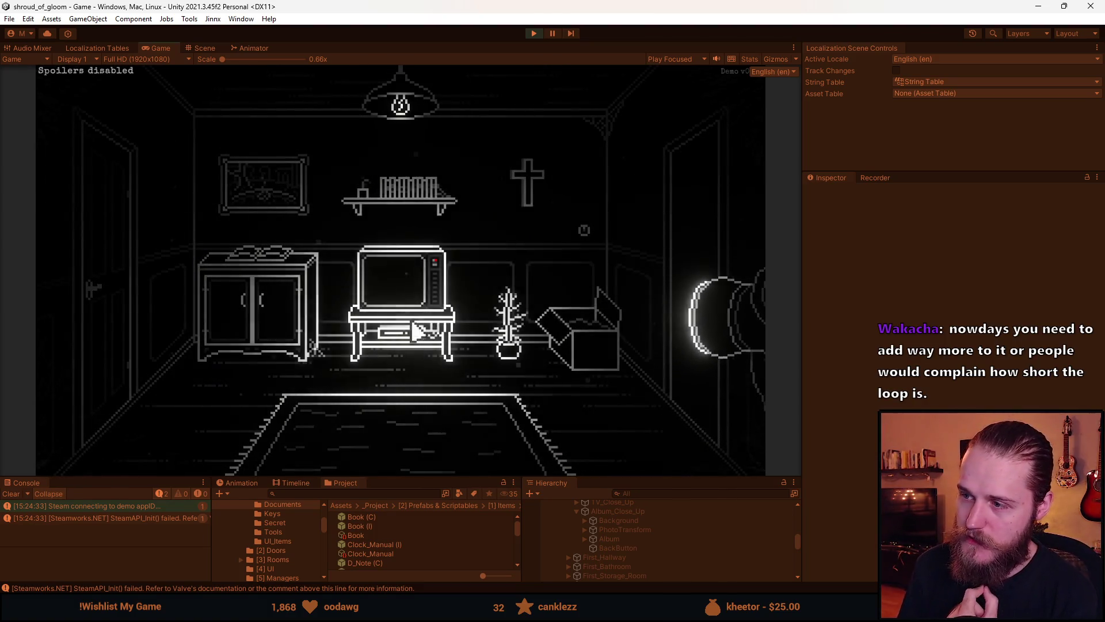
{"action": "left_click", "coordinate": [661, 244]}
{"action": "left_click", "coordinate": [387, 261]}
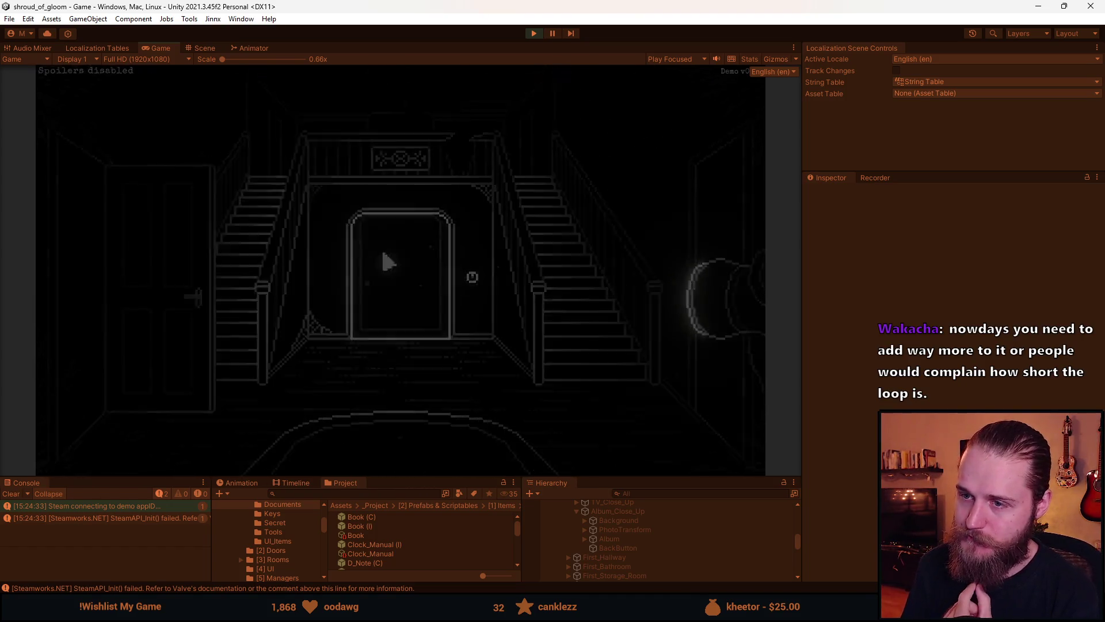
{"action": "left_click", "coordinate": [122, 340]}
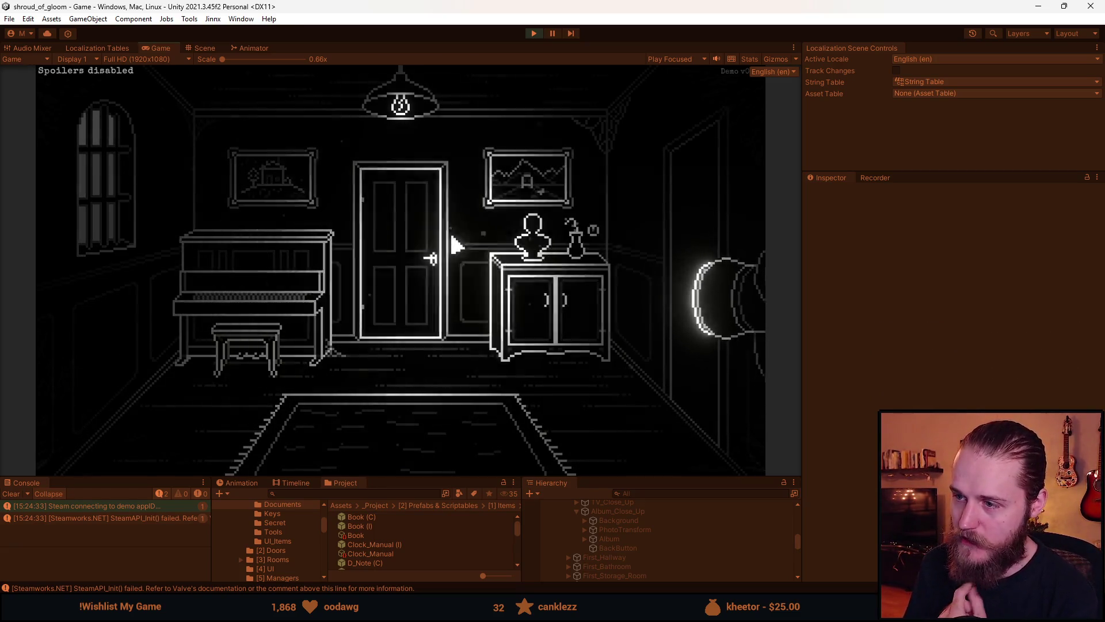
Pass through the storage and double-door rooms and the TV room, returning to the stair foyer.
{"action": "left_click", "coordinate": [702, 239]}
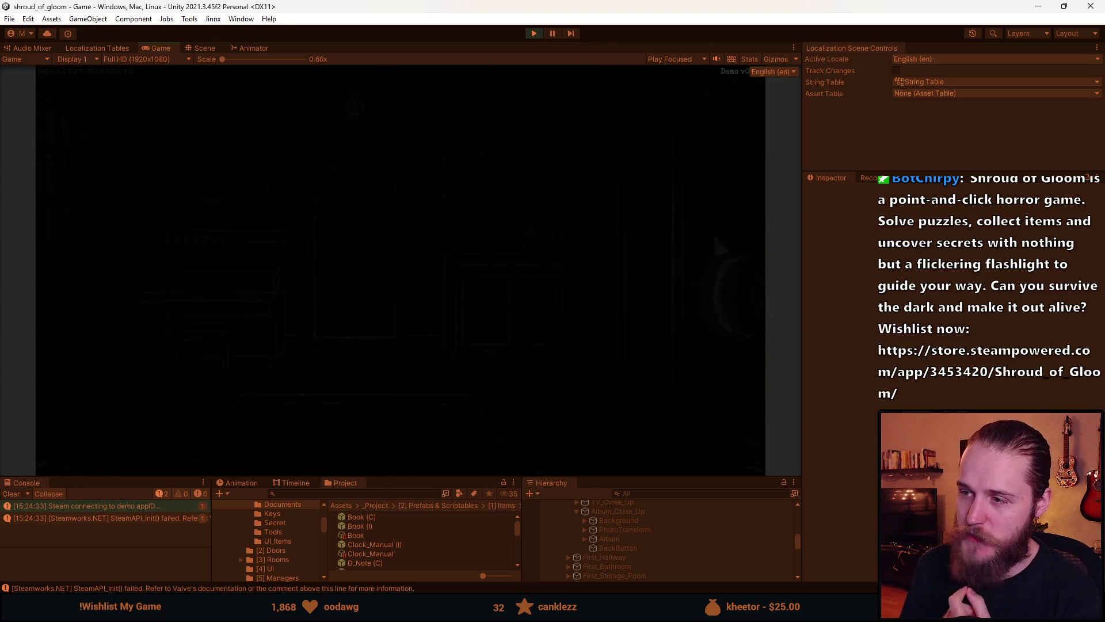
{"action": "left_click", "coordinate": [419, 441]}
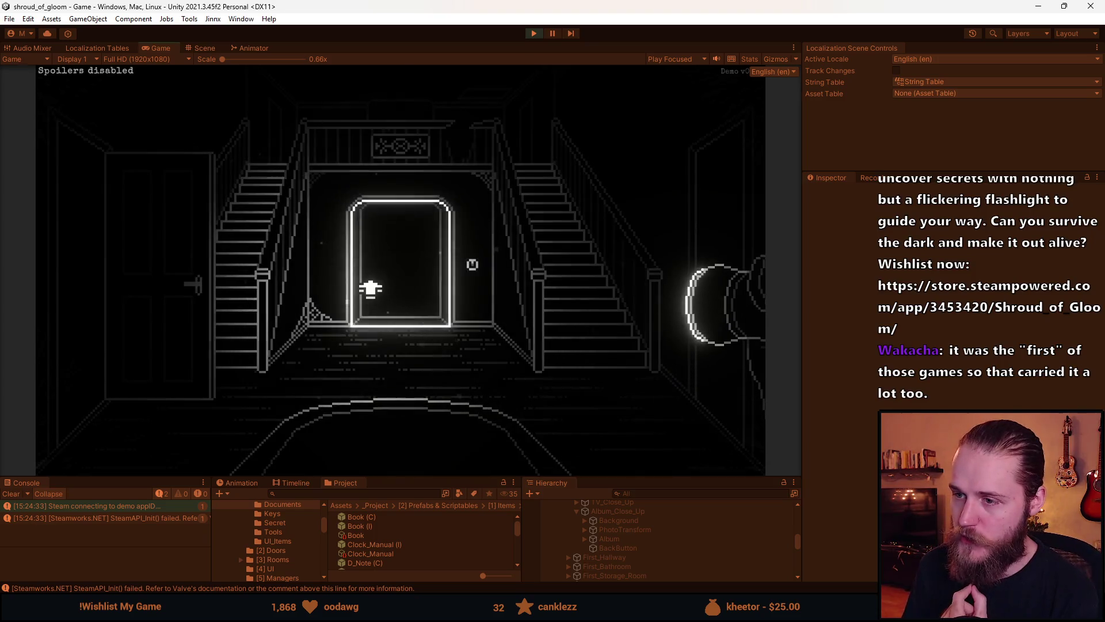
{"action": "left_click", "coordinate": [368, 286]}
{"action": "left_click", "coordinate": [448, 340]}
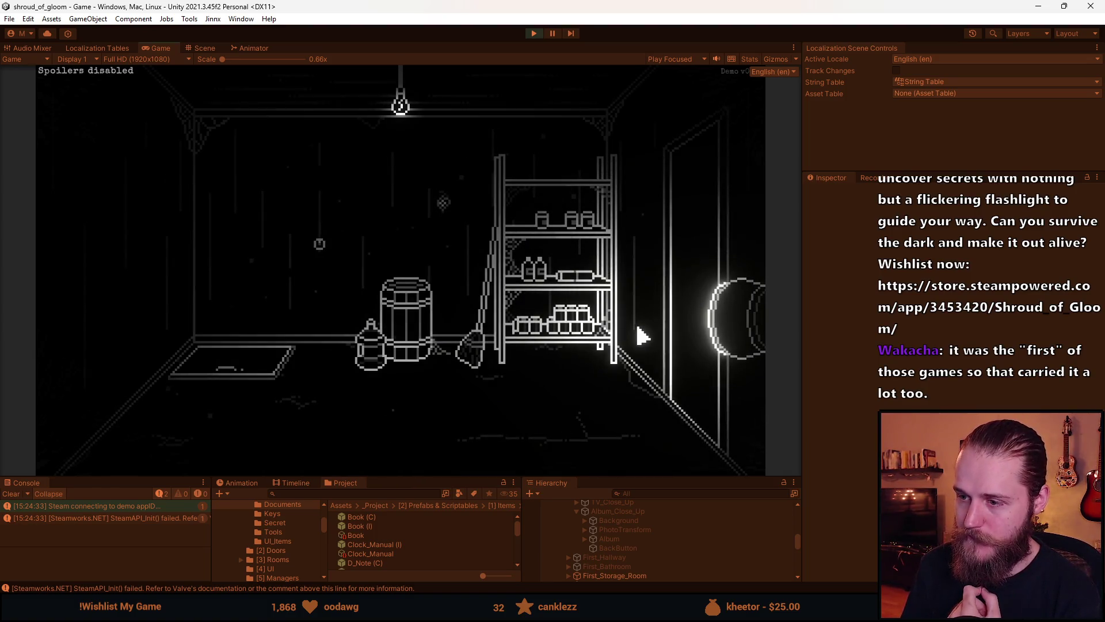
{"action": "left_click", "coordinate": [692, 262]}
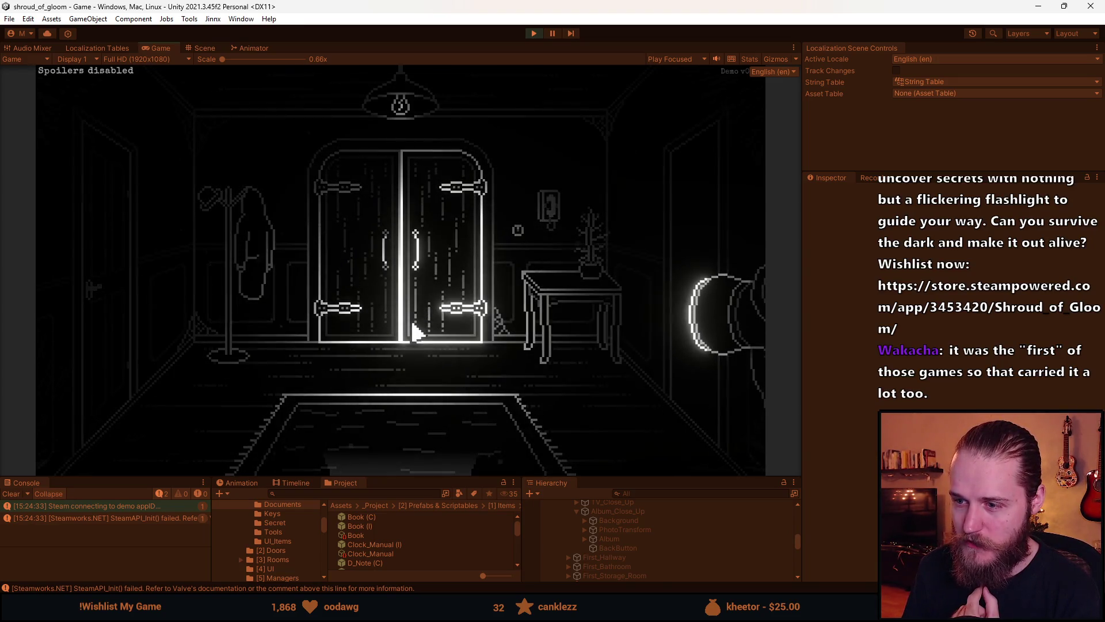
{"action": "left_click", "coordinate": [426, 463]}
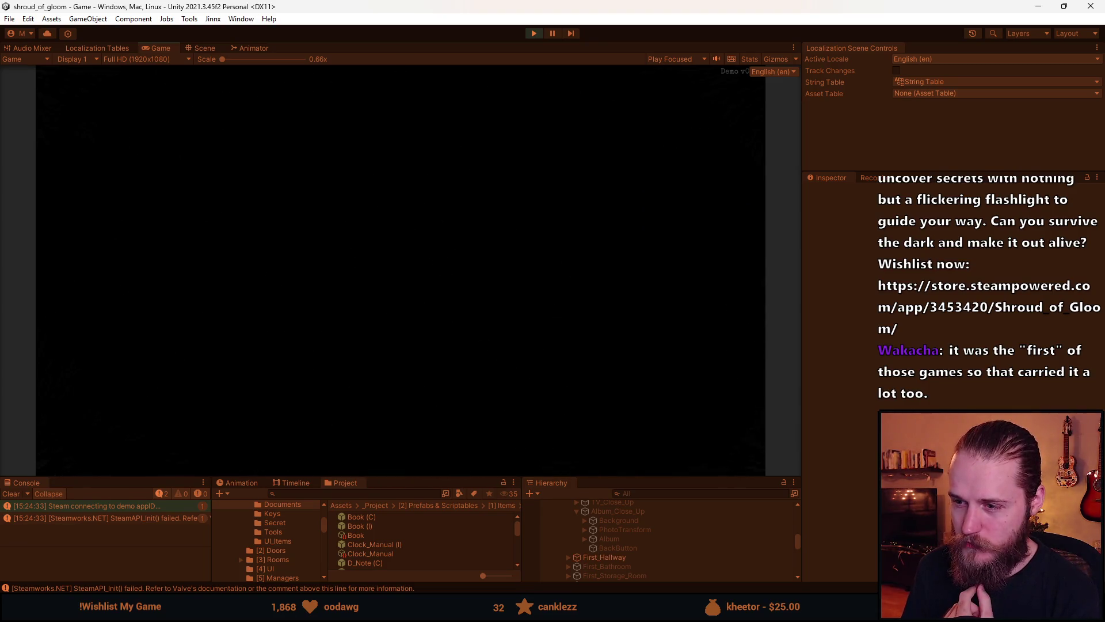
{"action": "left_click", "coordinate": [96, 308]}
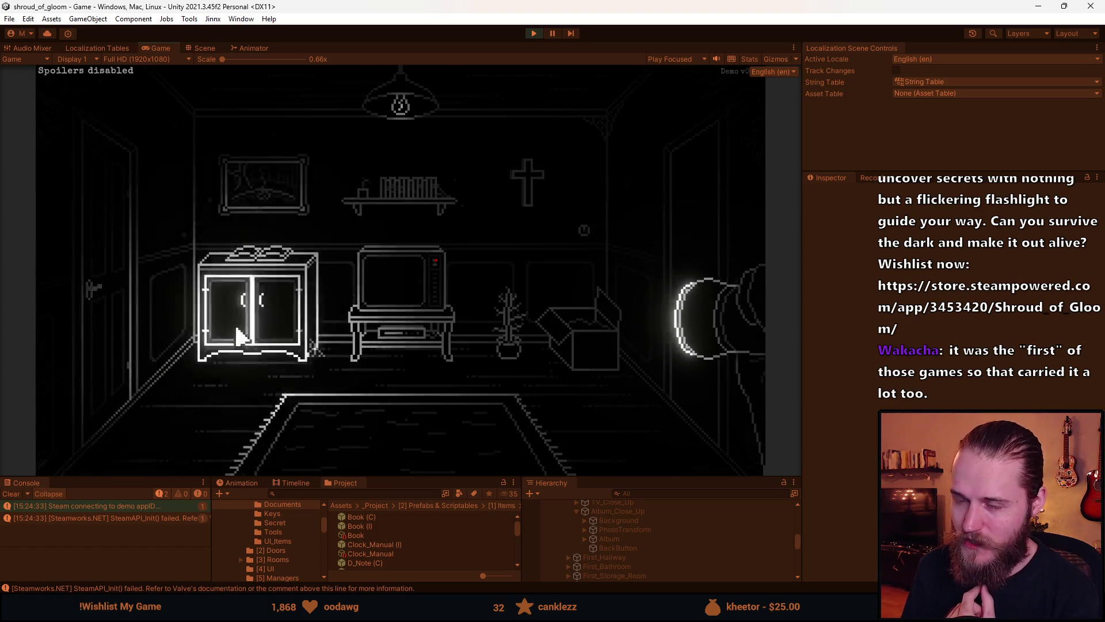
{"action": "left_click", "coordinate": [236, 348]}
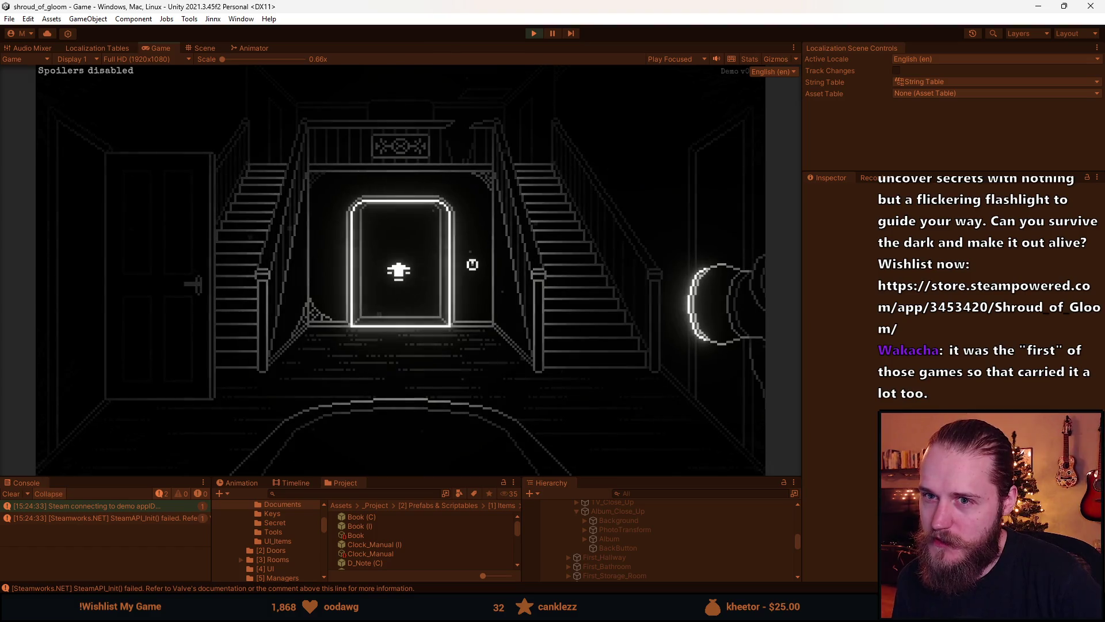
Walk through the double-door room into the dark kitchen and back to the twin-staircase foyer.
{"action": "left_click", "coordinate": [398, 270]}
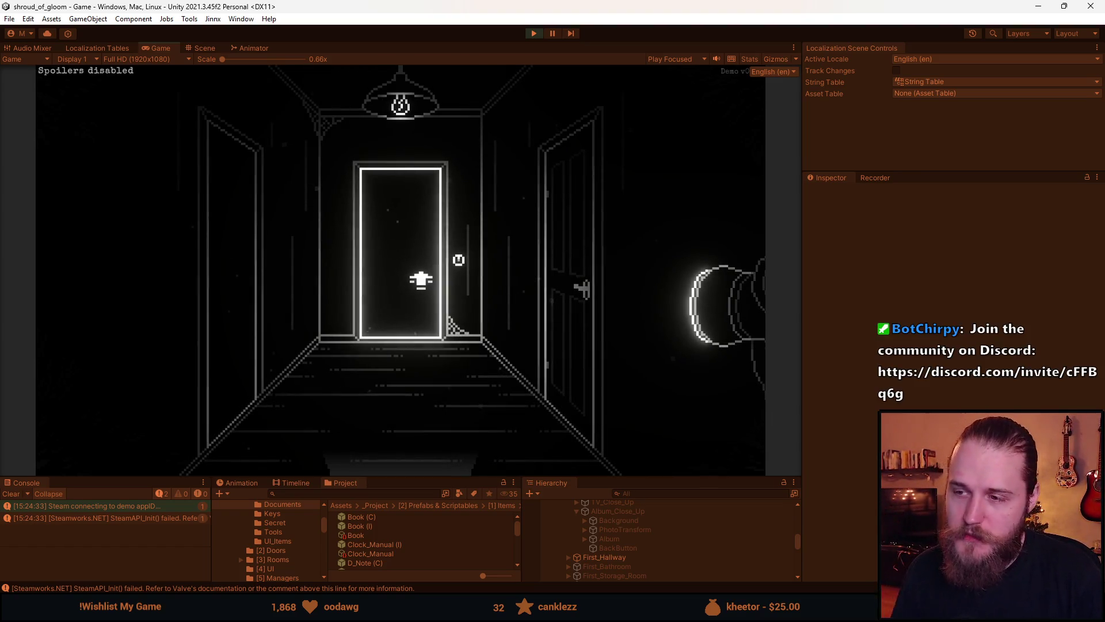
{"action": "left_click", "coordinate": [395, 243]}
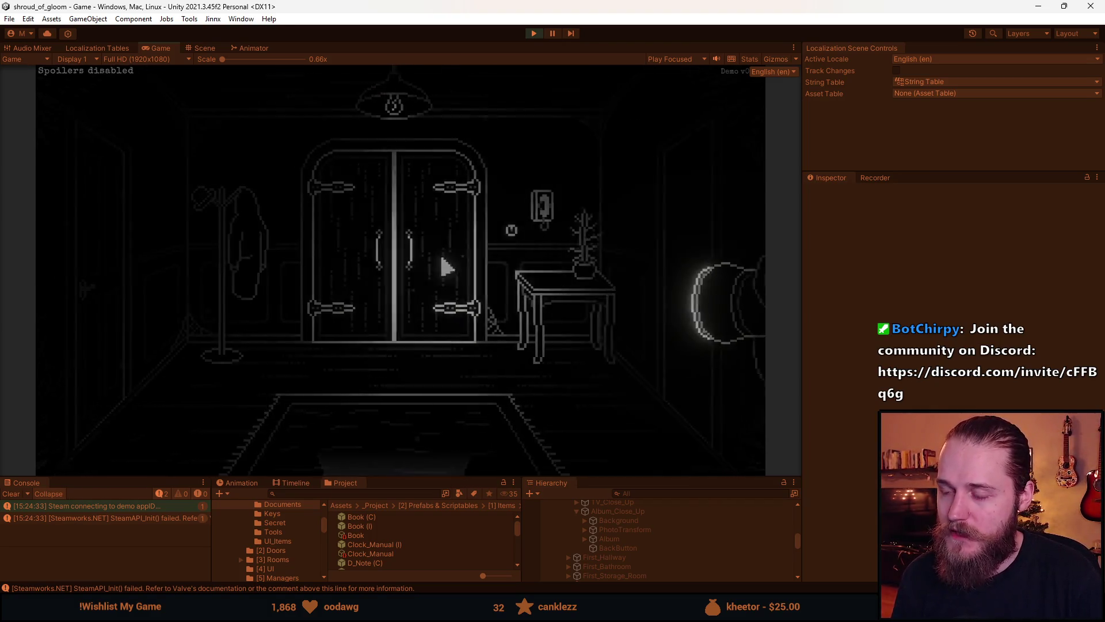
{"action": "left_click", "coordinate": [447, 264]}
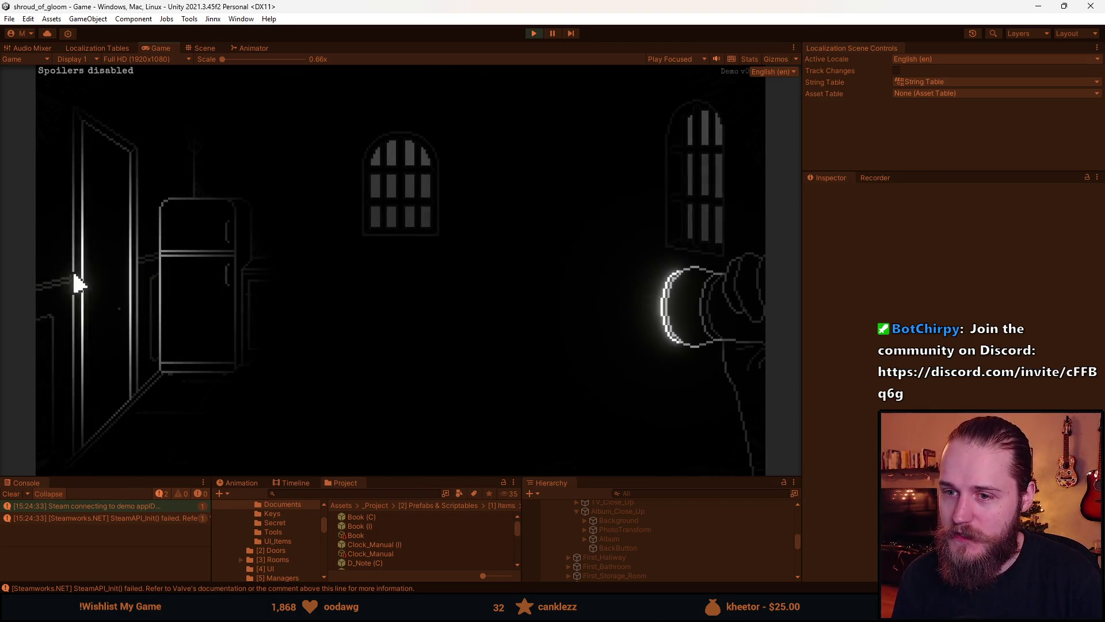
{"action": "left_click", "coordinate": [94, 286]}
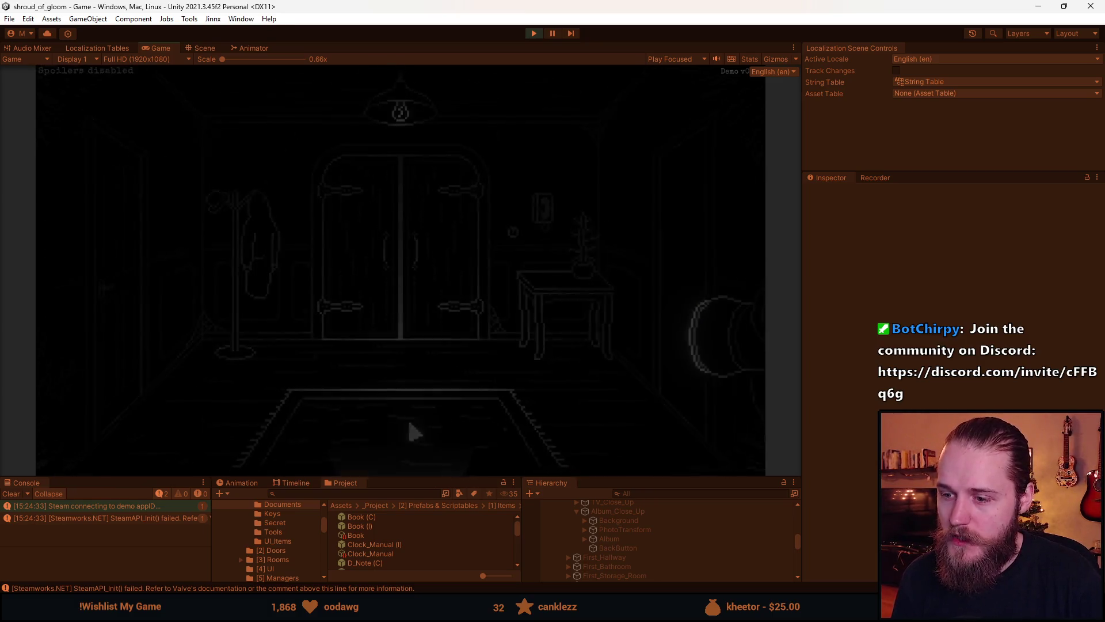
{"action": "left_click", "coordinate": [410, 426]}
{"action": "left_click", "coordinate": [410, 449]}
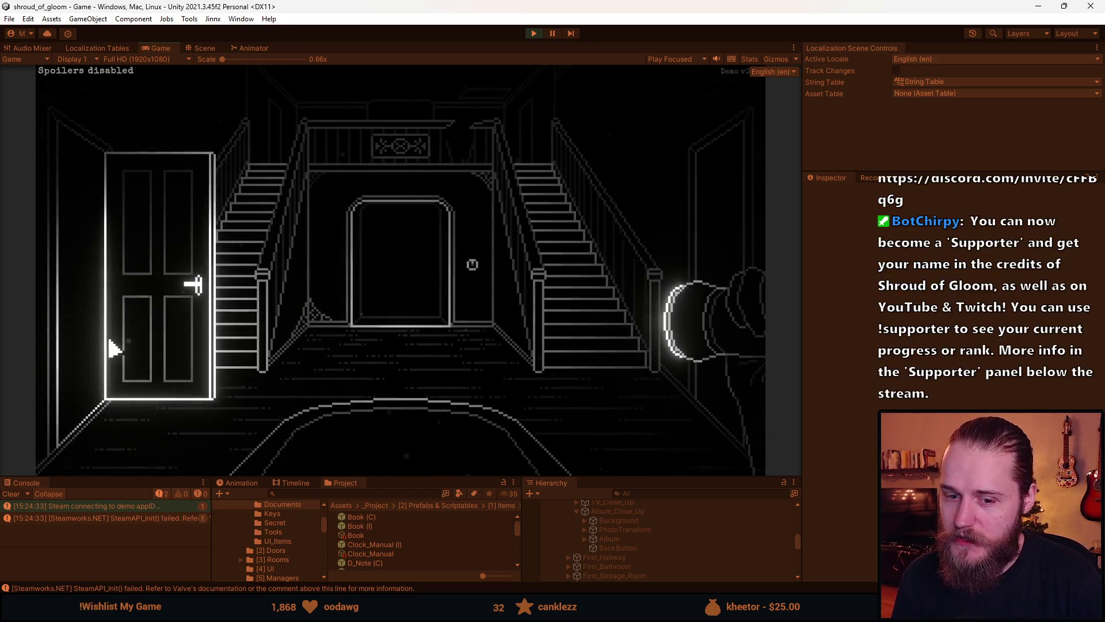
Pass through the TV, fireplace and piano rooms, then open the Main Floor map.
{"action": "left_click", "coordinate": [94, 313]}
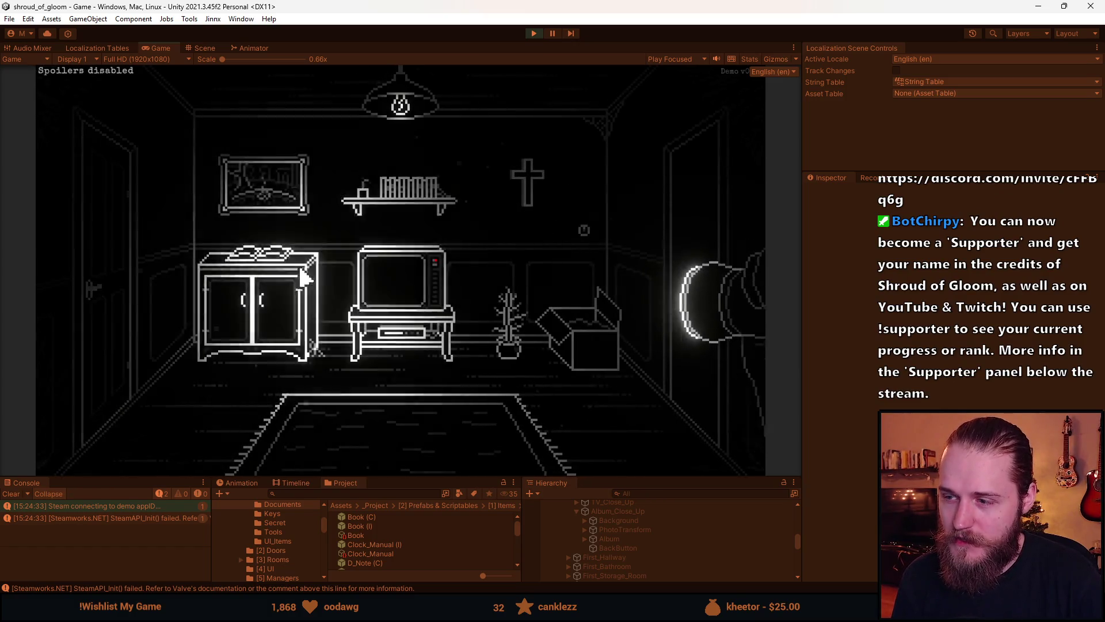
{"action": "left_click", "coordinate": [710, 209]}
{"action": "left_click", "coordinate": [563, 242]}
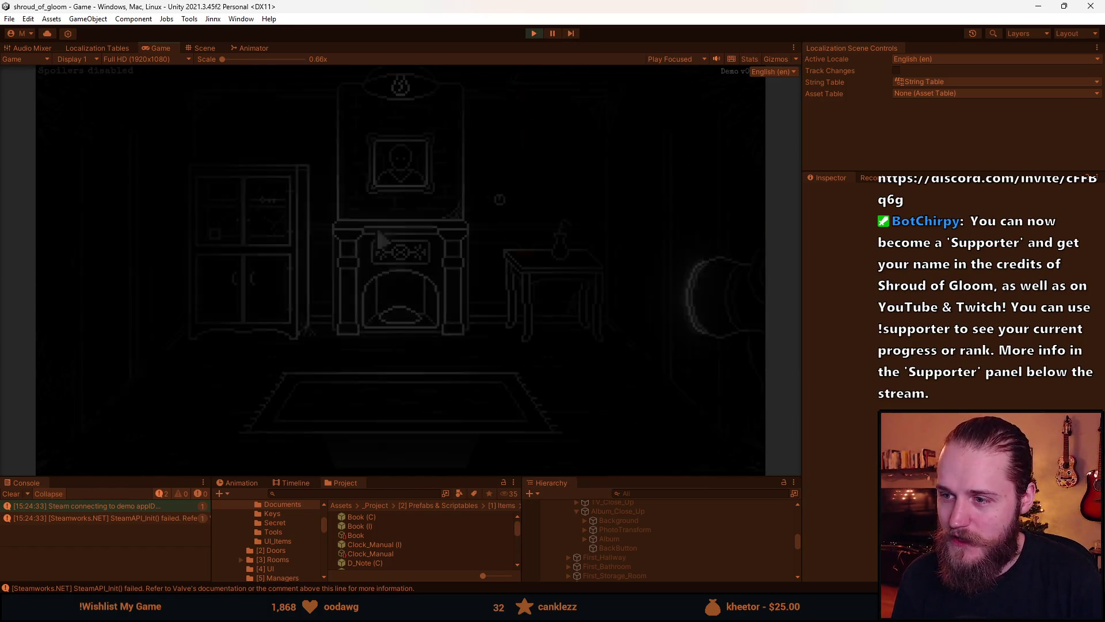
{"action": "left_click", "coordinate": [103, 259]}
{"action": "left_click", "coordinate": [686, 239]}
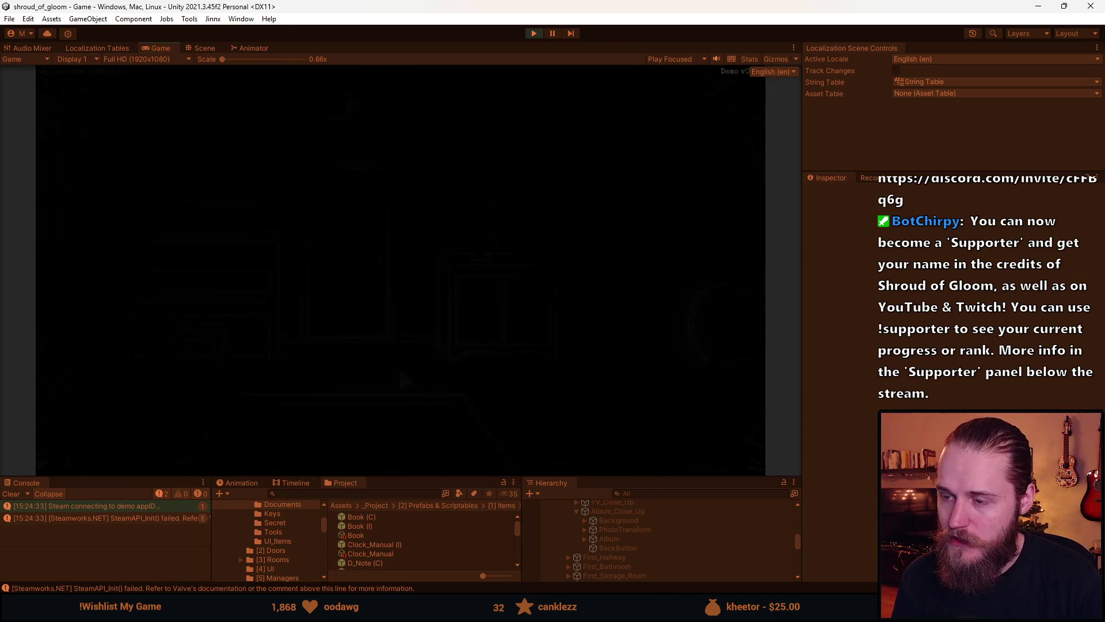
{"action": "key", "text": "m"}
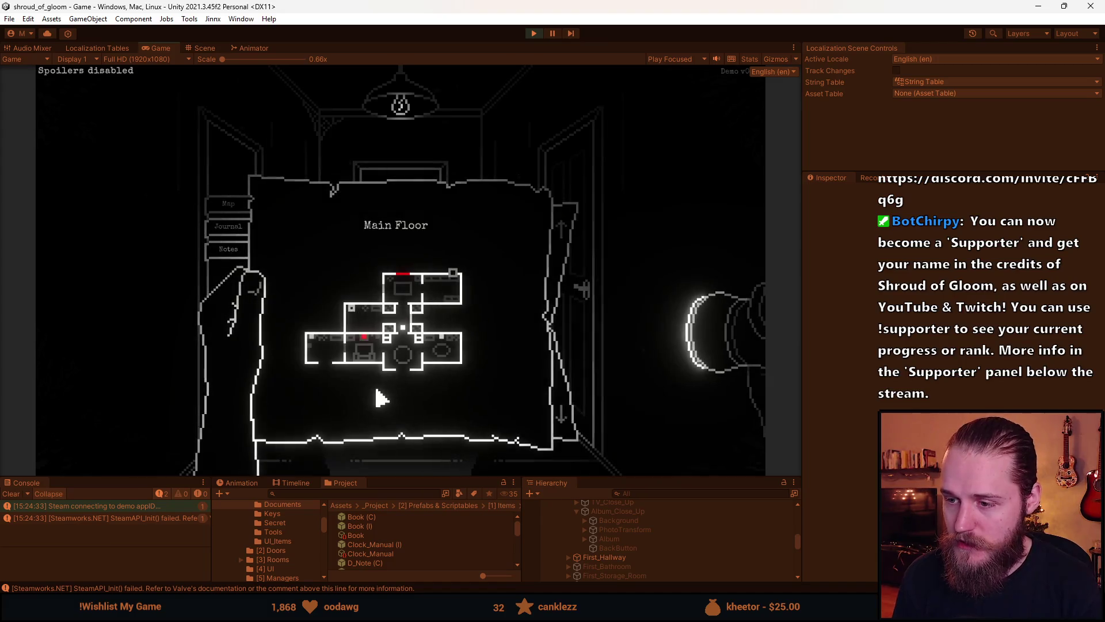
View and close the Upper Floor map, return to the stair hall, and check the Main Floor map.
{"action": "left_click", "coordinate": [561, 224]}
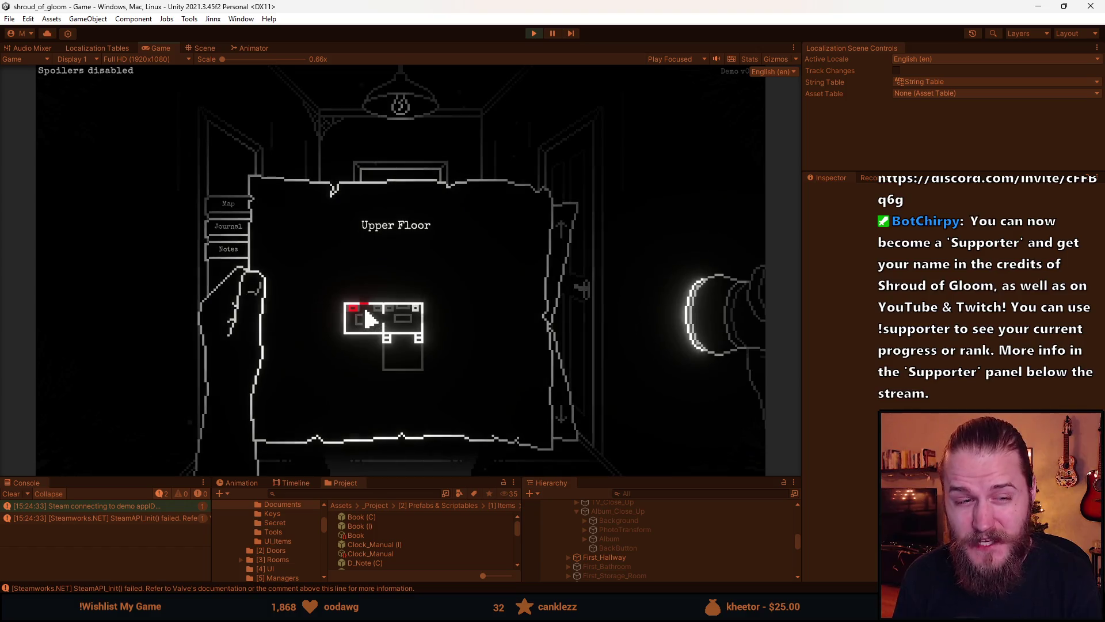
{"action": "right_click", "coordinate": [406, 274]}
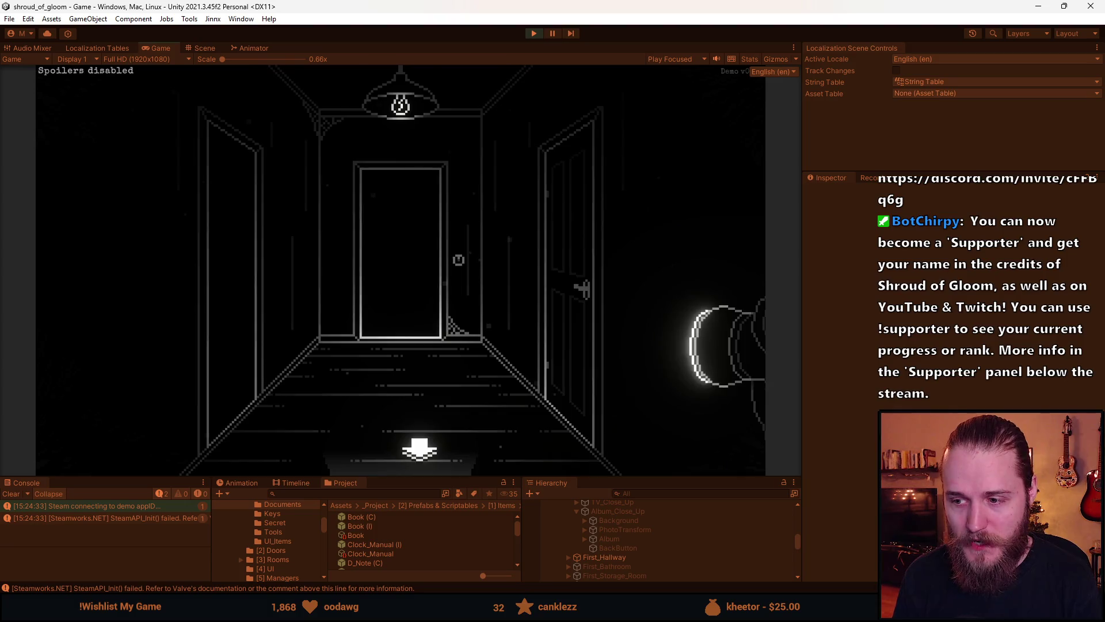
{"action": "left_click", "coordinate": [419, 449]}
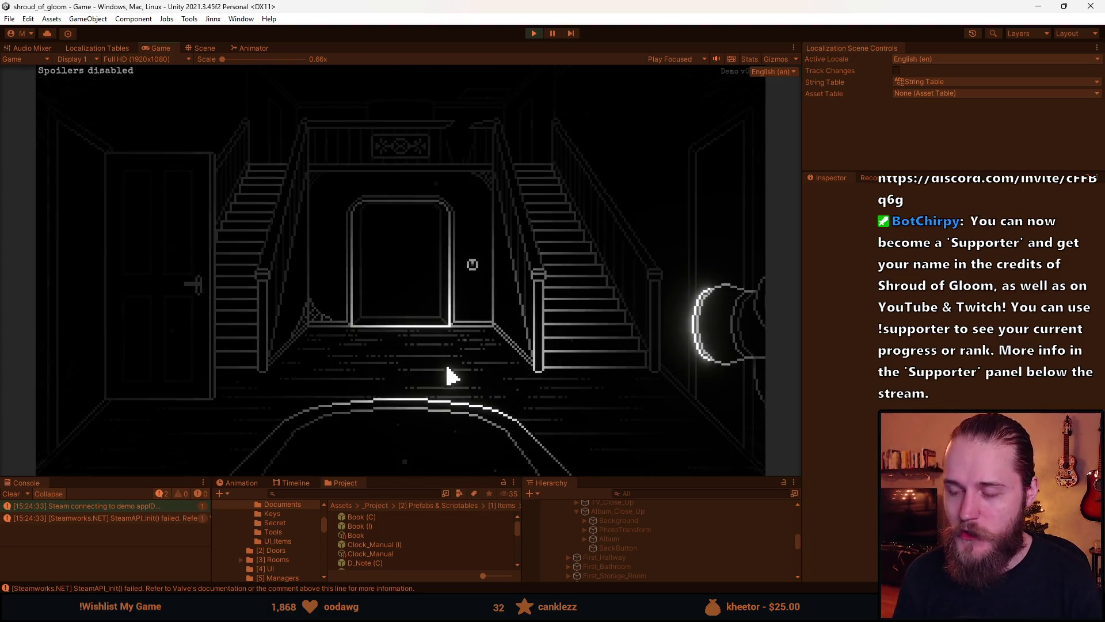
{"action": "right_click", "coordinate": [448, 368]}
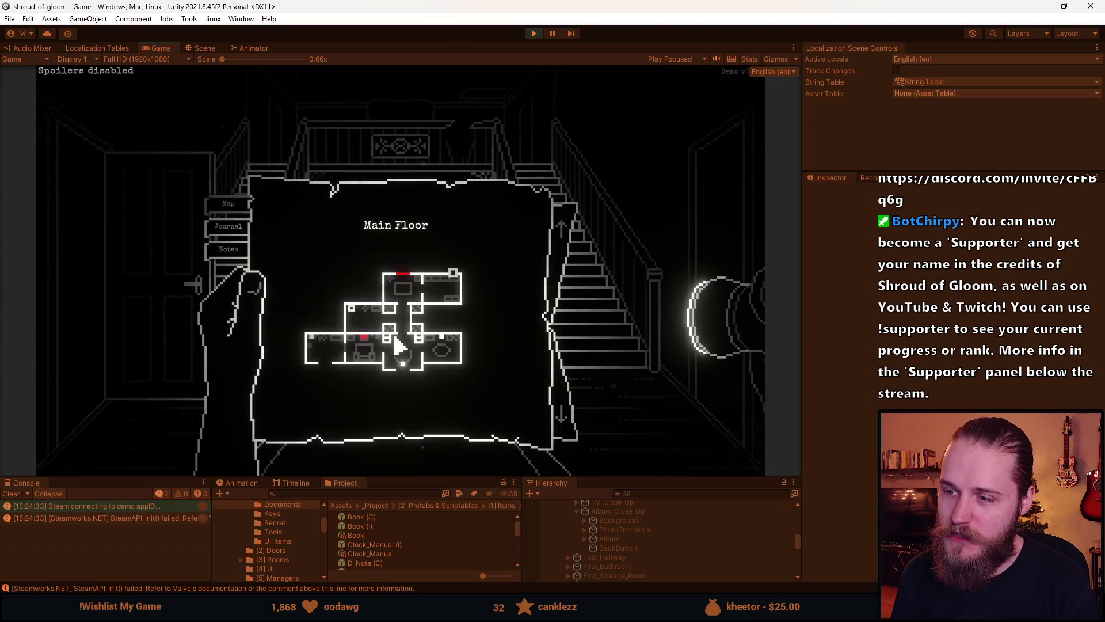
{"action": "right_click", "coordinate": [401, 387]}
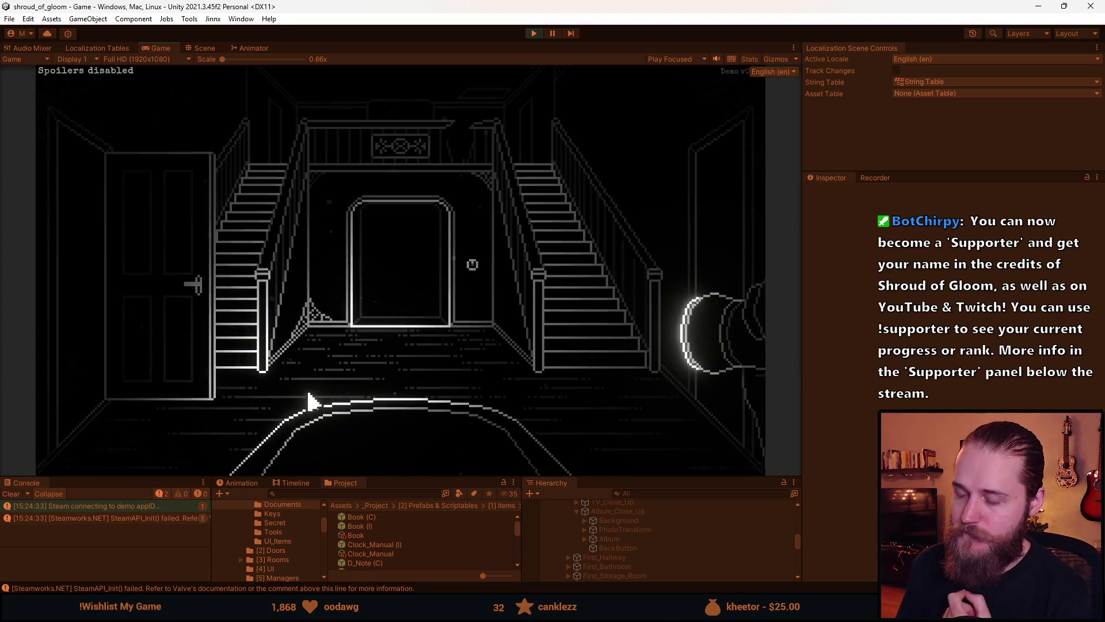
Visit the clock room and double-door room, glancing at the Main Floor map, then return.
{"action": "left_click", "coordinate": [199, 383]}
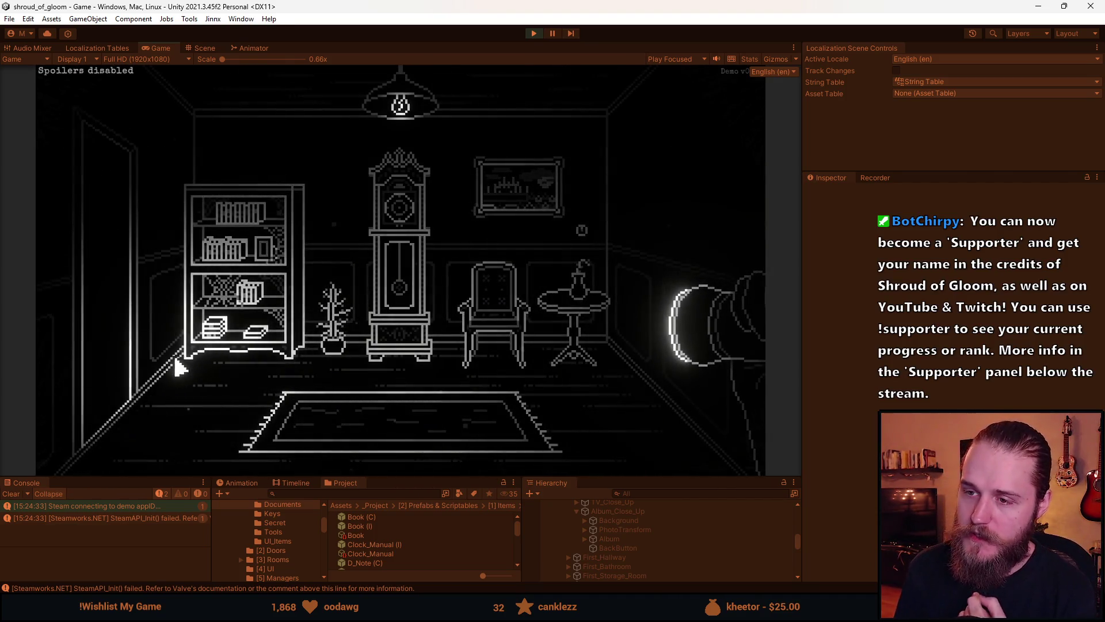
{"action": "left_click", "coordinate": [136, 288]}
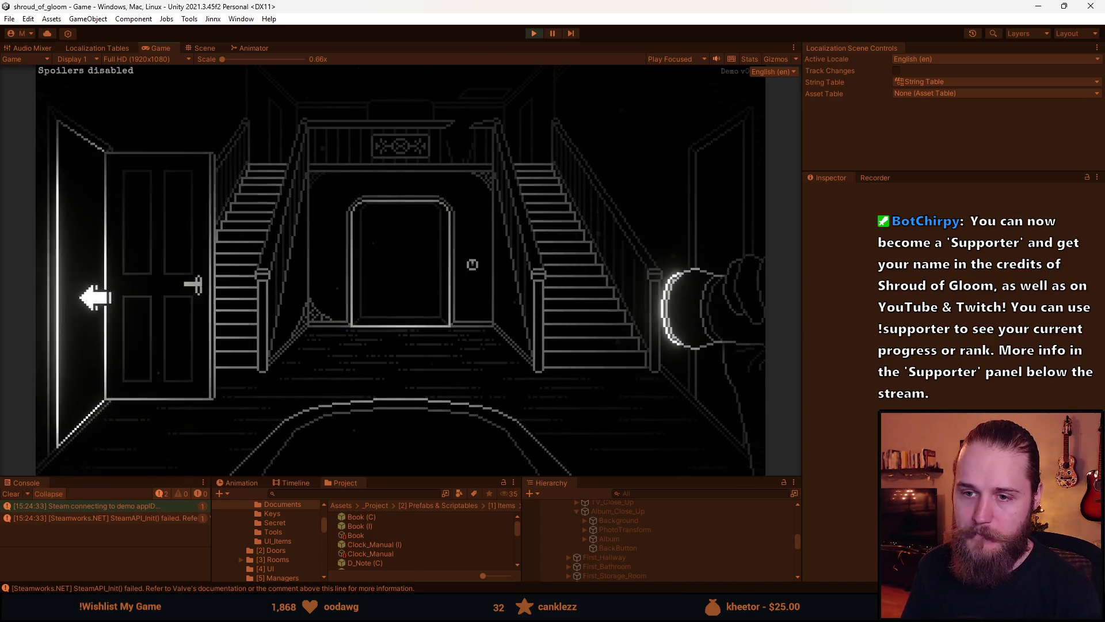
{"action": "left_click", "coordinate": [382, 309]}
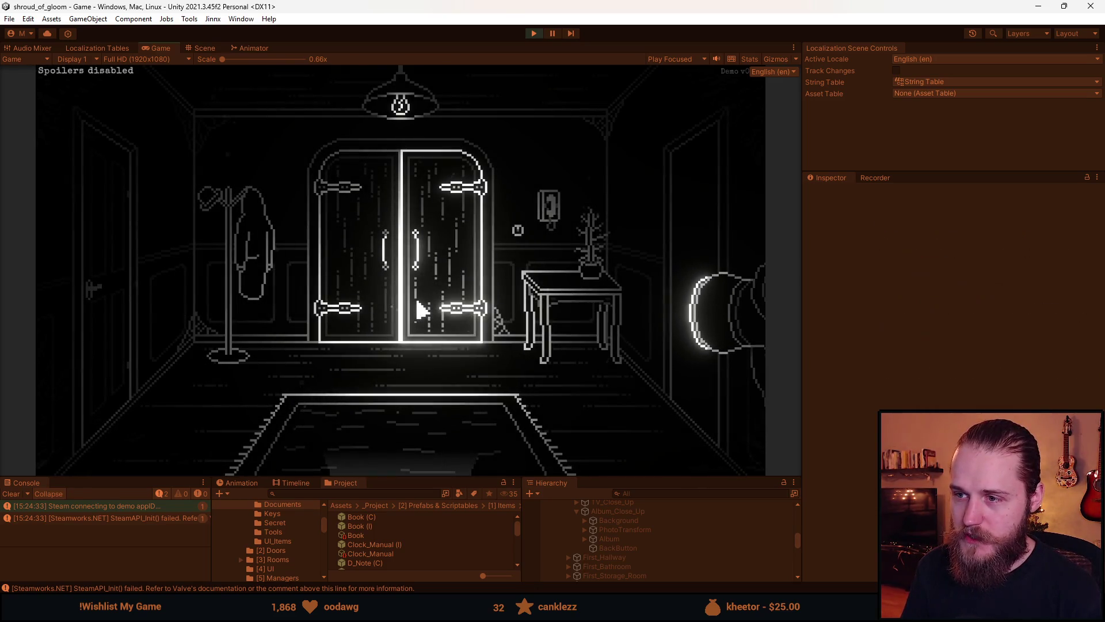
{"action": "key", "text": "m"}
{"action": "key", "text": "m"}
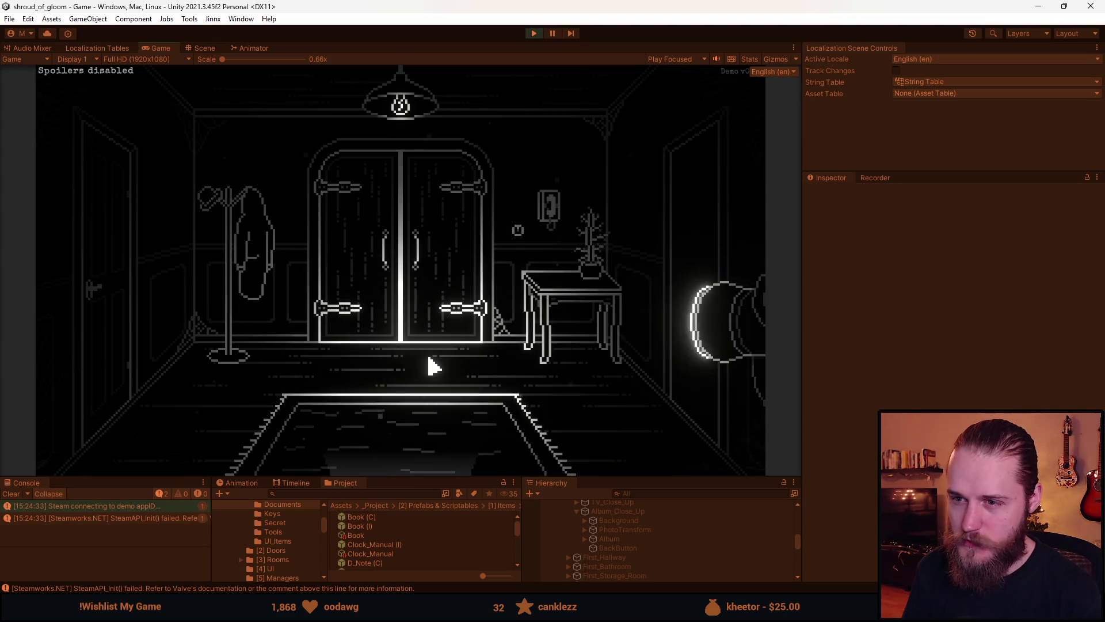
{"action": "left_click", "coordinate": [380, 277]}
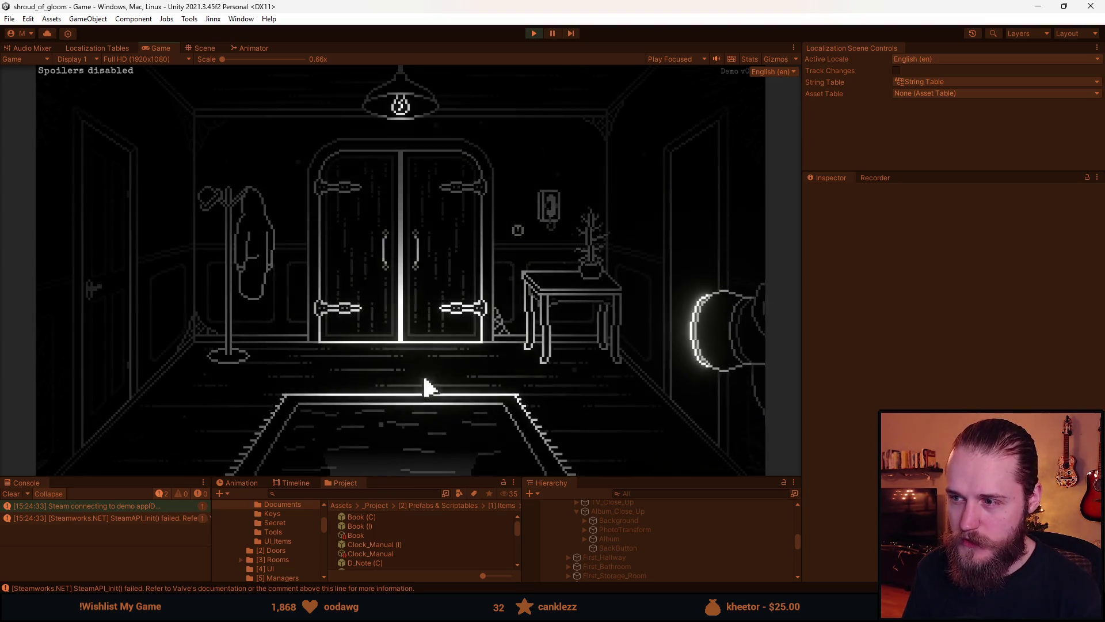
{"action": "left_click", "coordinate": [417, 467]}
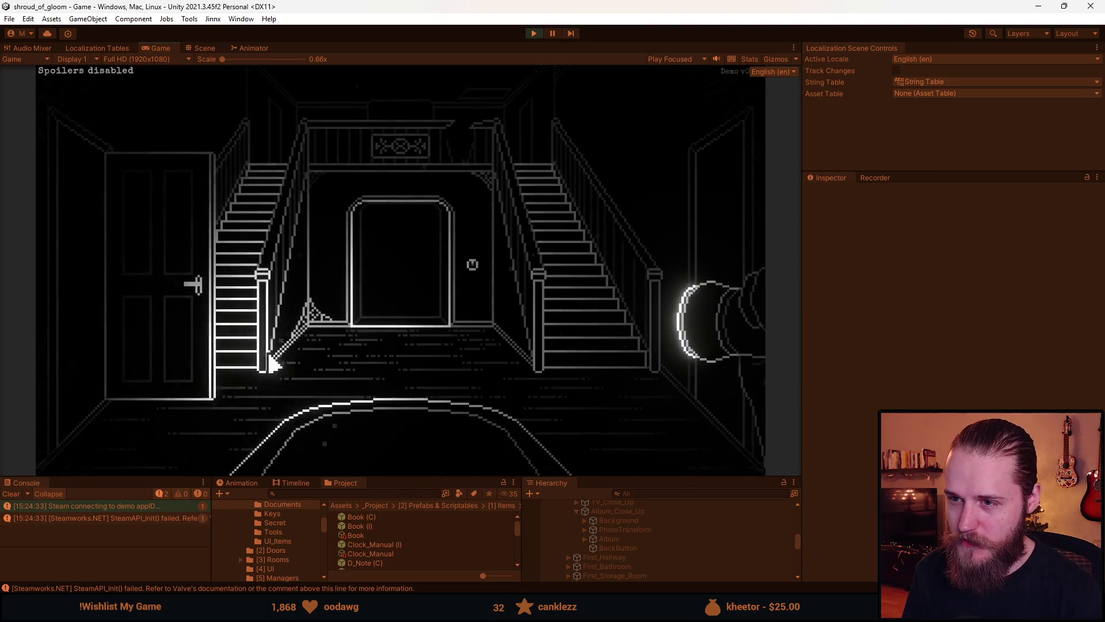
Check the fireplace room and double-door room, ending back in the fireplace room.
{"action": "left_click", "coordinate": [405, 226]}
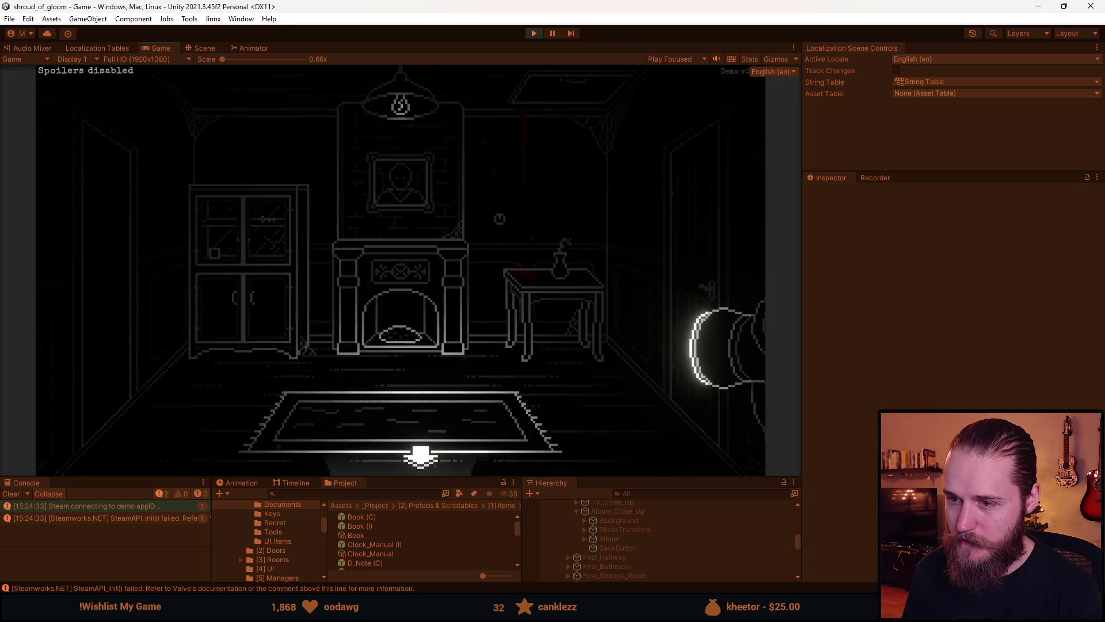
{"action": "left_click", "coordinate": [420, 456]}
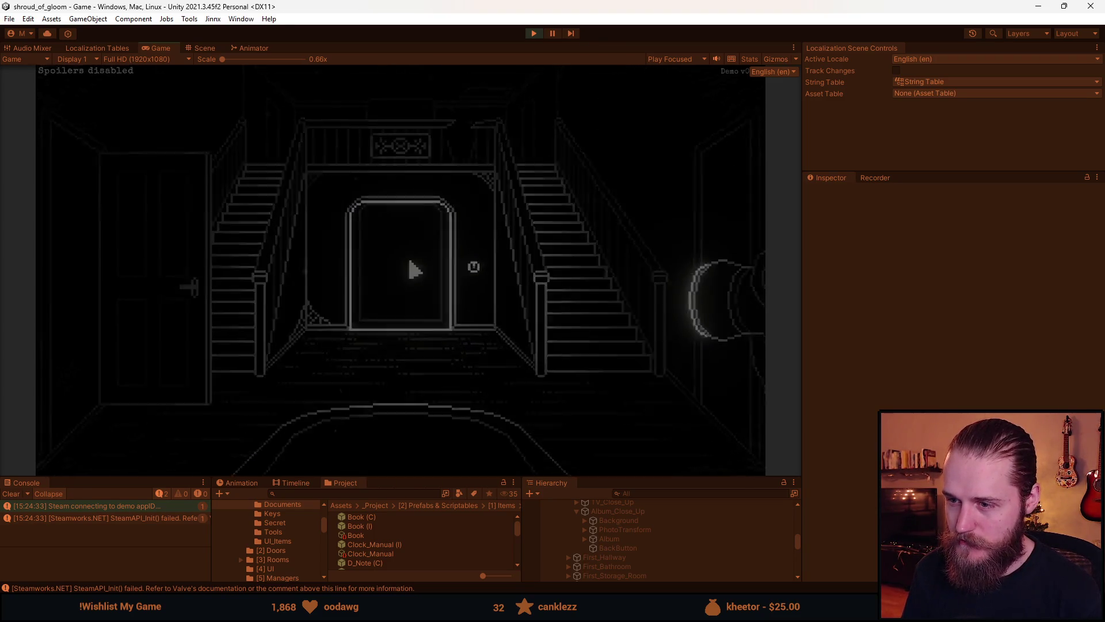
{"action": "left_click", "coordinate": [414, 269]}
{"action": "left_click", "coordinate": [402, 267]}
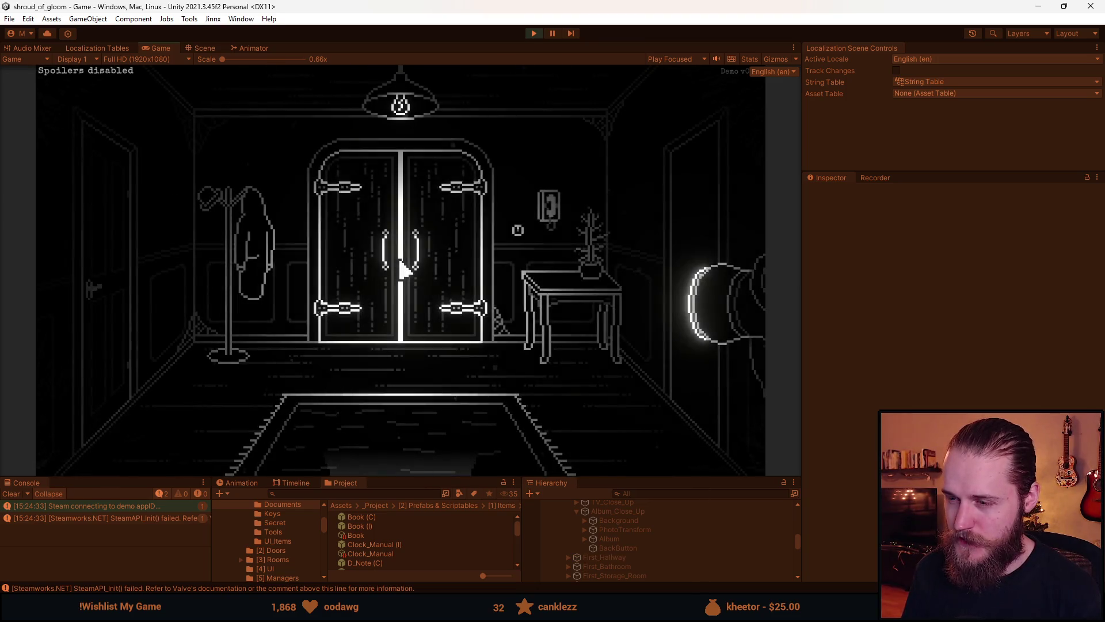
{"action": "left_click", "coordinate": [717, 313]}
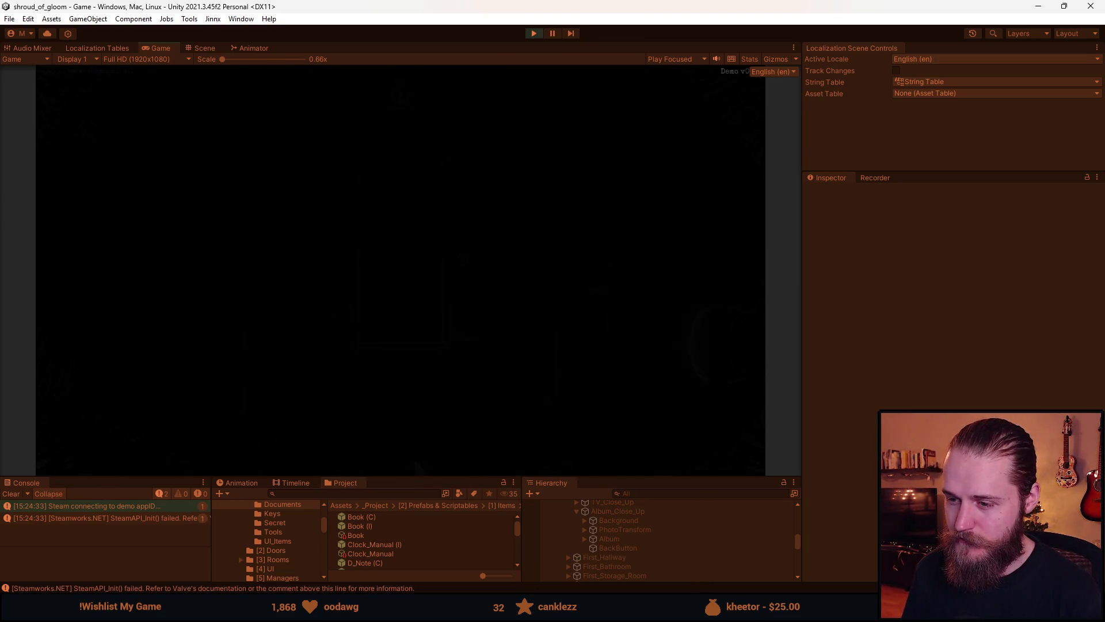
{"action": "left_click", "coordinate": [417, 460]}
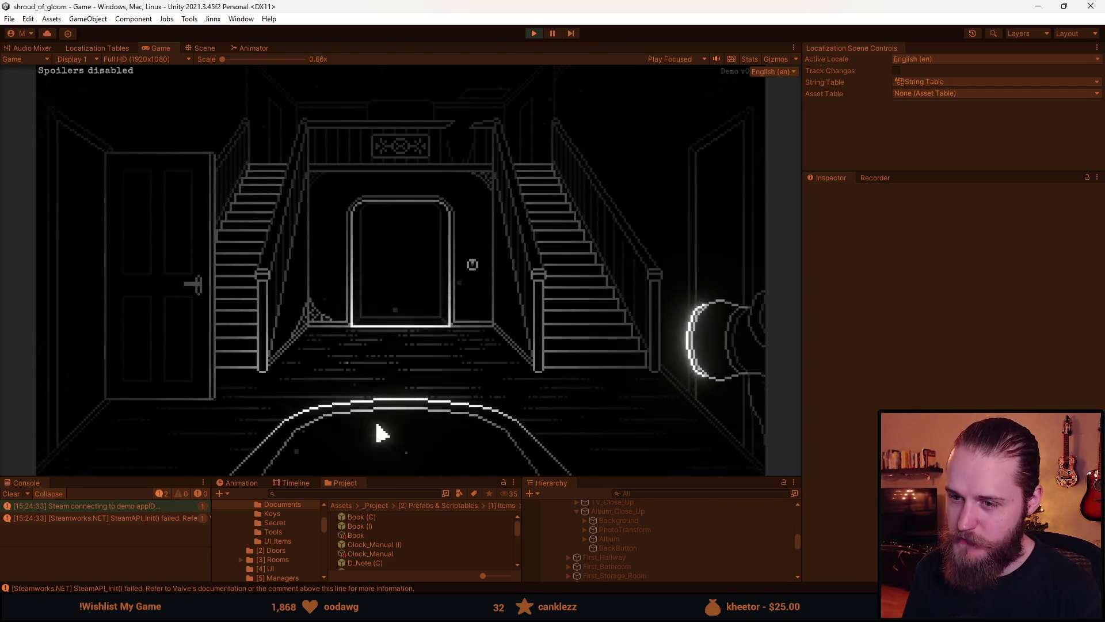
{"action": "left_click", "coordinate": [247, 222]}
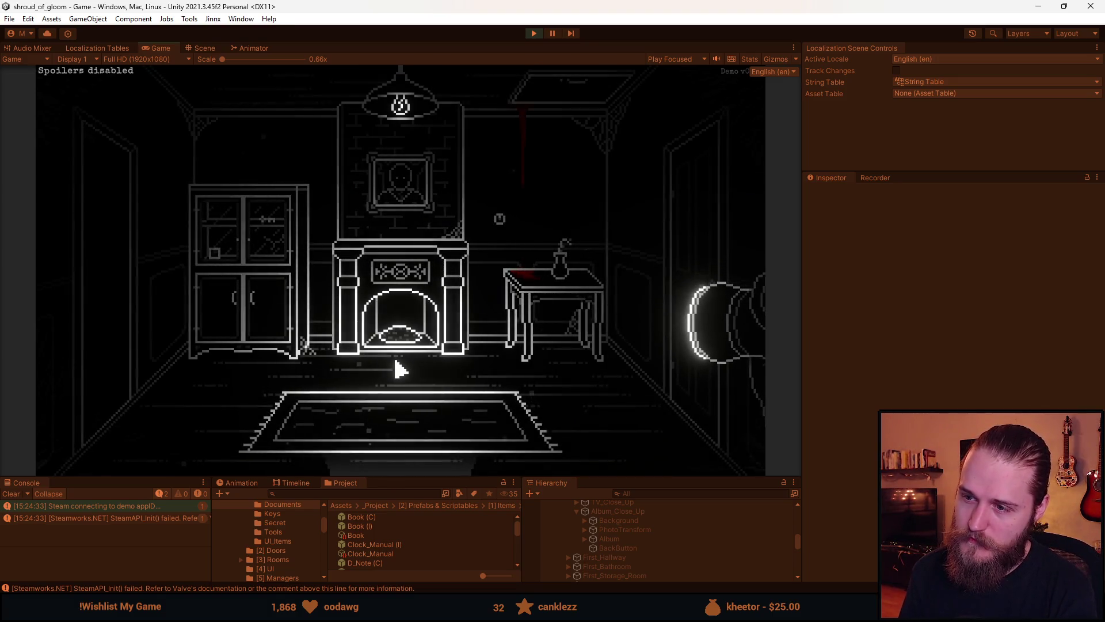
Go from the fireplace room into the double-door room and start heading back.
{"action": "left_click", "coordinate": [424, 452]}
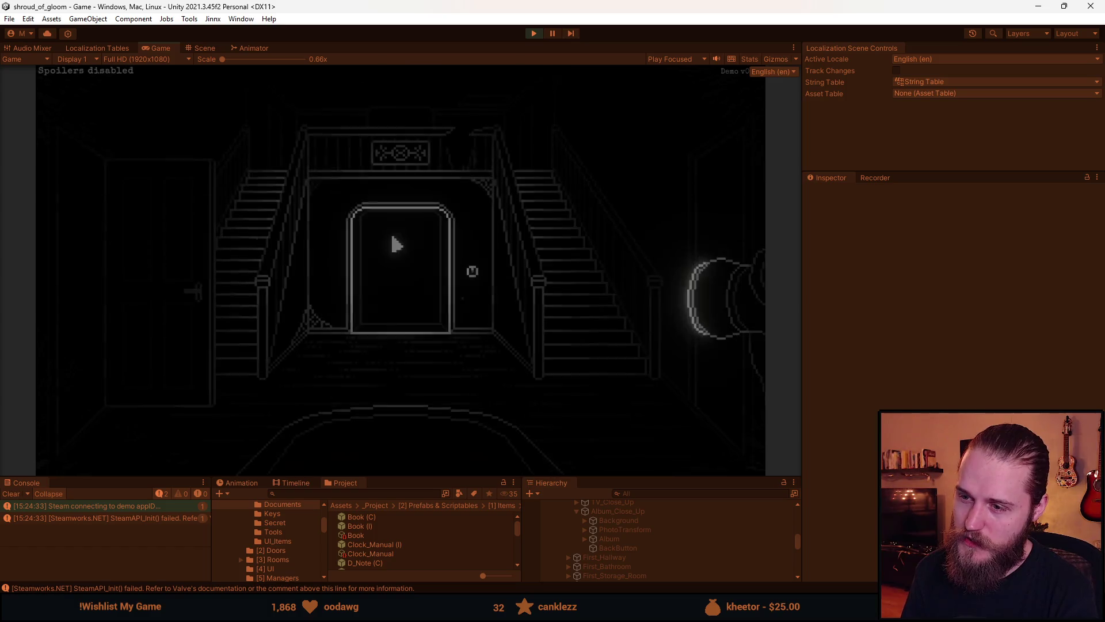
{"action": "left_click", "coordinate": [396, 244]}
{"action": "left_click", "coordinate": [395, 244]}
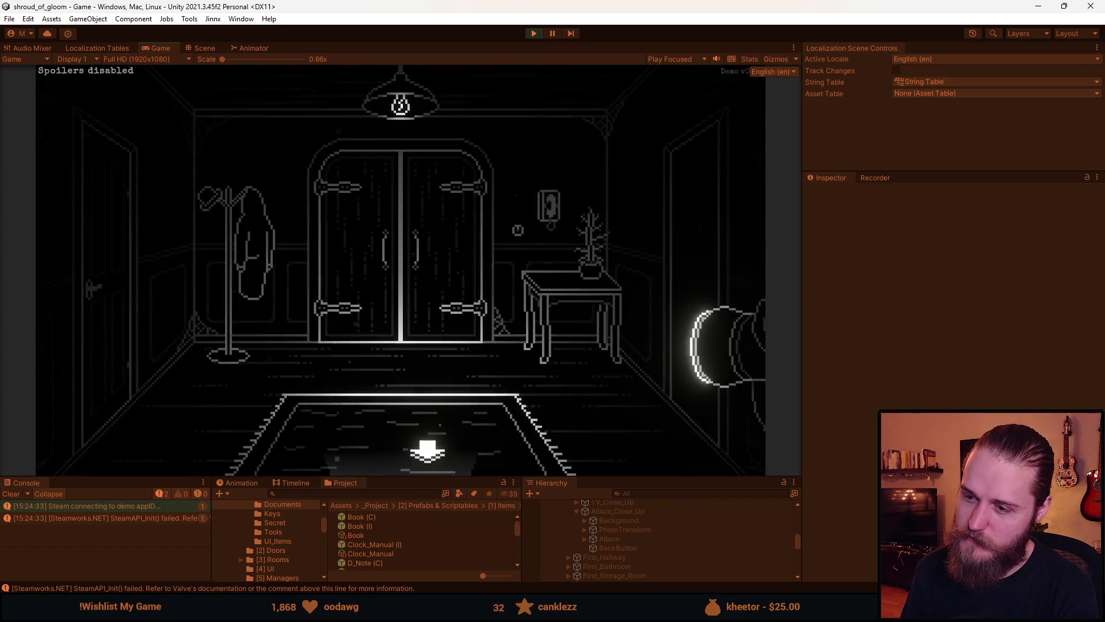
{"action": "left_click", "coordinate": [427, 451]}
Take the bottom exit from the double-door room back to the stair hall.
{"action": "left_click", "coordinate": [390, 455]}
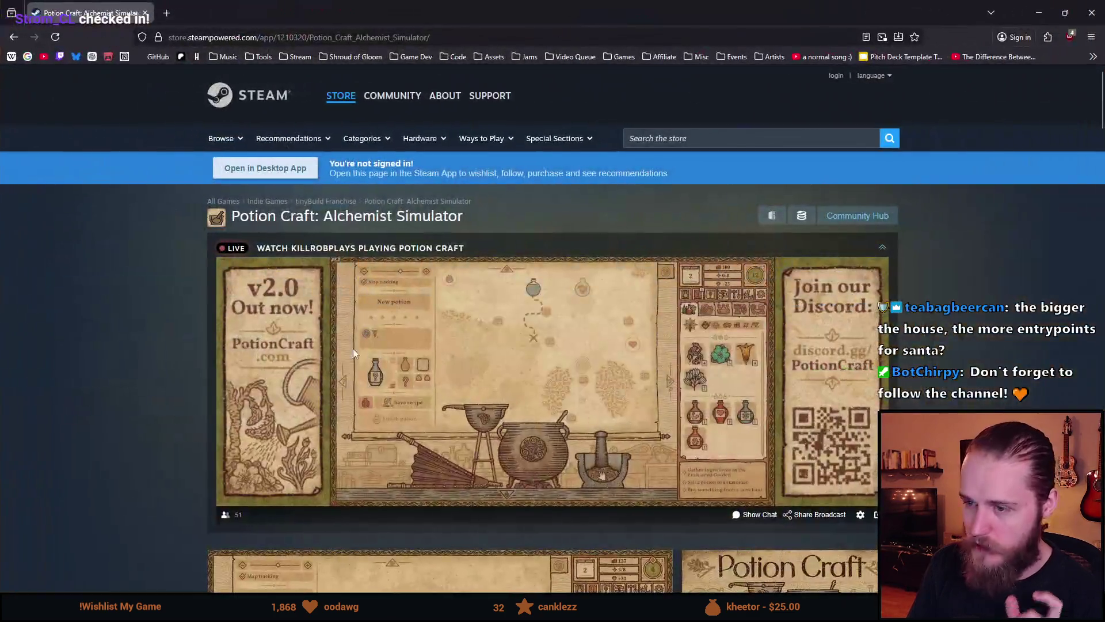
Scroll the Potion Craft store page and dismiss a screenshot's right-click menu.
{"action": "scroll", "coordinate": [323, 368], "scroll_direction": "down", "scroll_amount": 1}
{"action": "scroll", "coordinate": [558, 336], "scroll_direction": "down", "scroll_amount": 6}
{"action": "scroll", "coordinate": [558, 336], "scroll_direction": "up", "scroll_amount": 5}
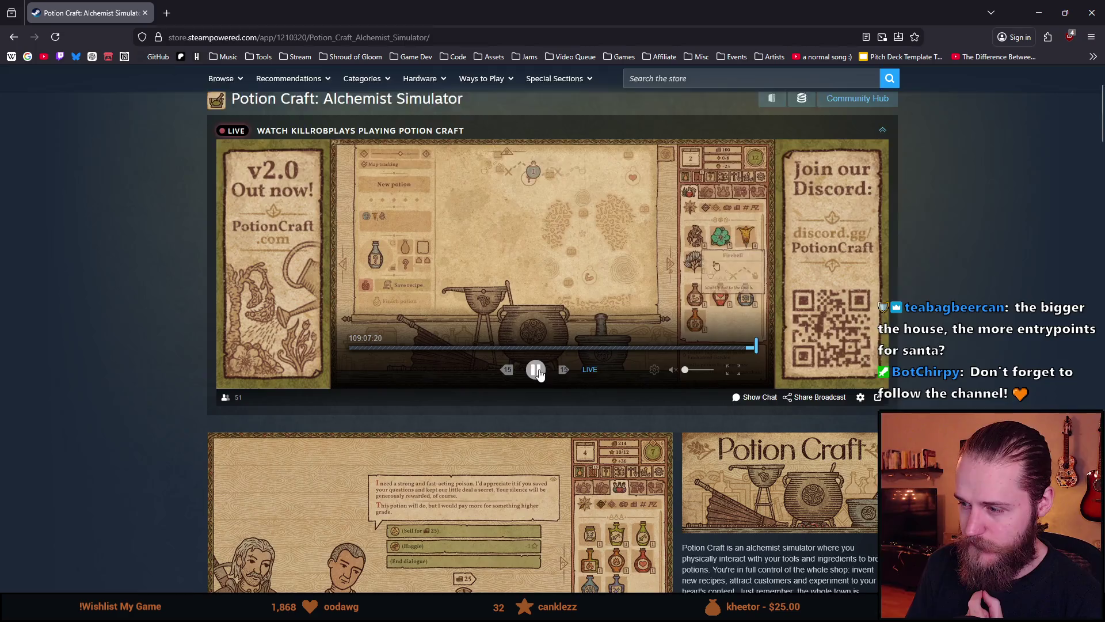
{"action": "scroll", "coordinate": [538, 373], "scroll_direction": "down", "scroll_amount": 4}
{"action": "scroll", "coordinate": [456, 445], "scroll_direction": "up", "scroll_amount": 2}
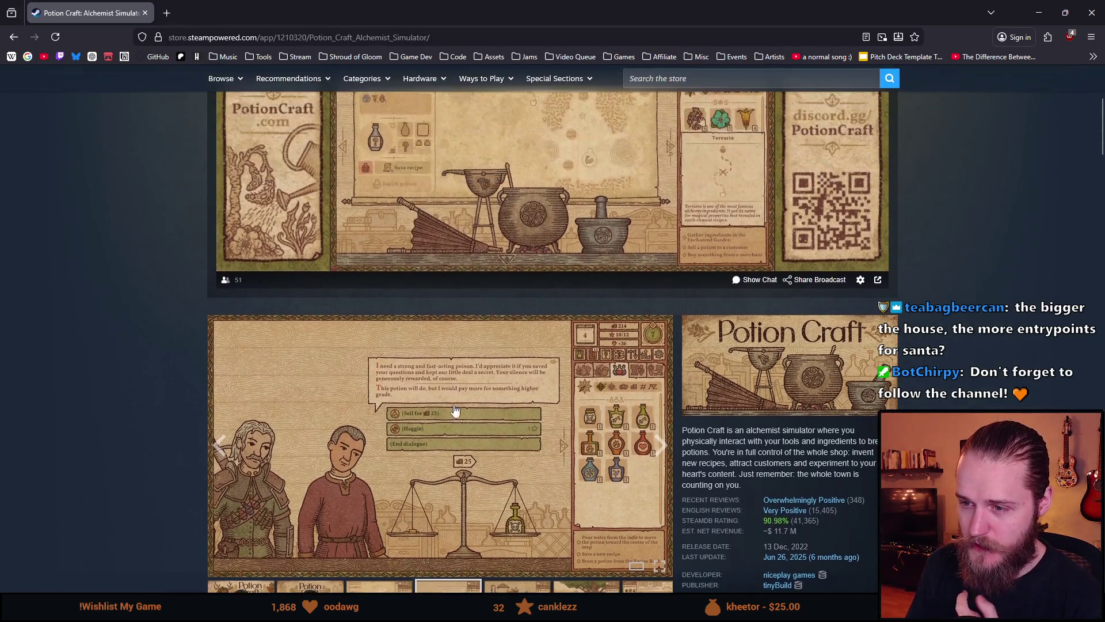
{"action": "right_click", "coordinate": [377, 422]}
{"action": "left_click", "coordinate": [105, 429]}
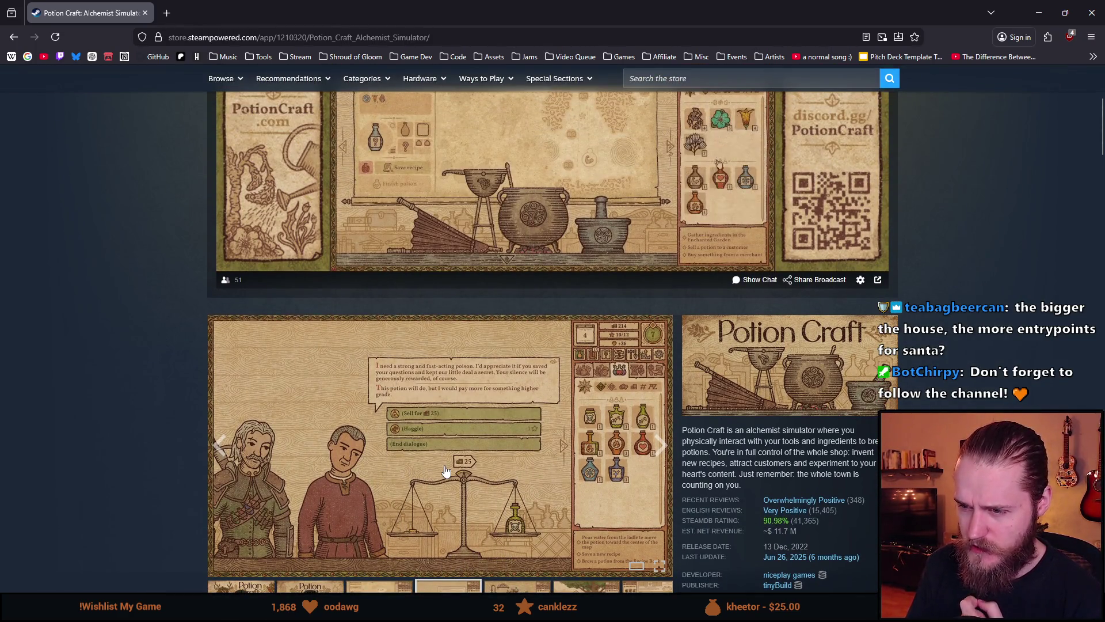
Scroll down the Potion Craft store page to the screenshot thumbnail strip.
{"action": "scroll", "coordinate": [435, 473], "scroll_direction": "up", "scroll_amount": 2}
{"action": "scroll", "coordinate": [443, 471], "scroll_direction": "down", "scroll_amount": 2}
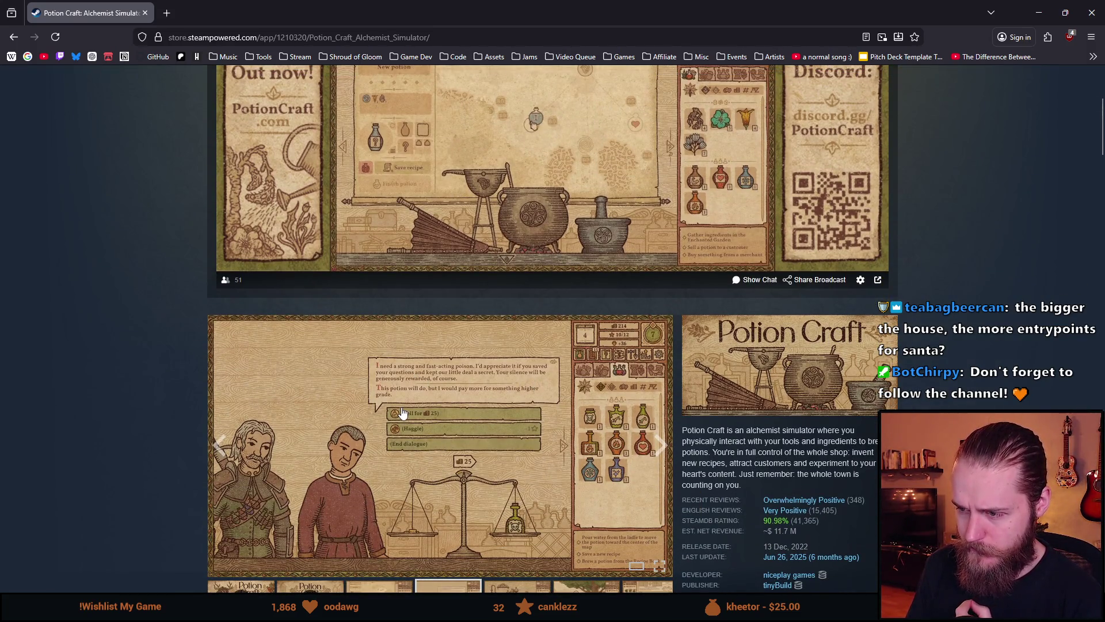
{"action": "scroll", "coordinate": [401, 413], "scroll_direction": "down", "scroll_amount": 3}
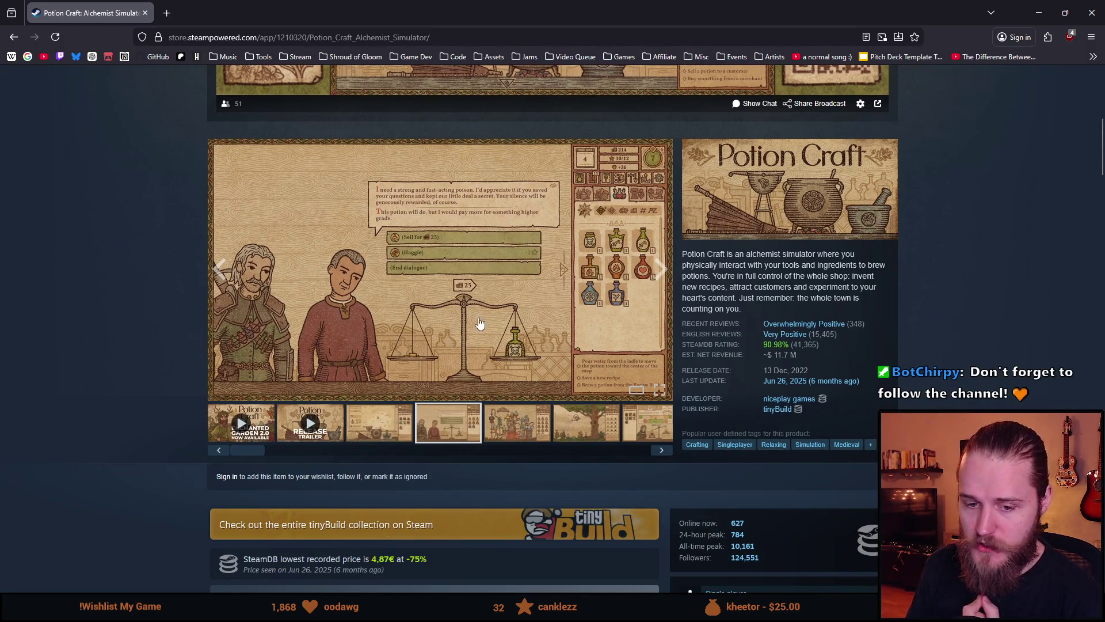
{"action": "scroll", "coordinate": [480, 323], "scroll_direction": "down", "scroll_amount": 4}
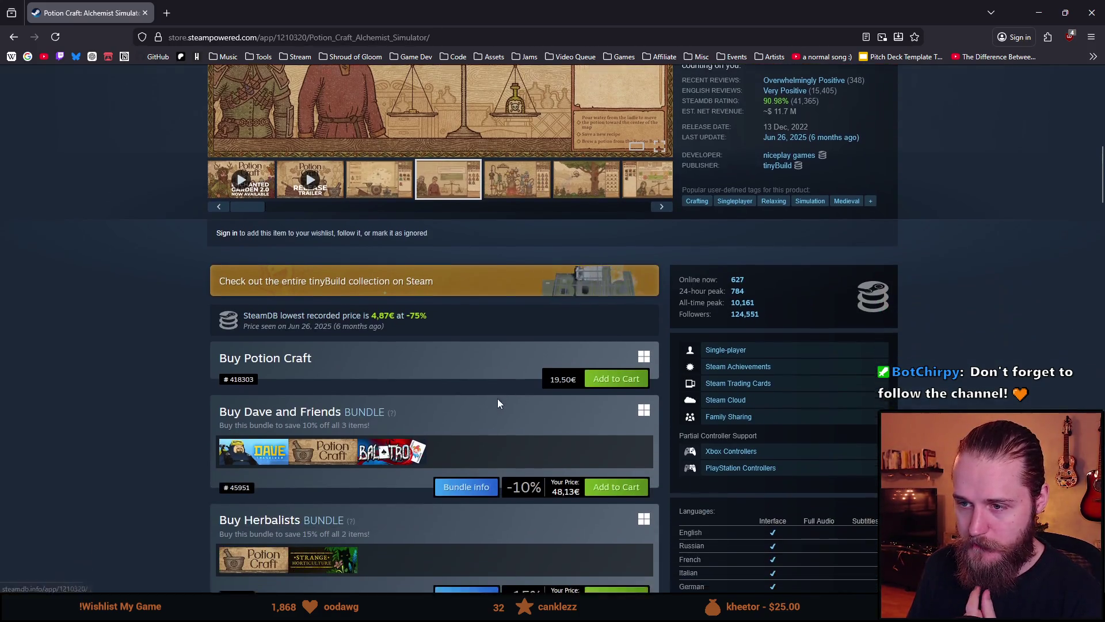
{"action": "scroll", "coordinate": [498, 400], "scroll_direction": "down", "scroll_amount": 1}
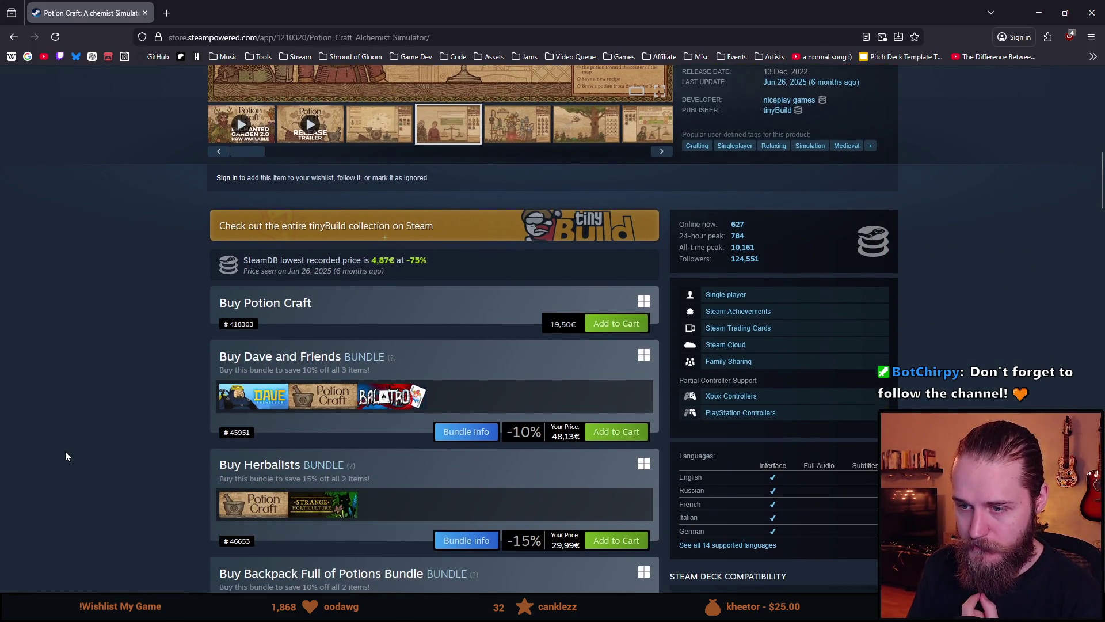
{"action": "scroll", "coordinate": [66, 456], "scroll_direction": "down", "scroll_amount": 1}
{"action": "scroll", "coordinate": [66, 456], "scroll_direction": "down", "scroll_amount": 2}
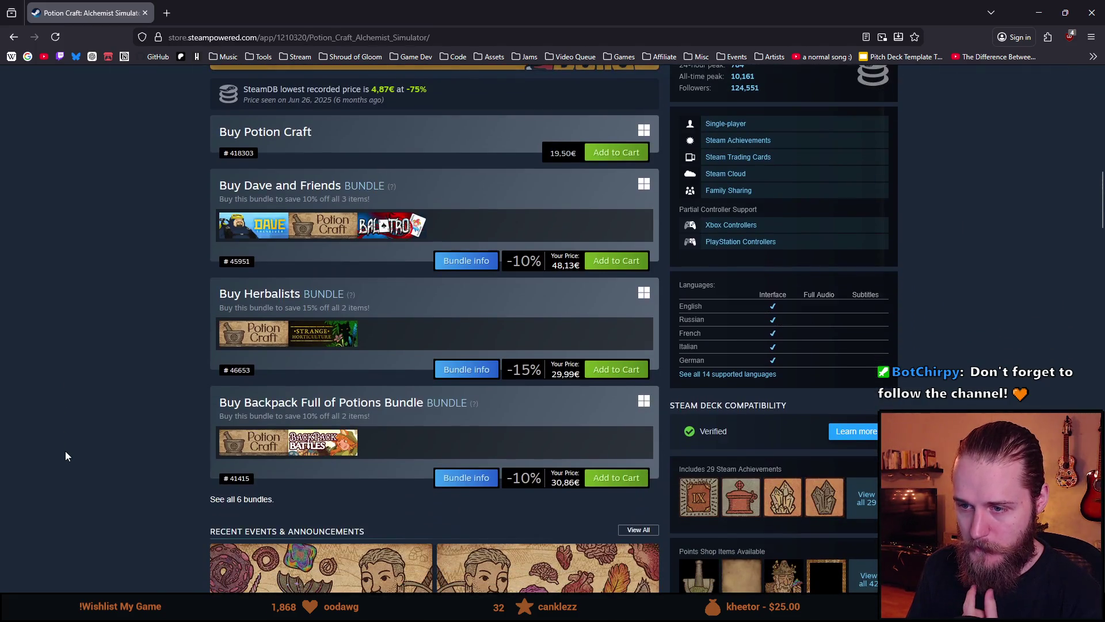
{"action": "scroll", "coordinate": [84, 470], "scroll_direction": "down", "scroll_amount": 2}
{"action": "scroll", "coordinate": [84, 471], "scroll_direction": "down", "scroll_amount": 4}
{"action": "scroll", "coordinate": [84, 471], "scroll_direction": "up", "scroll_amount": 20}
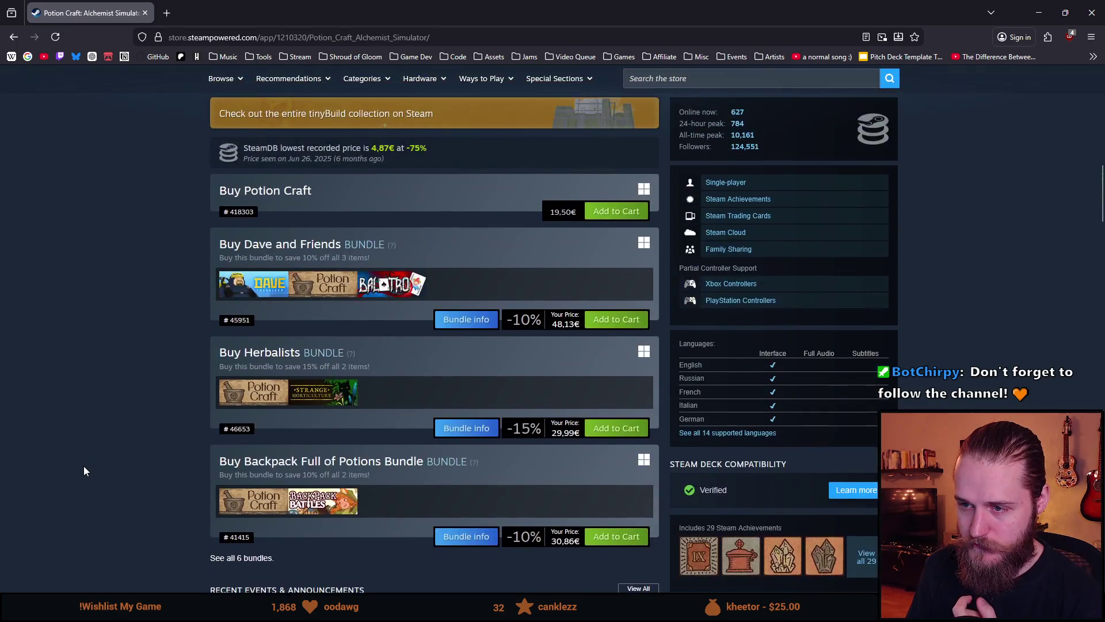
{"action": "scroll", "coordinate": [87, 471], "scroll_direction": "down", "scroll_amount": 6}
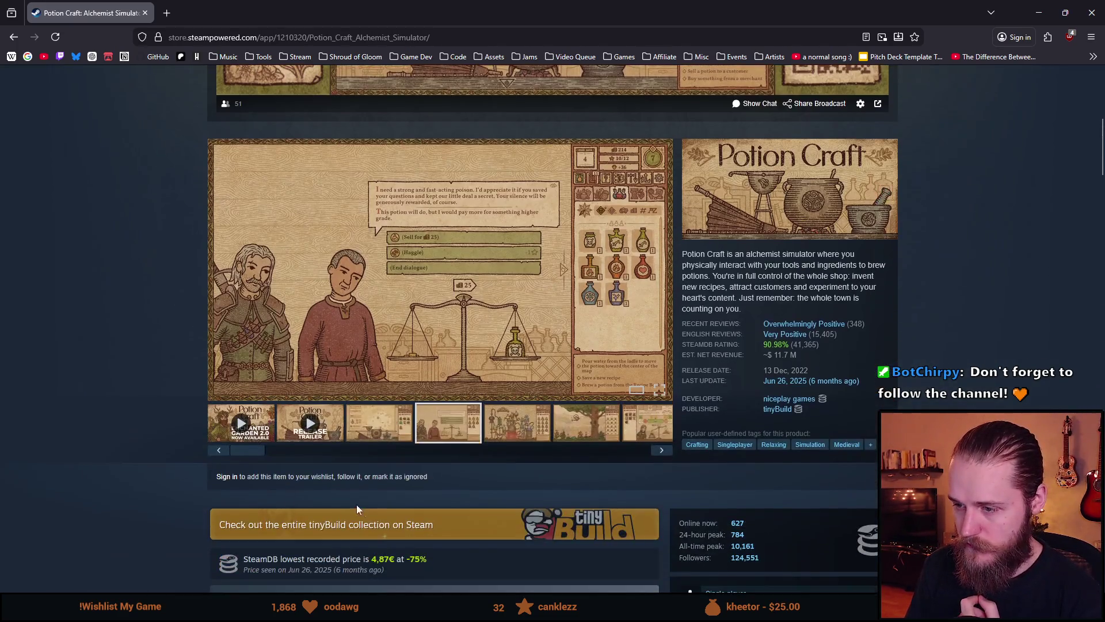
Page through the tree, haggle, recipe, cauldron and room screenshots to the alchemy machine.
{"action": "left_click", "coordinate": [516, 429]}
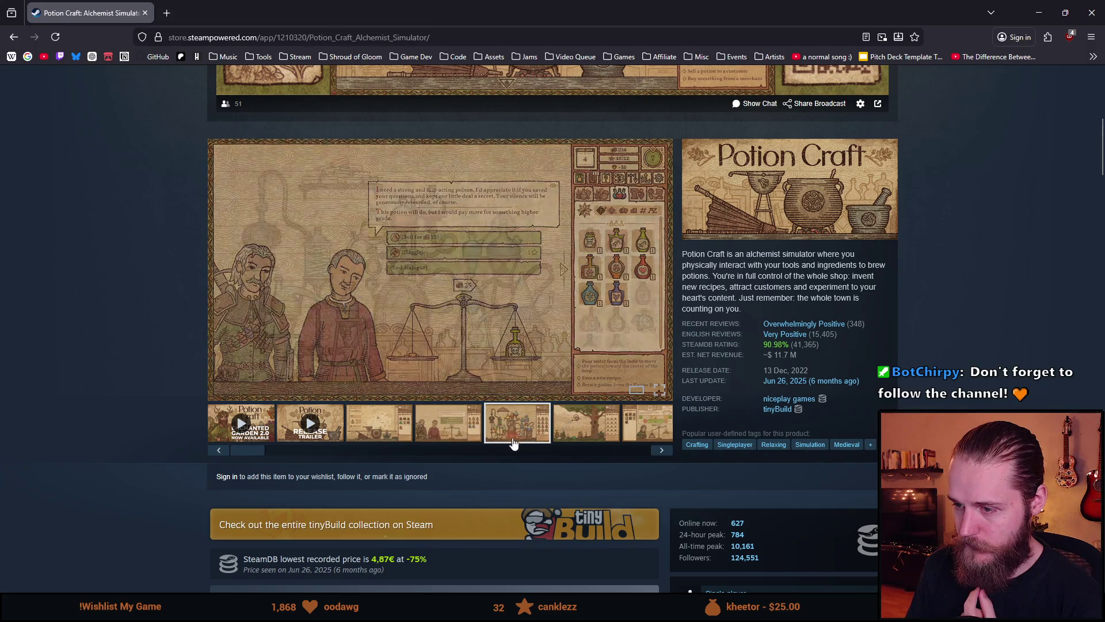
{"action": "left_click", "coordinate": [606, 431]}
{"action": "left_click", "coordinate": [629, 435]}
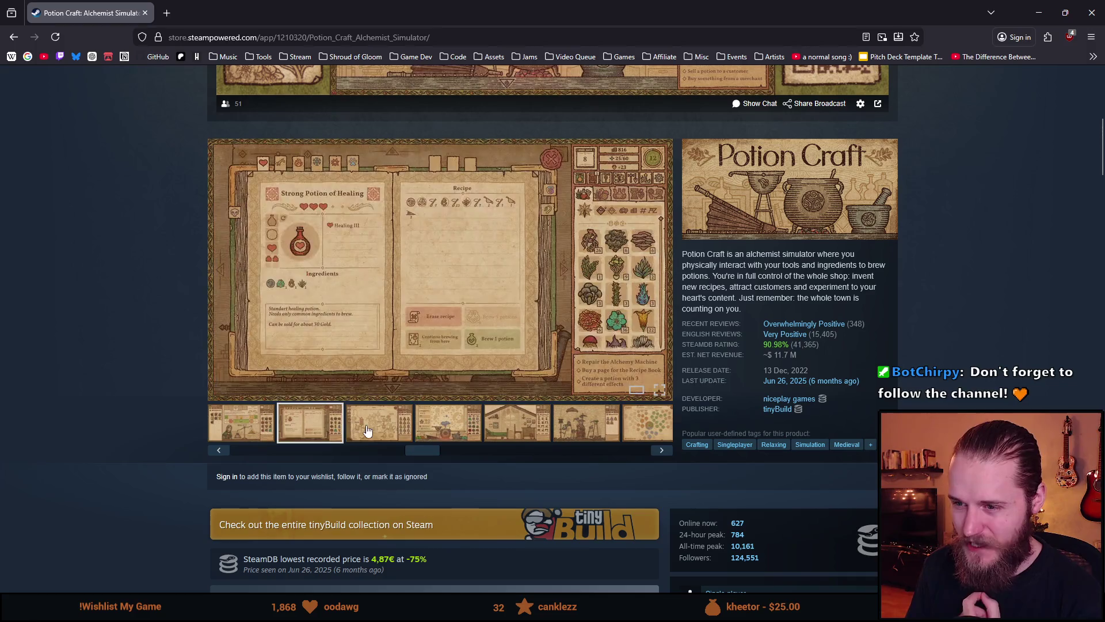
{"action": "left_click", "coordinate": [392, 435]}
{"action": "left_click", "coordinate": [462, 429]}
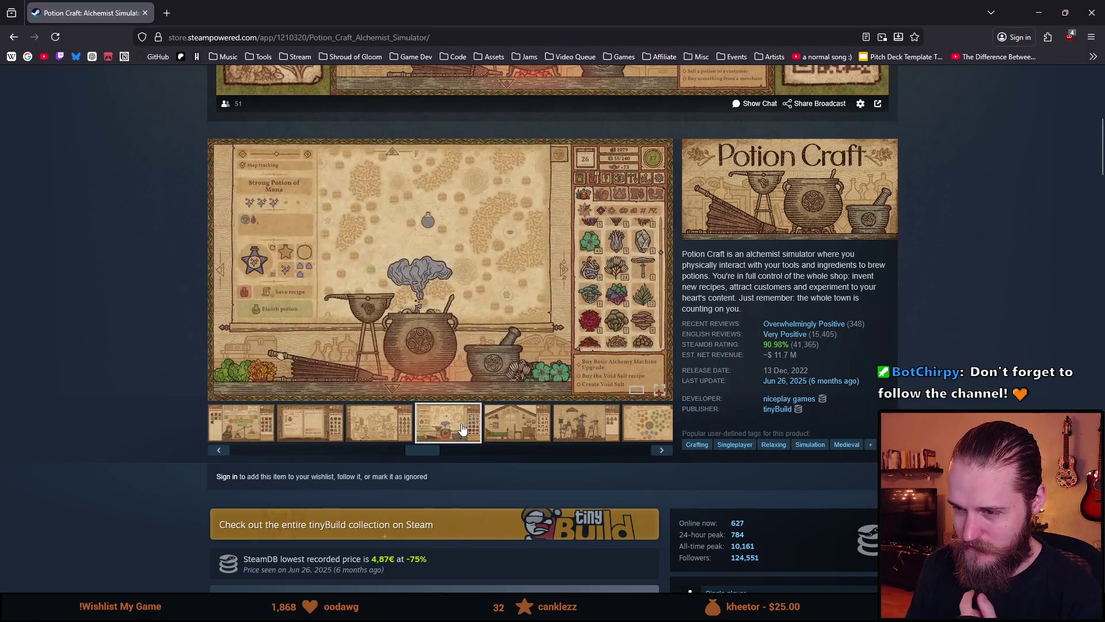
{"action": "left_click", "coordinate": [514, 436]}
{"action": "left_click", "coordinate": [571, 438]}
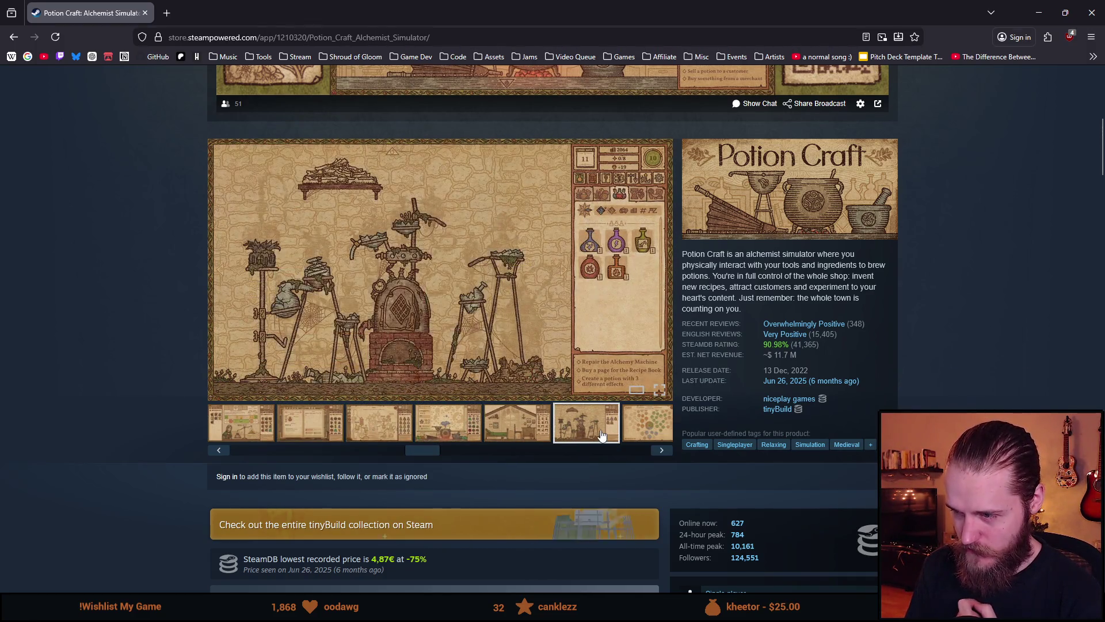
{"action": "scroll", "coordinate": [601, 435], "scroll_direction": "up", "scroll_amount": 2}
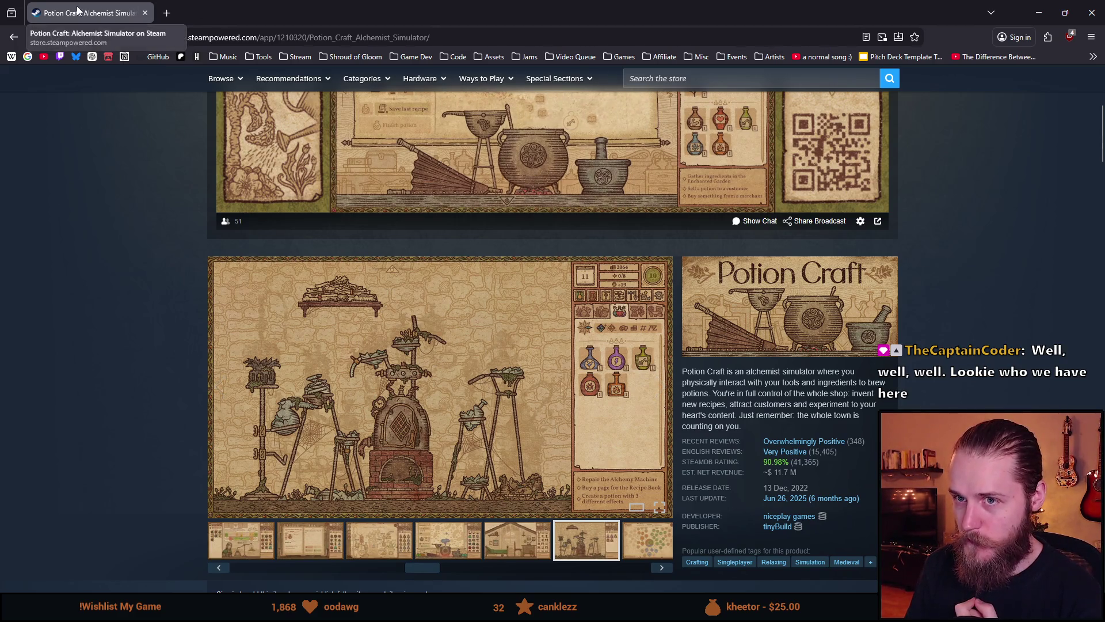
Return to Unity and walk the game from the staircase hallway into the TV room.
{"action": "key", "text": "alt+Tab"}
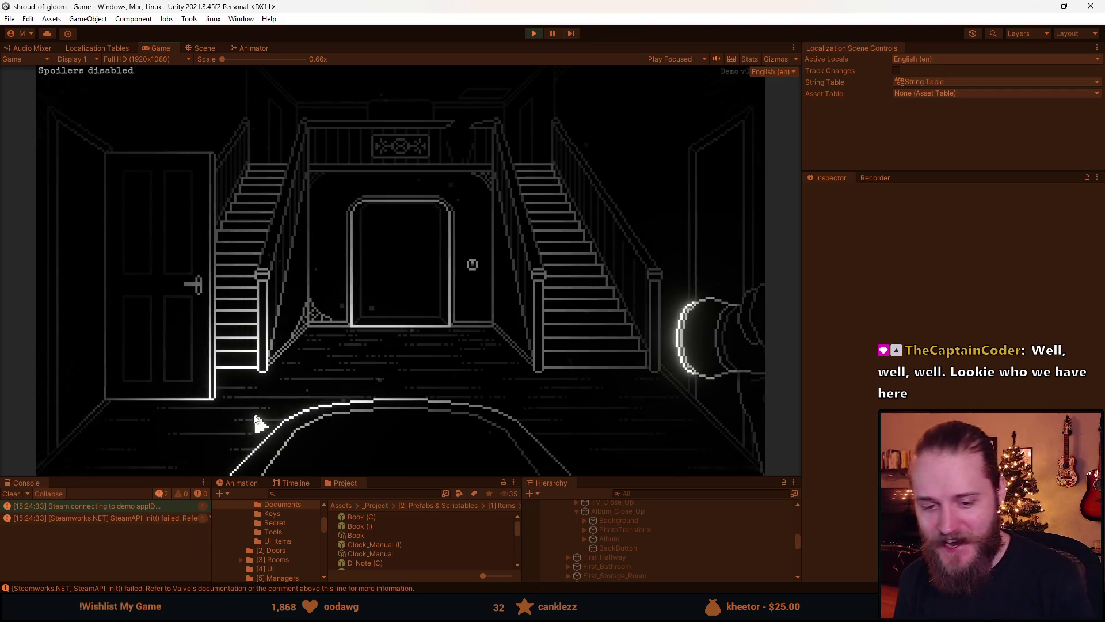
{"action": "left_click", "coordinate": [288, 341]}
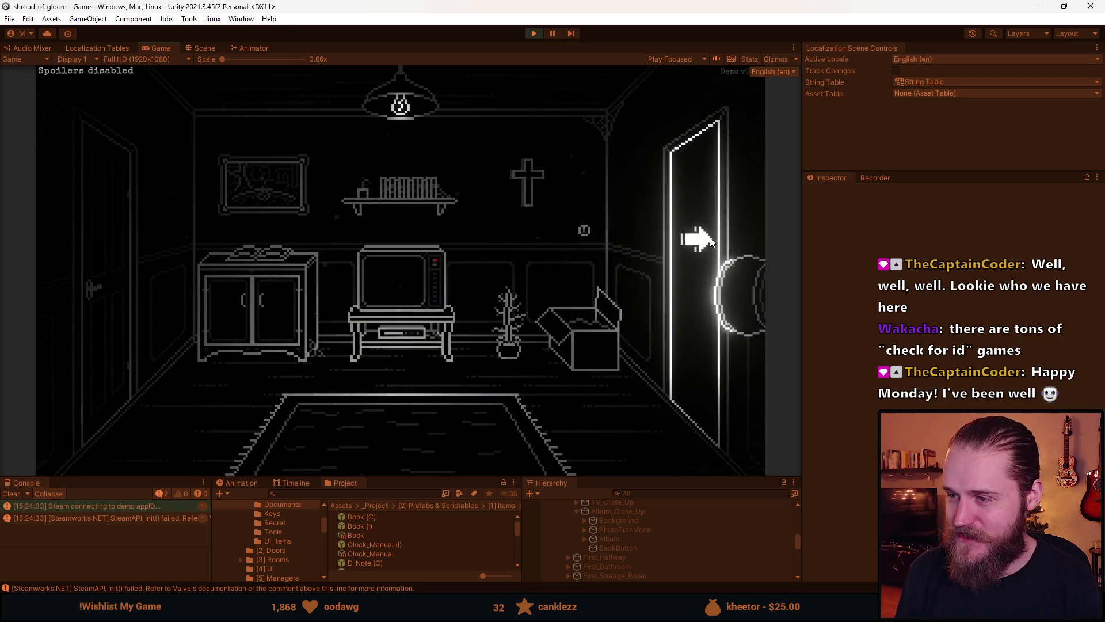
Place a photo in the cabinet album's empty slot, then walk through the hallway to the clock room.
{"action": "left_click", "coordinate": [247, 285]}
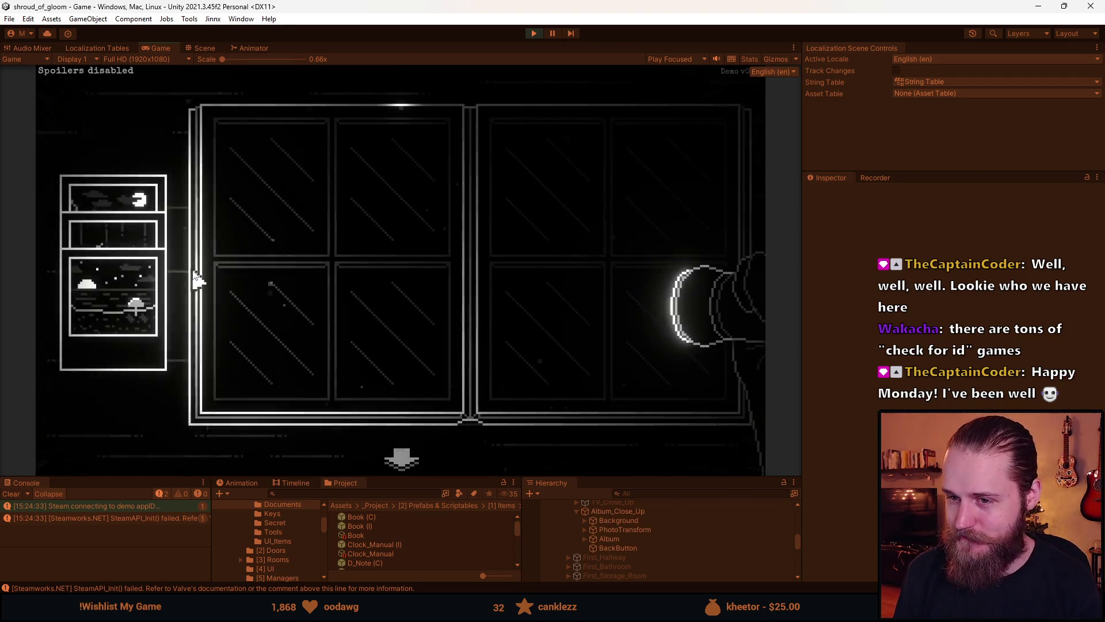
{"action": "left_click", "coordinate": [283, 357]}
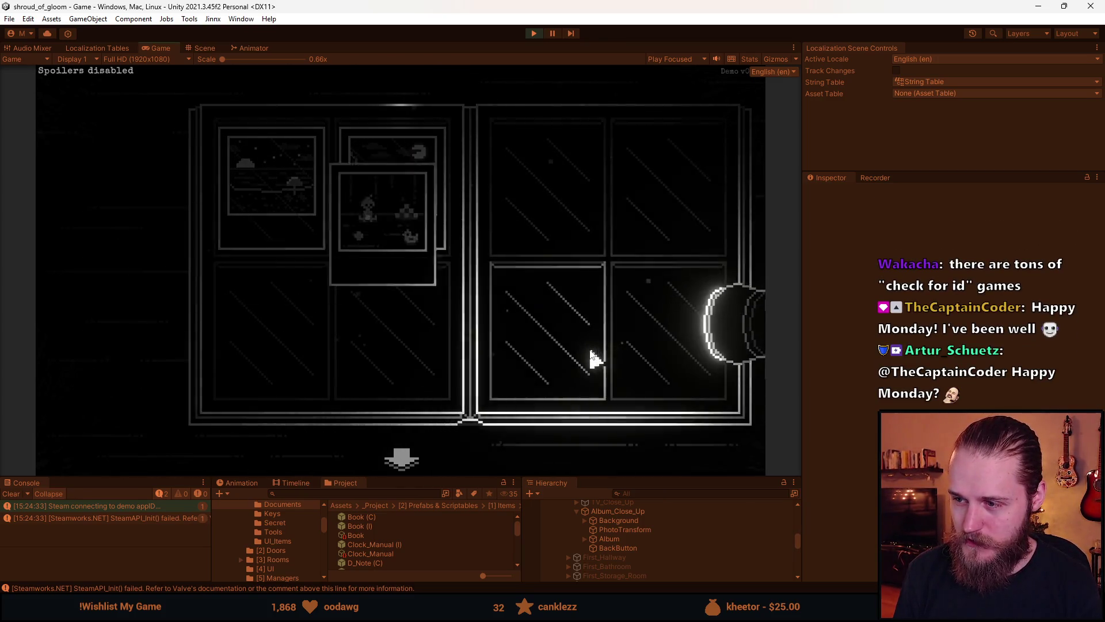
{"action": "left_click", "coordinate": [406, 461]}
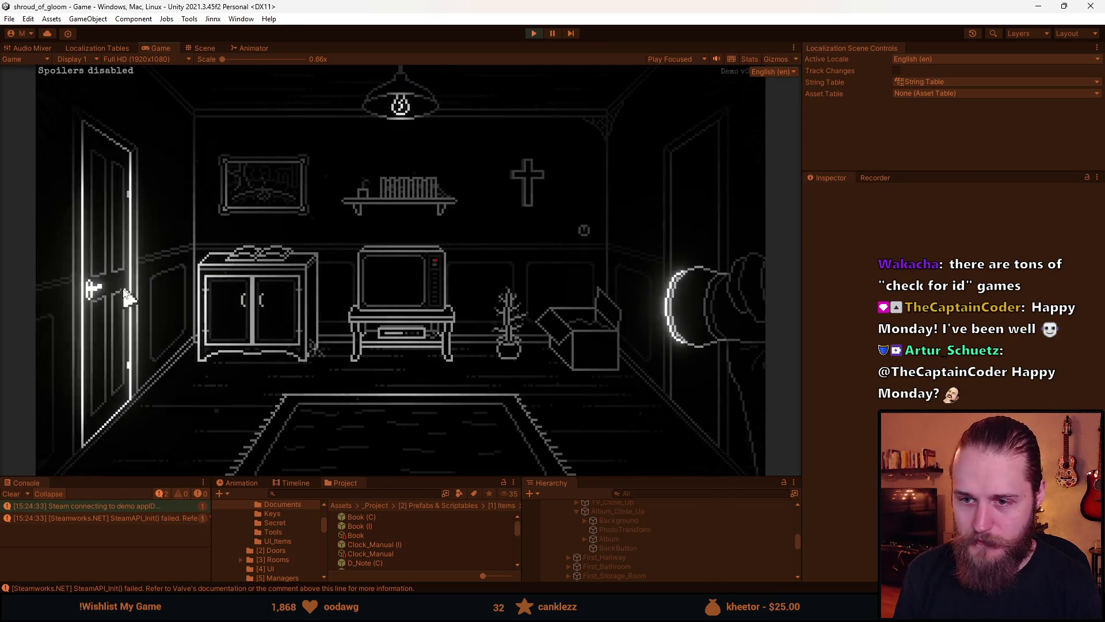
{"action": "left_click", "coordinate": [694, 253]}
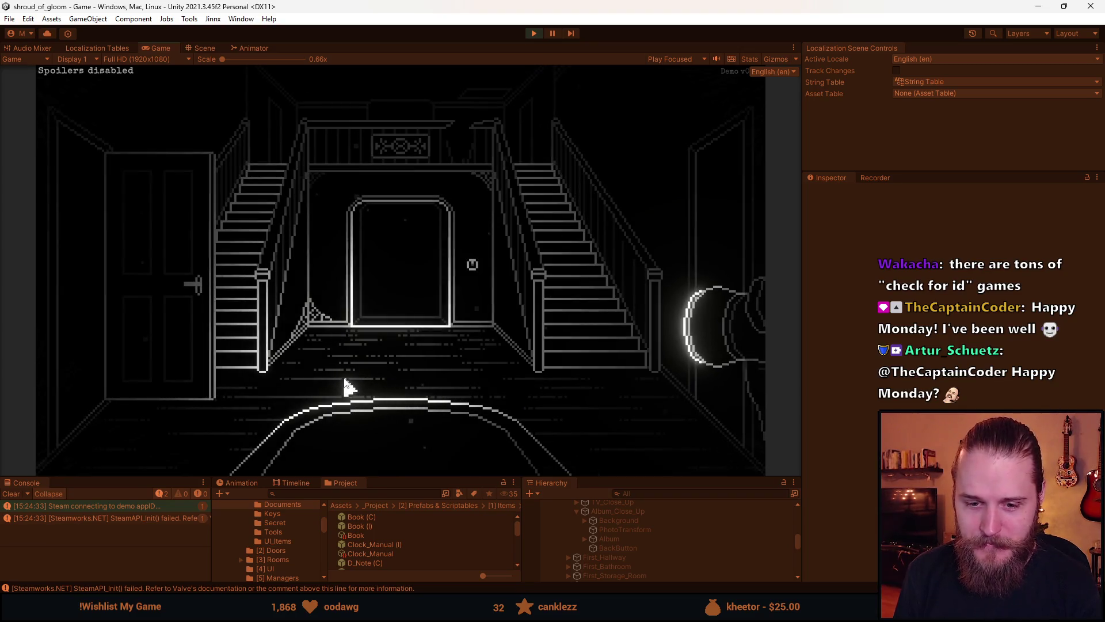
{"action": "left_click", "coordinate": [683, 278]}
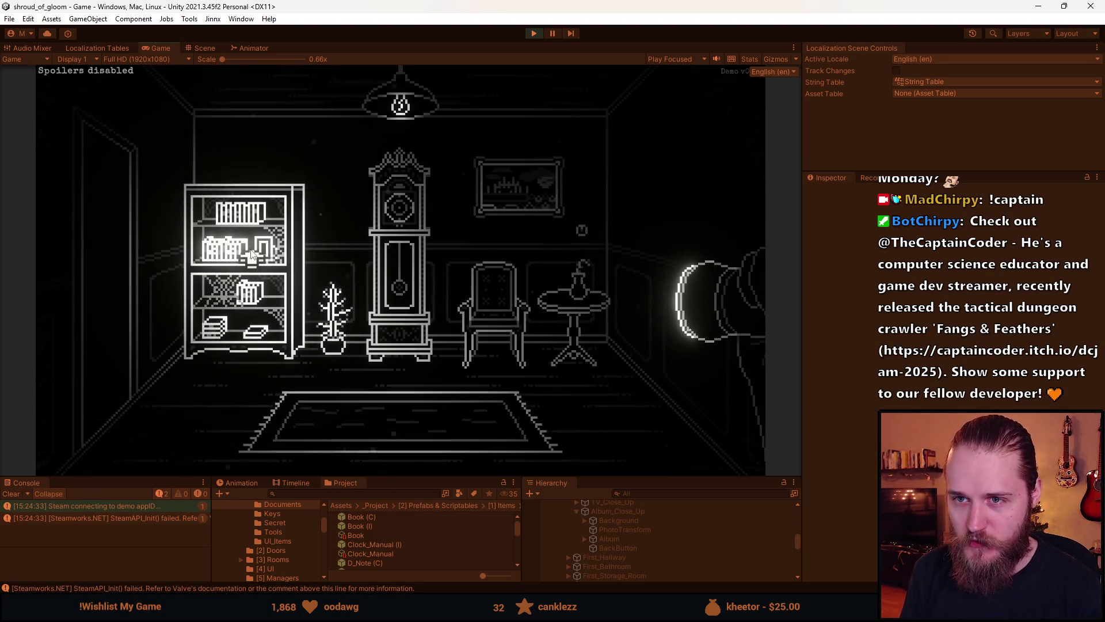
{"action": "left_click", "coordinate": [390, 230]}
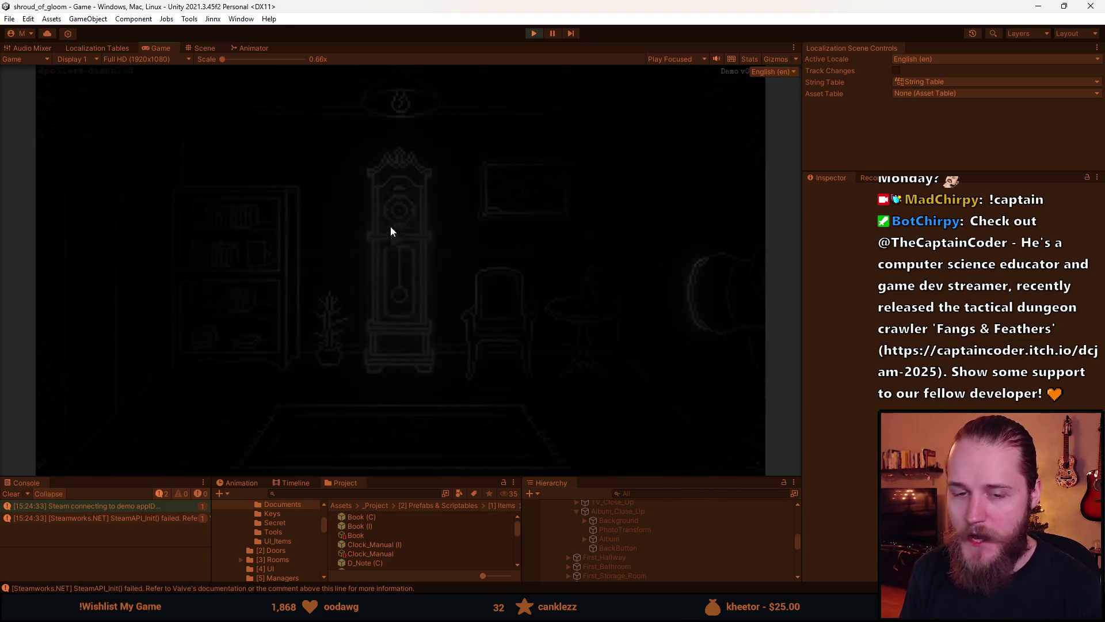
{"action": "left_click", "coordinate": [400, 460]}
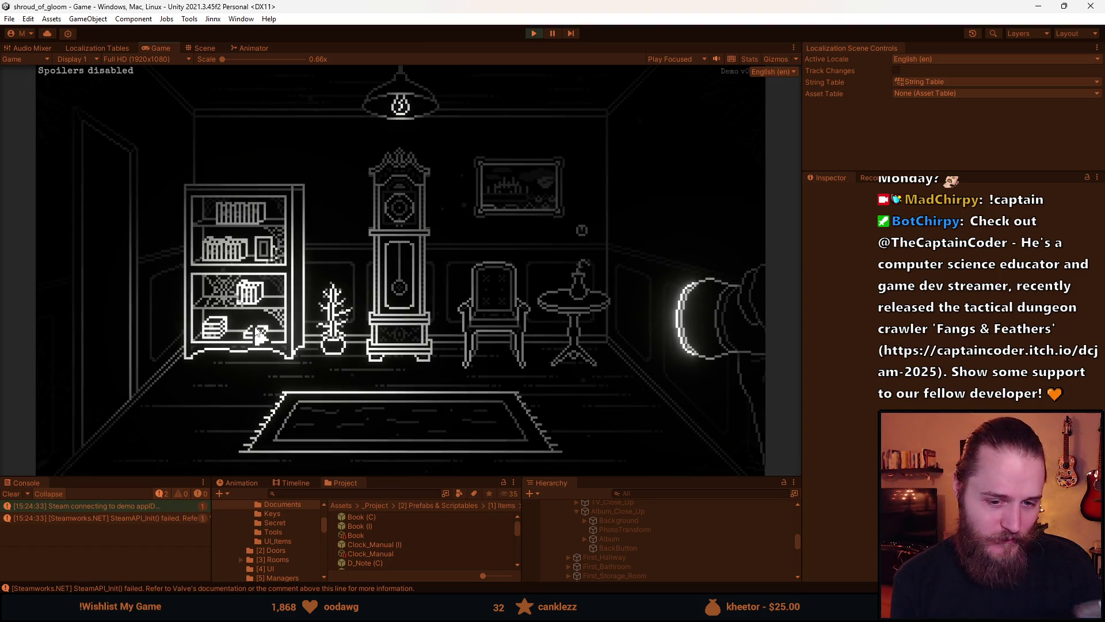
{"action": "left_click", "coordinate": [389, 246]}
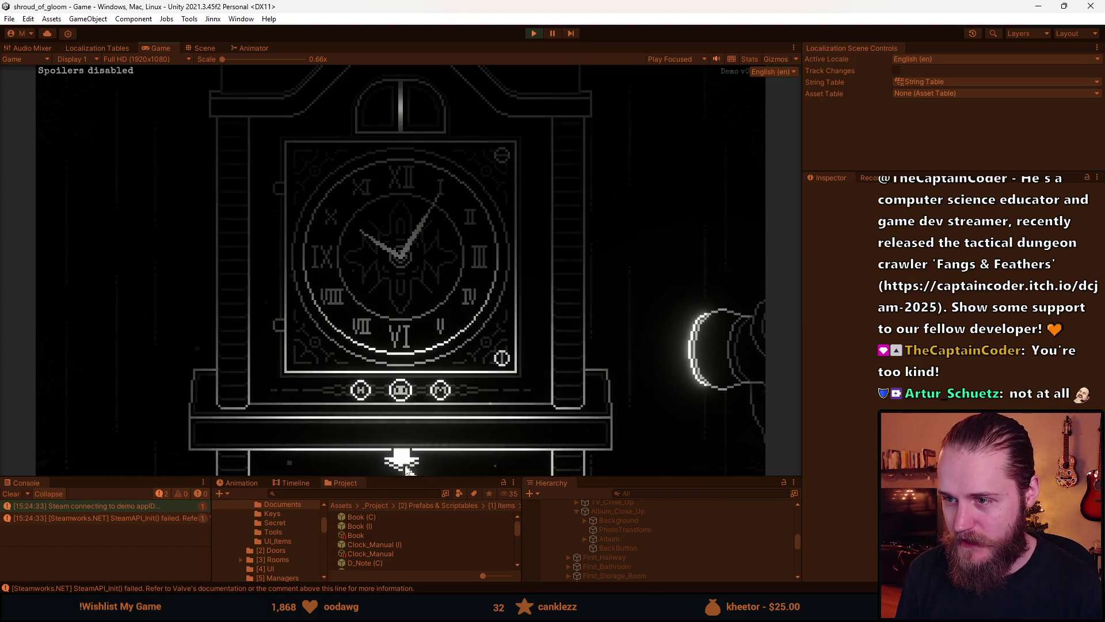
{"action": "right_click", "coordinate": [453, 293]}
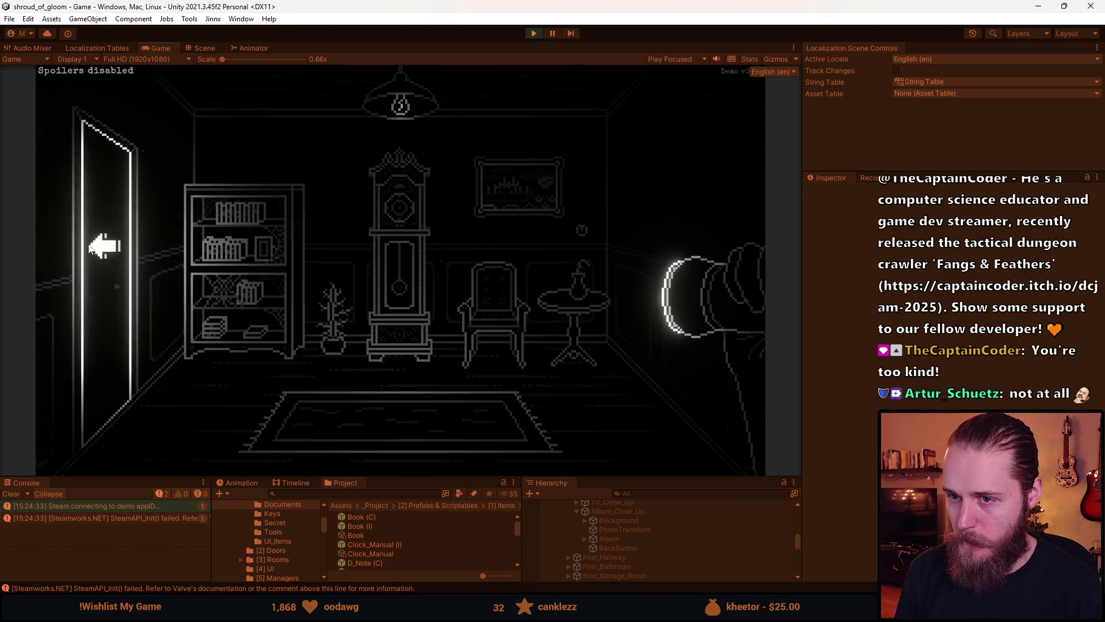
Walk through the TV, storage, fireplace and piano rooms and try the locked door.
{"action": "left_click", "coordinate": [156, 253]}
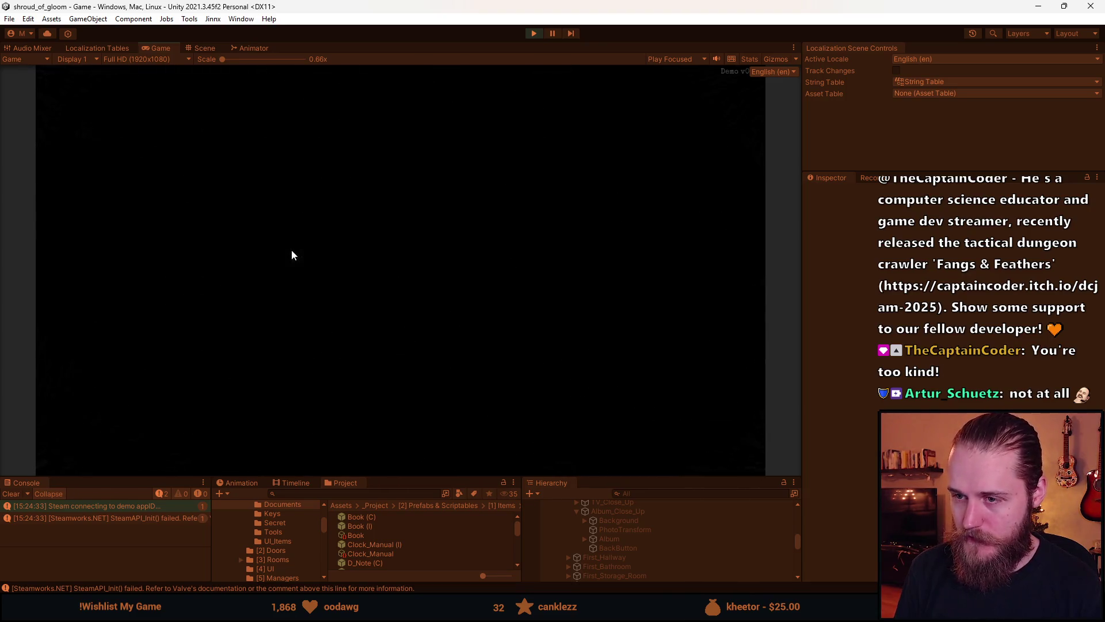
{"action": "left_click", "coordinate": [122, 294]}
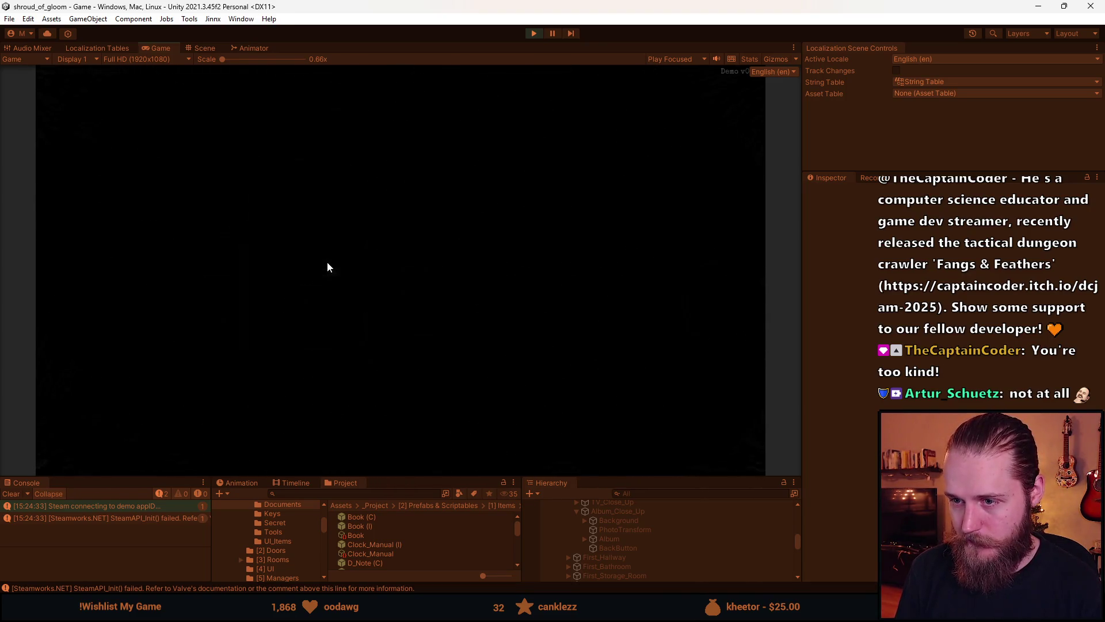
{"action": "left_click", "coordinate": [697, 237]}
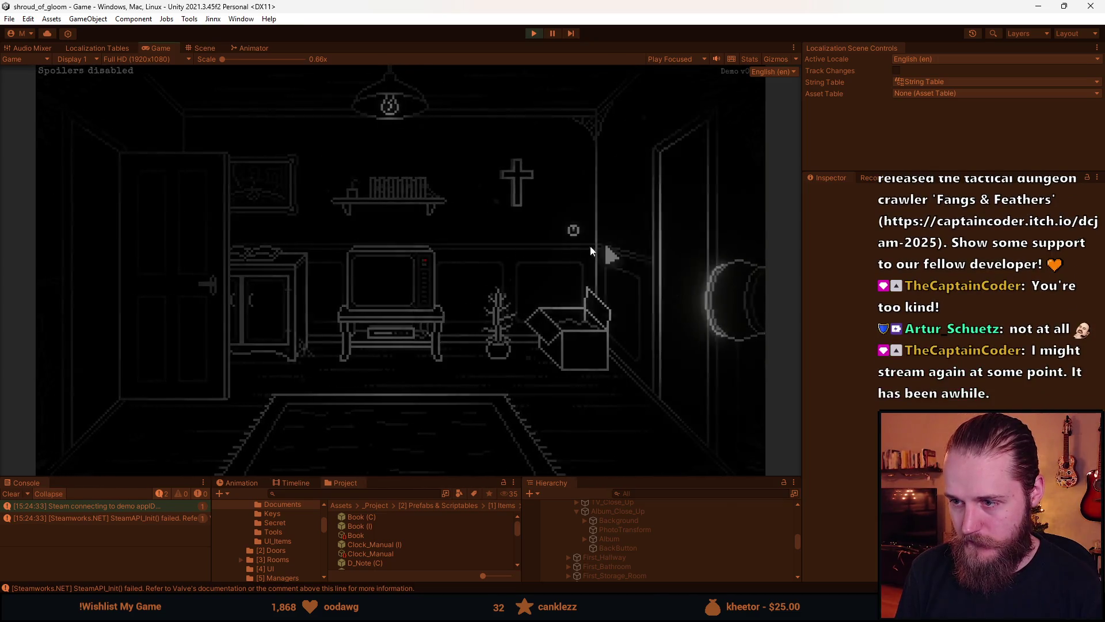
{"action": "left_click", "coordinate": [607, 250]}
{"action": "left_click", "coordinate": [486, 259]}
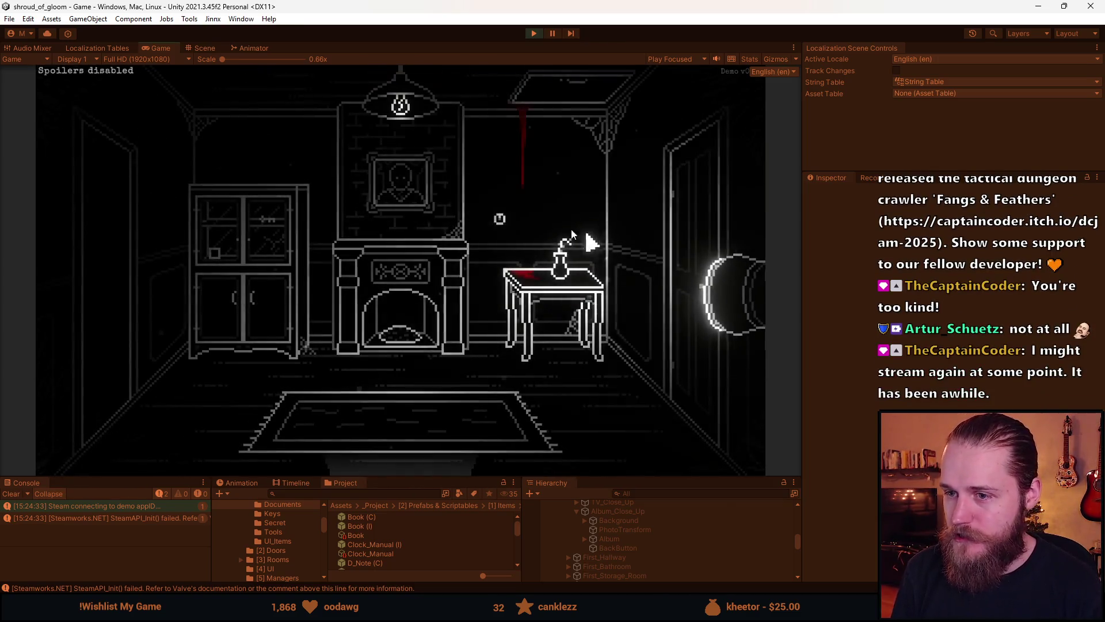
{"action": "left_click", "coordinate": [103, 259]}
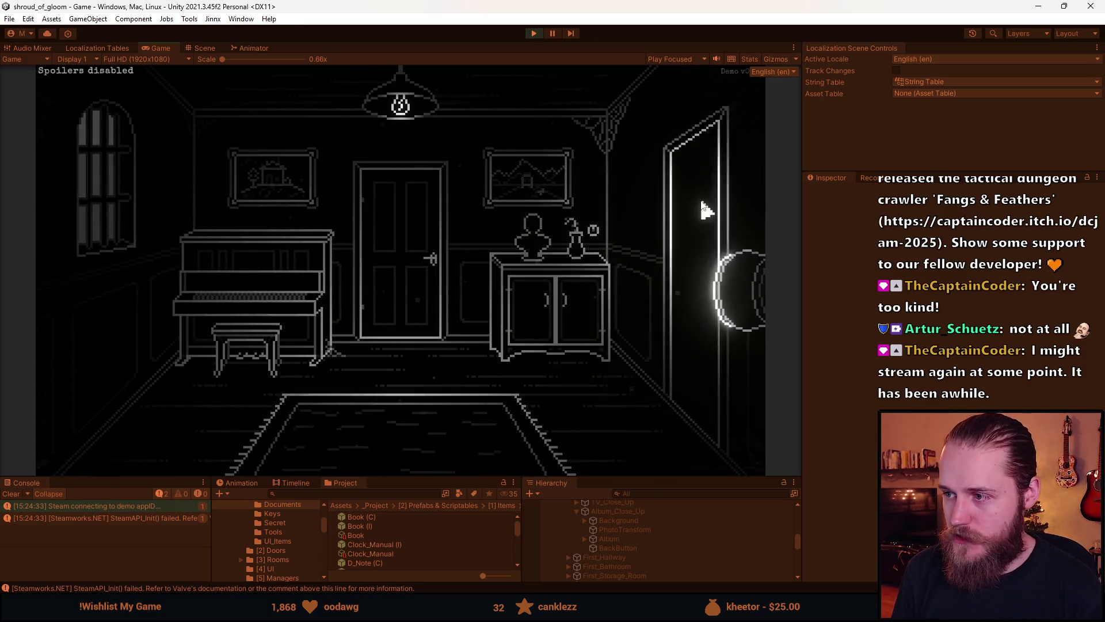
{"action": "left_click", "coordinate": [699, 197]}
{"action": "left_click", "coordinate": [700, 234]}
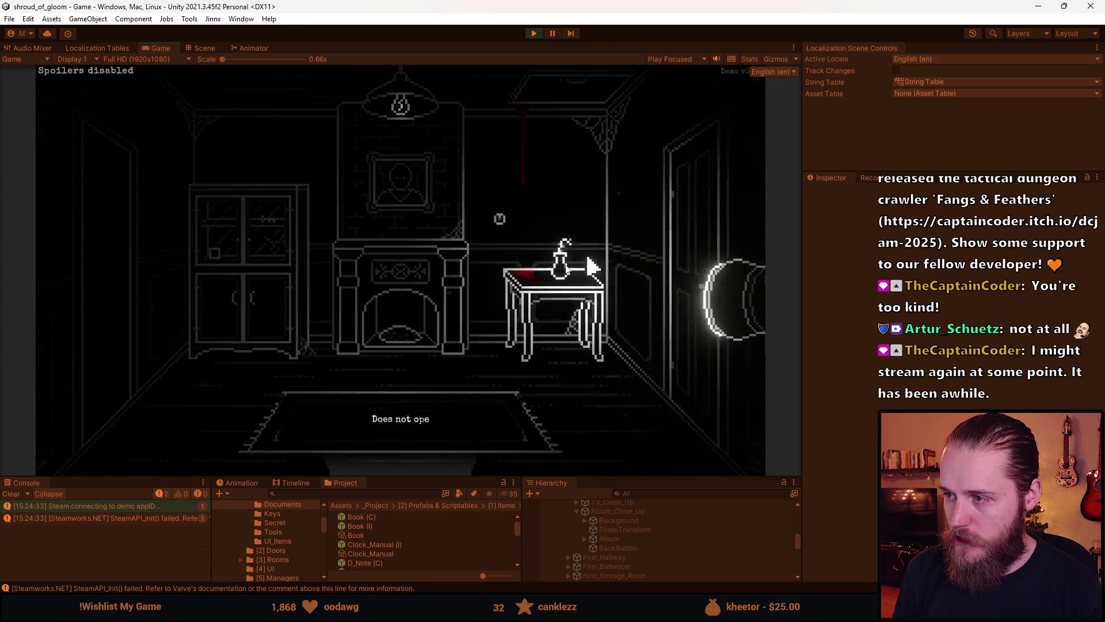
{"action": "left_click", "coordinate": [406, 461]}
Visit the hallway's storage room and bathroom, then close the bathroom door.
{"action": "left_click", "coordinate": [403, 274]}
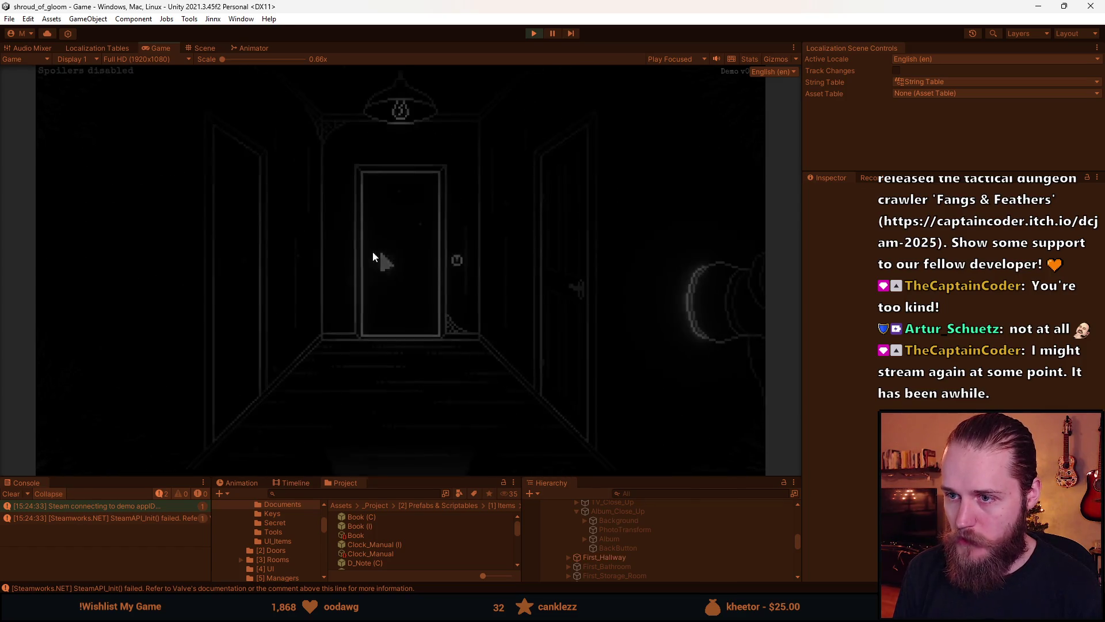
{"action": "left_click", "coordinate": [237, 271]}
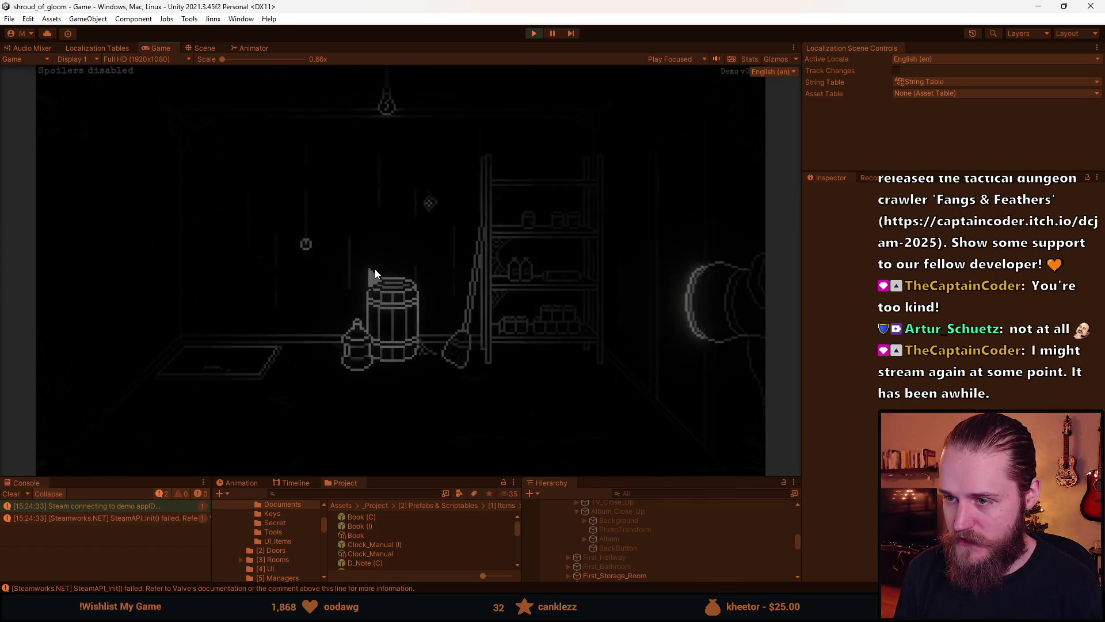
{"action": "left_click", "coordinate": [715, 242]}
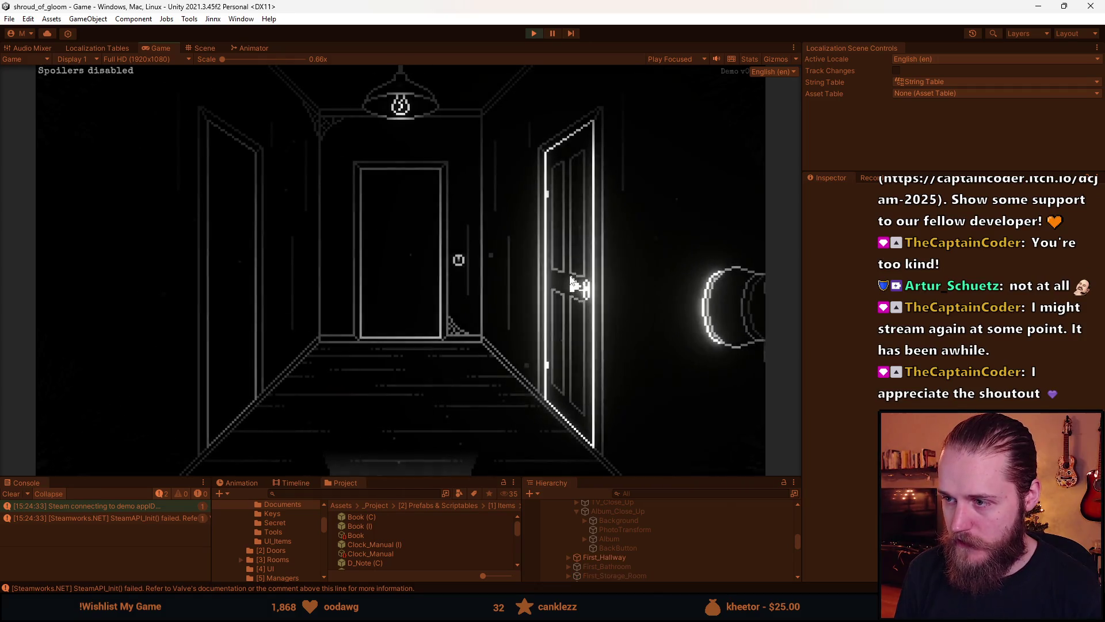
{"action": "left_click", "coordinate": [579, 276]}
{"action": "left_click", "coordinate": [575, 267]}
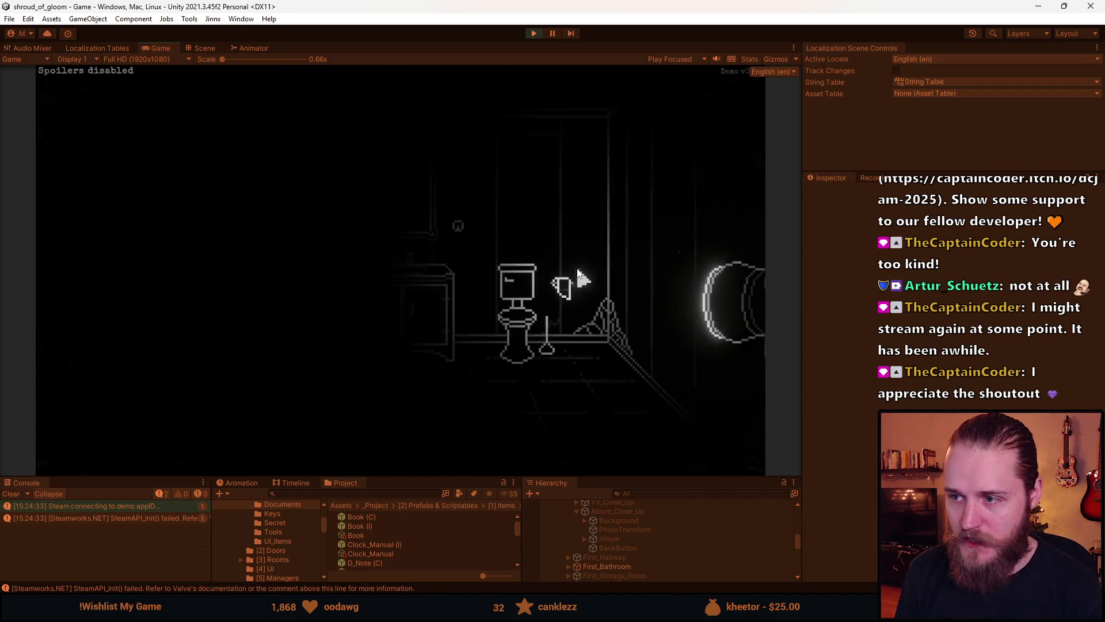
{"action": "left_click", "coordinate": [164, 249]}
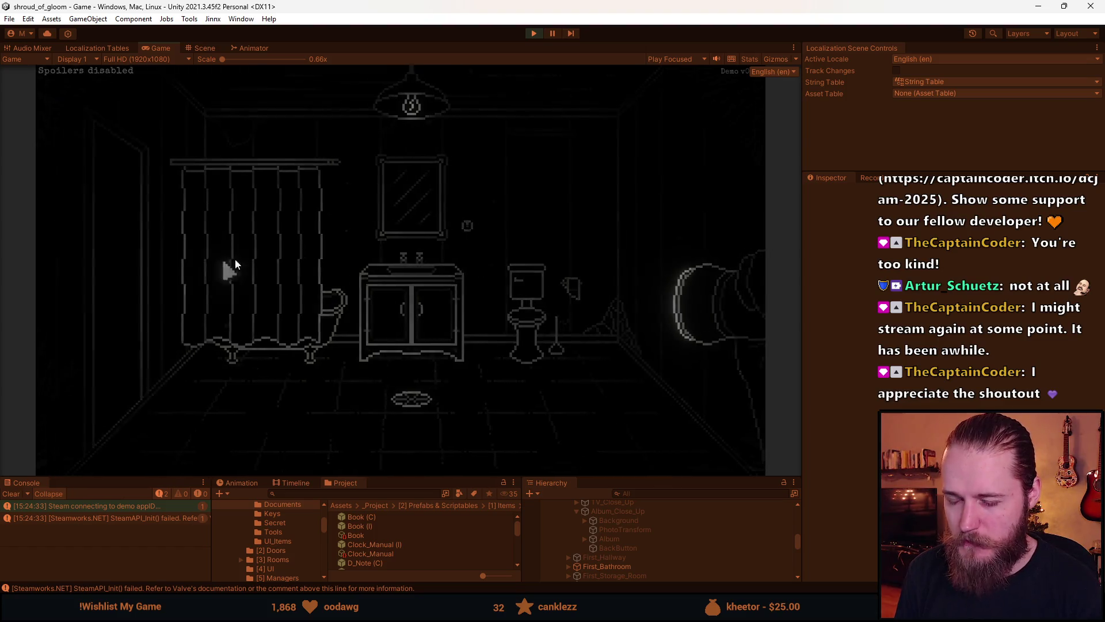
{"action": "left_click", "coordinate": [458, 270]}
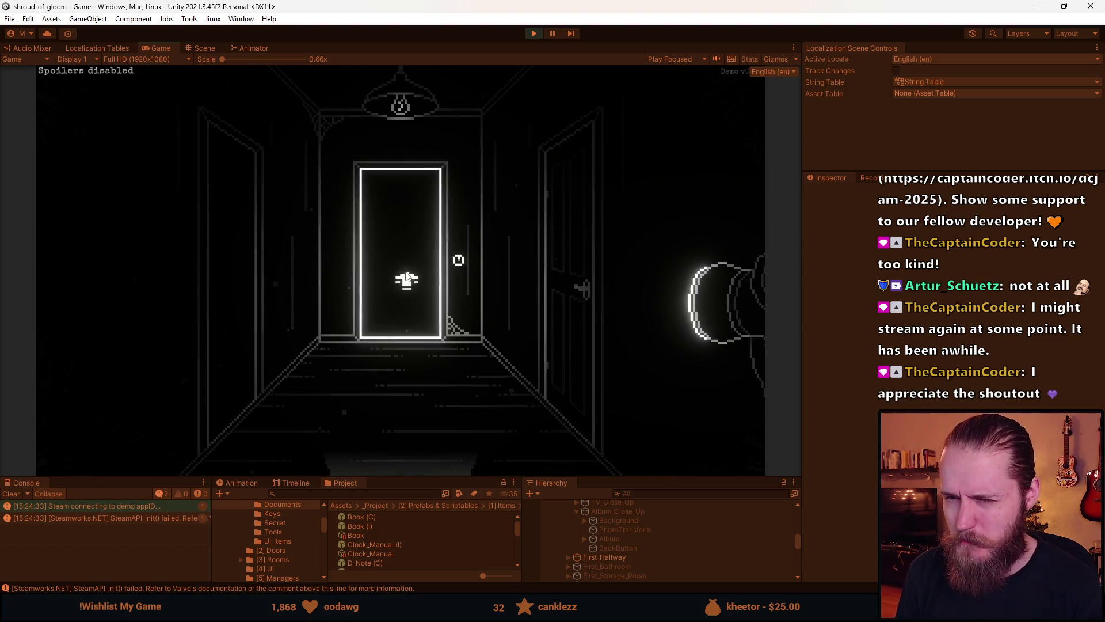
Pass through the end door to the window room, then head back to the staircase foyer.
{"action": "left_click", "coordinate": [406, 278]}
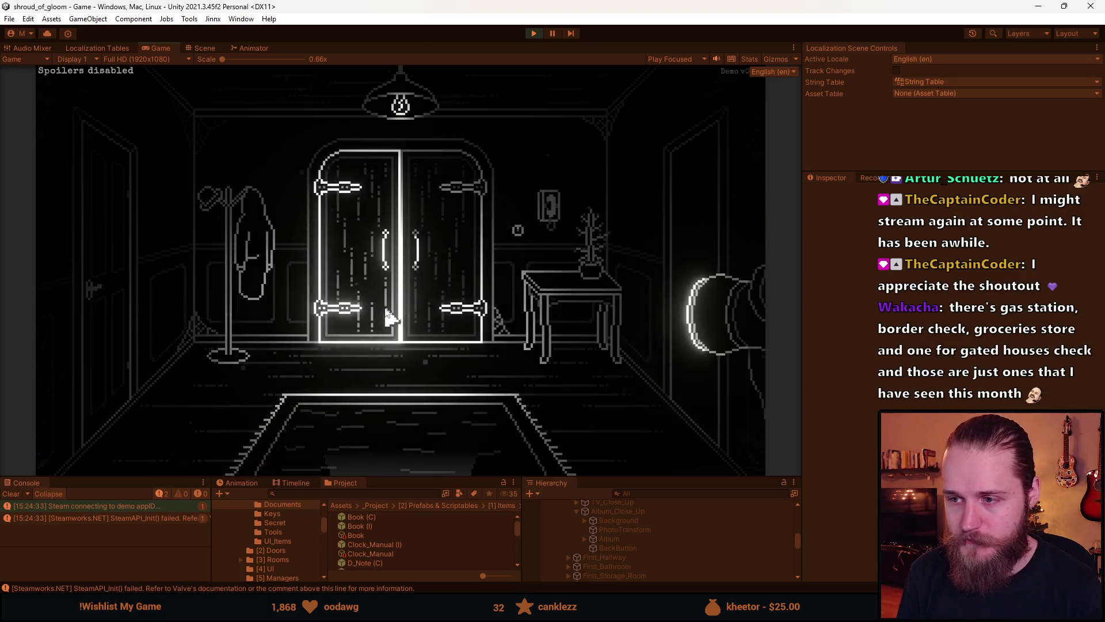
{"action": "left_click", "coordinate": [679, 244]}
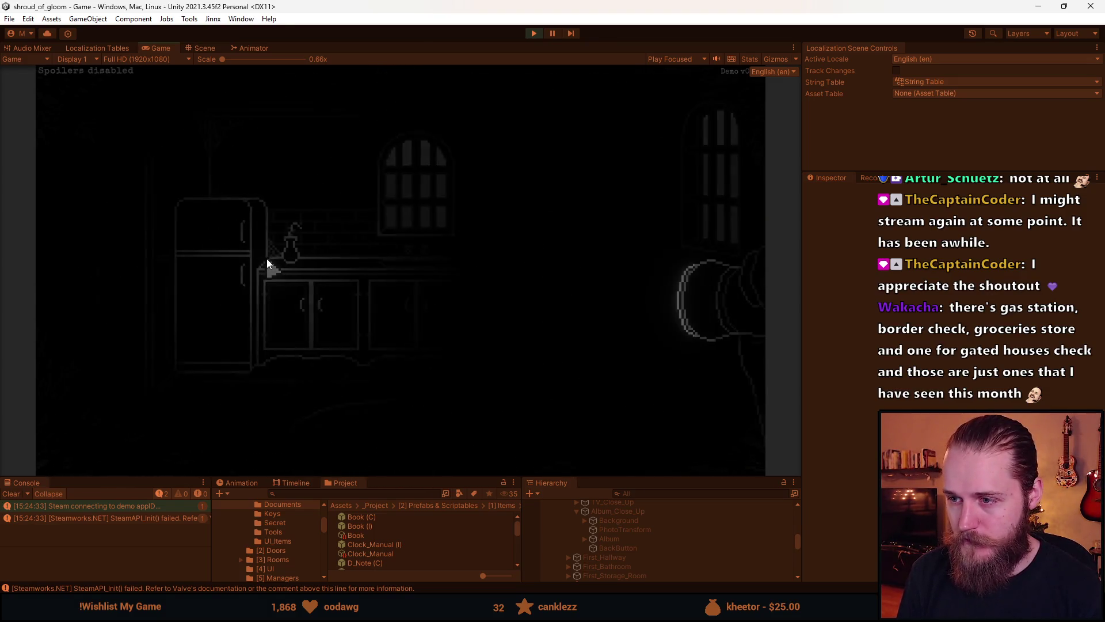
{"action": "left_click", "coordinate": [410, 395]}
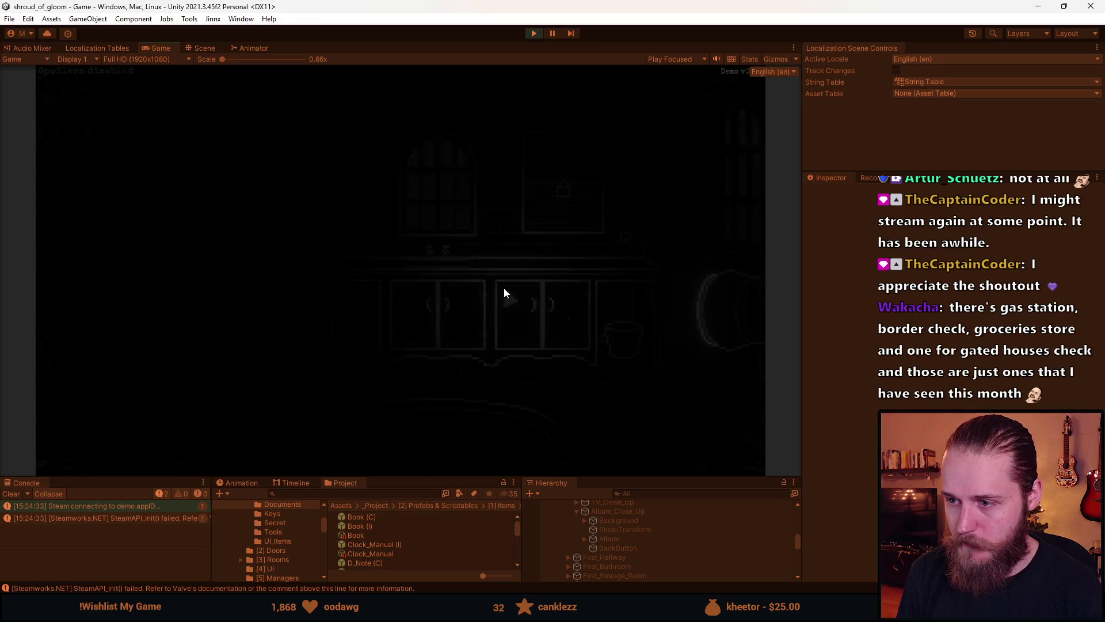
{"action": "left_click", "coordinate": [426, 477]}
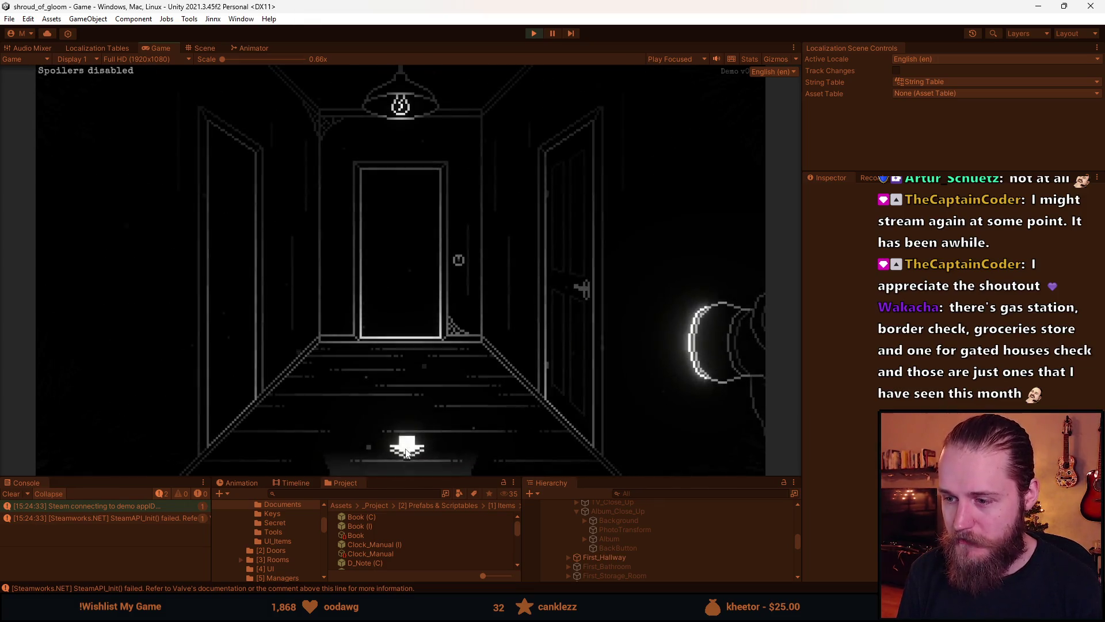
{"action": "left_click", "coordinate": [402, 447]}
Stop the play test, enlarge the bottom panels, clear the Console, and switch to Aseprite.
{"action": "key", "text": "Escape"}
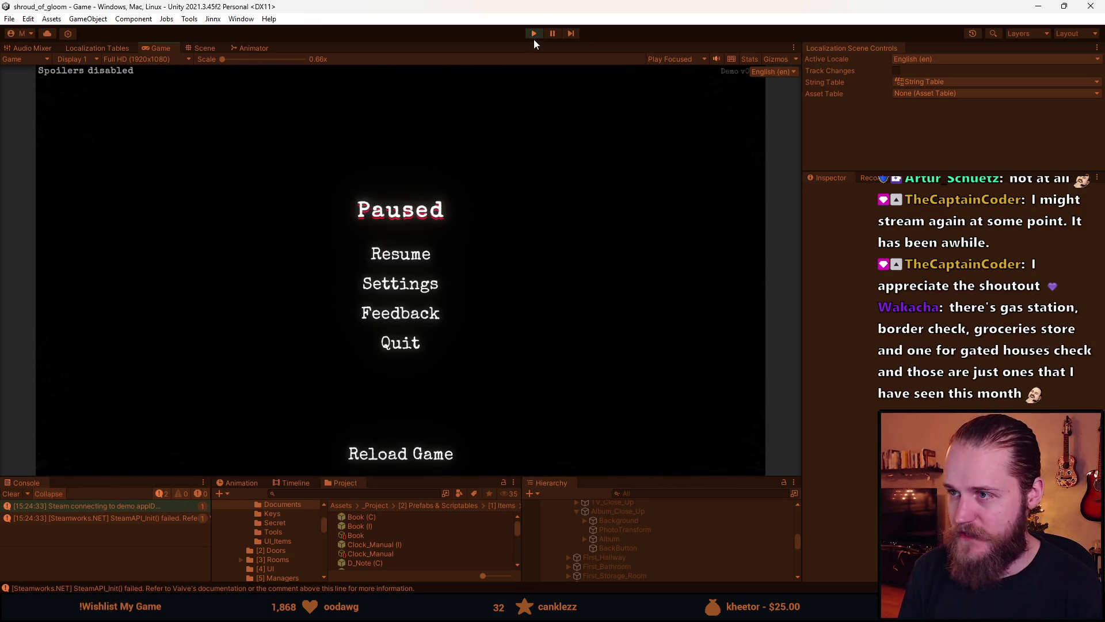
{"action": "key", "text": "ctrl+p"}
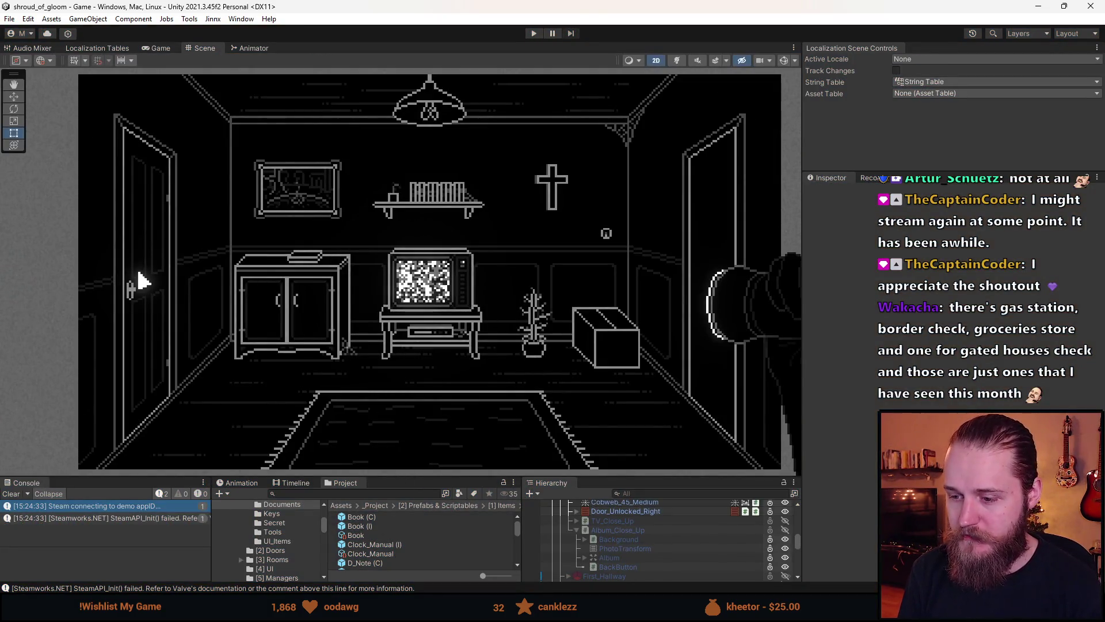
{"action": "mouse_move", "coordinate": [418, 476]}
{"action": "left_mouse_down"}
{"action": "mouse_move", "coordinate": [416, 444]}
{"action": "mouse_move", "coordinate": [440, 426]}
{"action": "left_mouse_up"}
{"action": "left_click", "coordinate": [18, 462]}
{"action": "left_click_drag", "start_coordinate": [518, 340], "coordinate": [491, 336]}
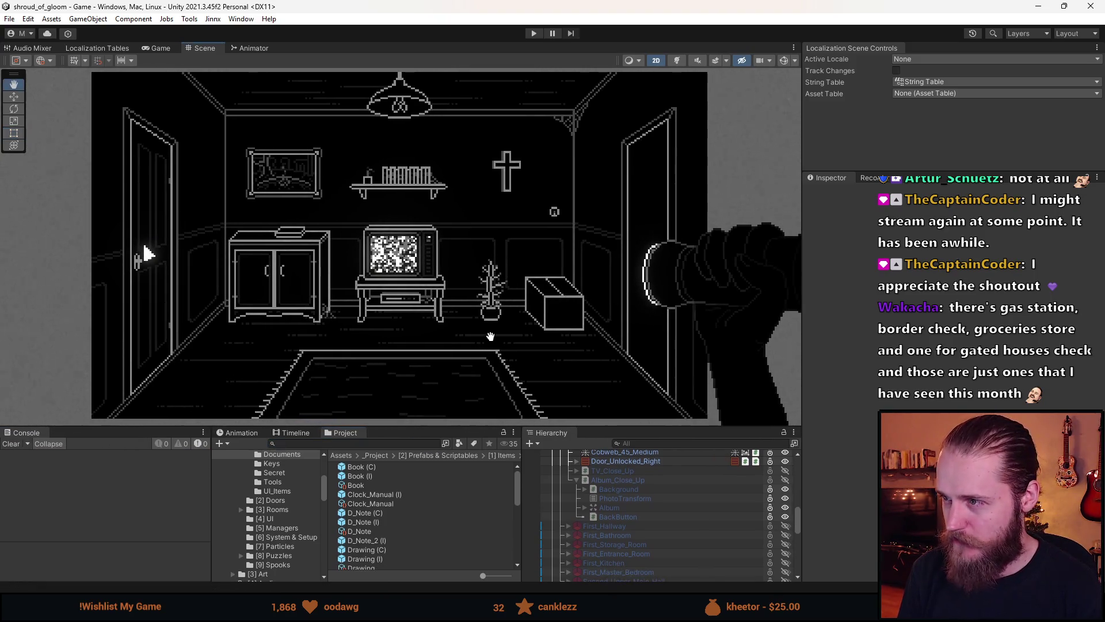
{"action": "mouse_move", "coordinate": [338, 608]}
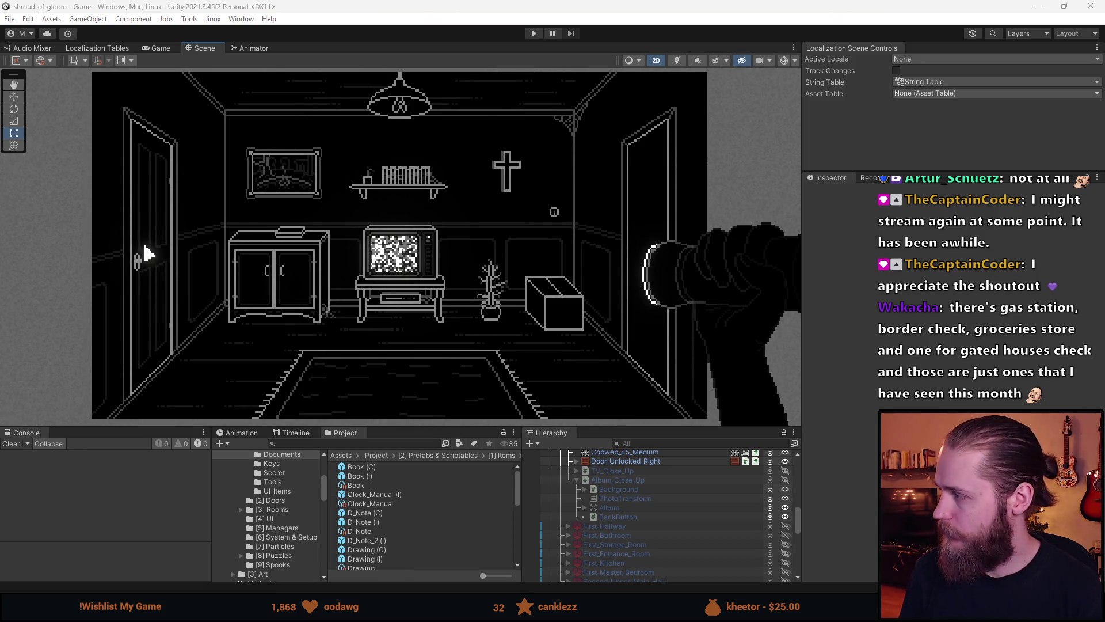
{"action": "key", "text": "alt+Tab"}
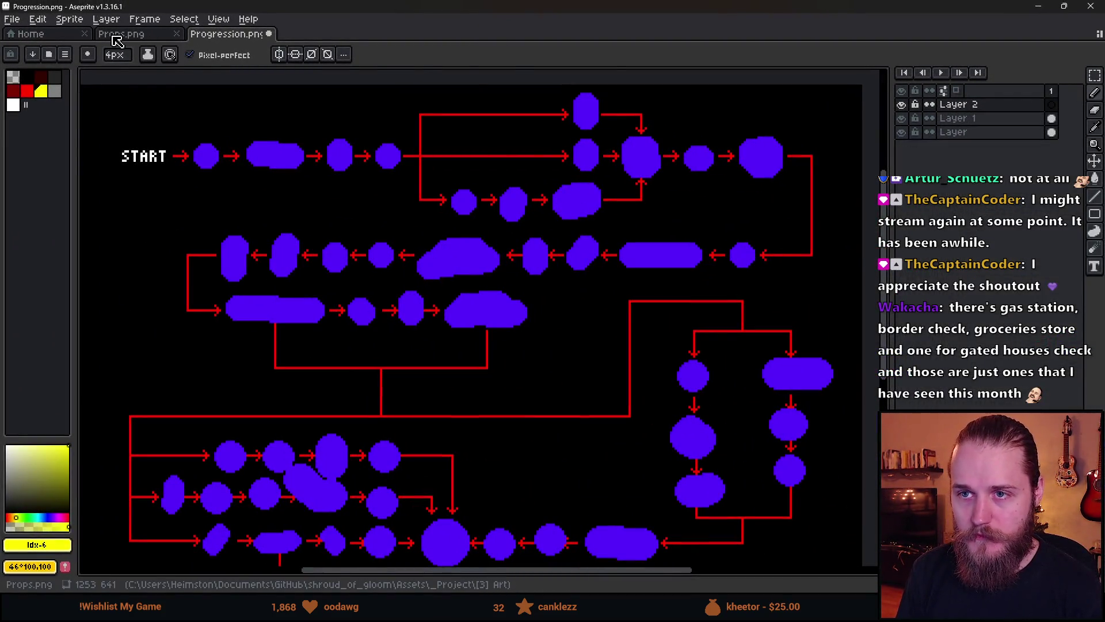
Marquee-select the five picture frame sprites in Props.png.
{"action": "left_click", "coordinate": [117, 35]}
{"action": "scroll", "coordinate": [433, 305], "scroll_direction": "up", "scroll_amount": 3}
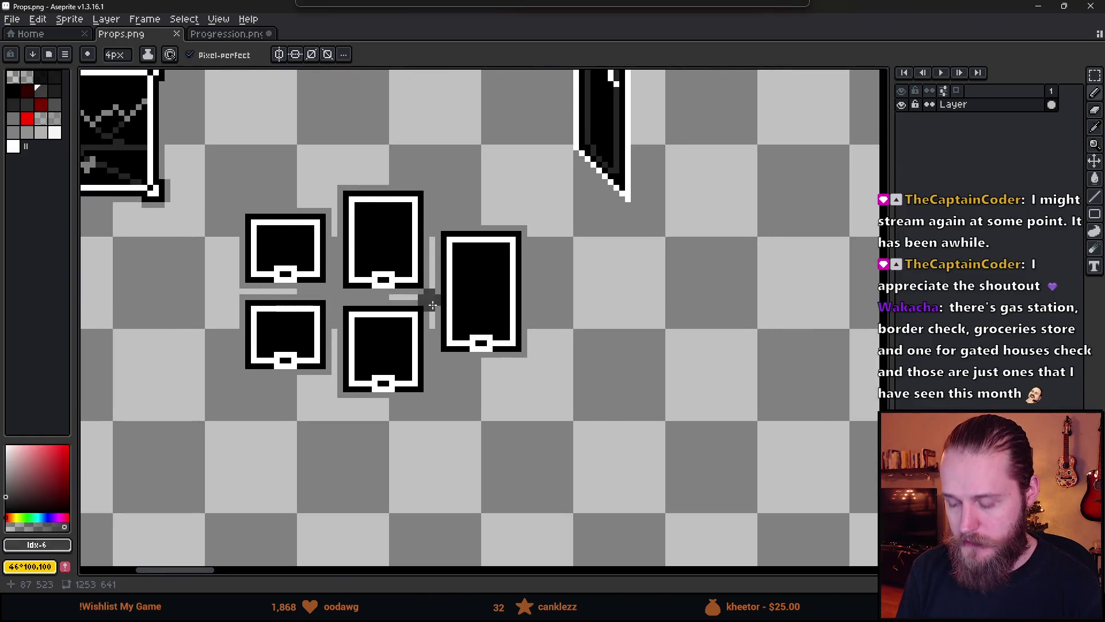
{"action": "key", "text": "m"}
{"action": "left_click_drag", "start_coordinate": [230, 170], "coordinate": [547, 463]}
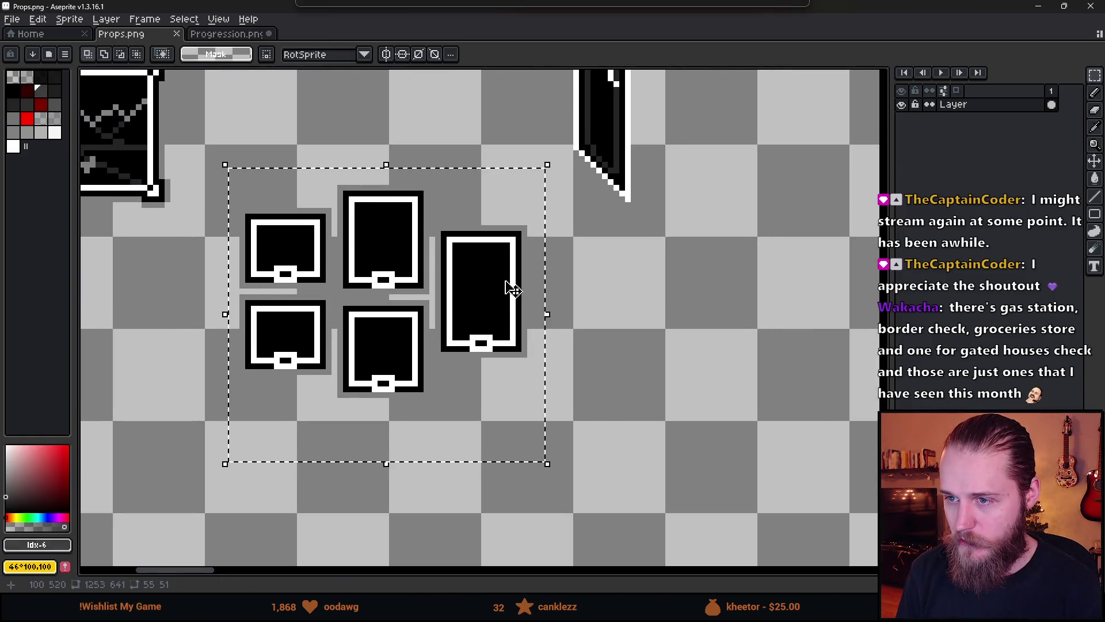
Open TestRoom.aseprite and paste the frames onto the wall beside the door.
{"action": "left_click", "coordinate": [31, 34]}
{"action": "left_click", "coordinate": [115, 318]}
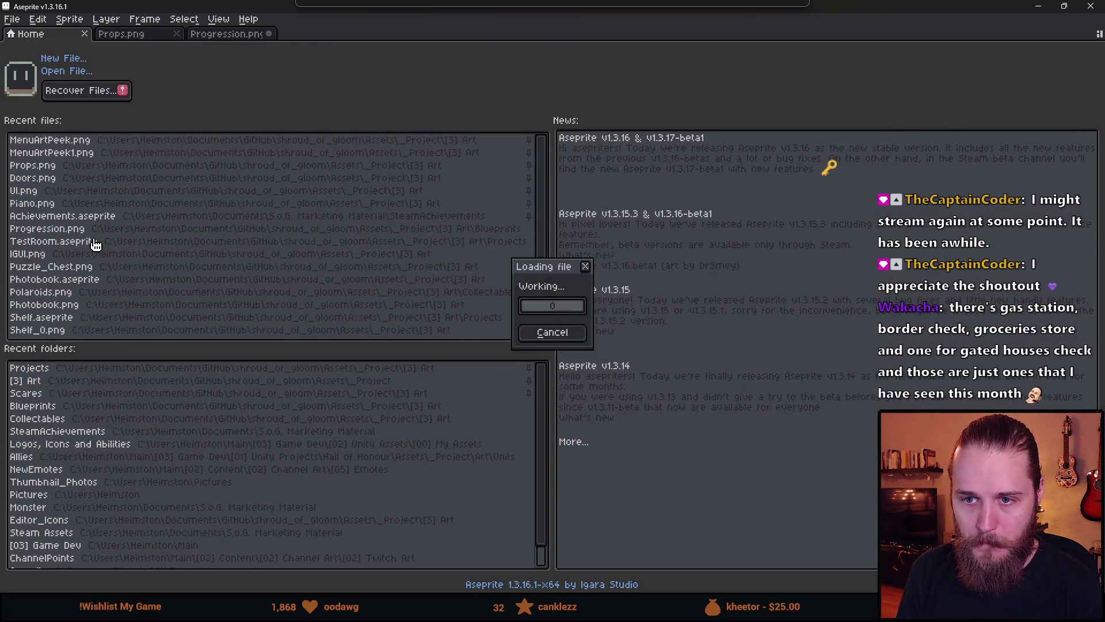
{"action": "scroll", "coordinate": [535, 311], "scroll_direction": "up", "scroll_amount": 2}
{"action": "key", "text": "ctrl+v"}
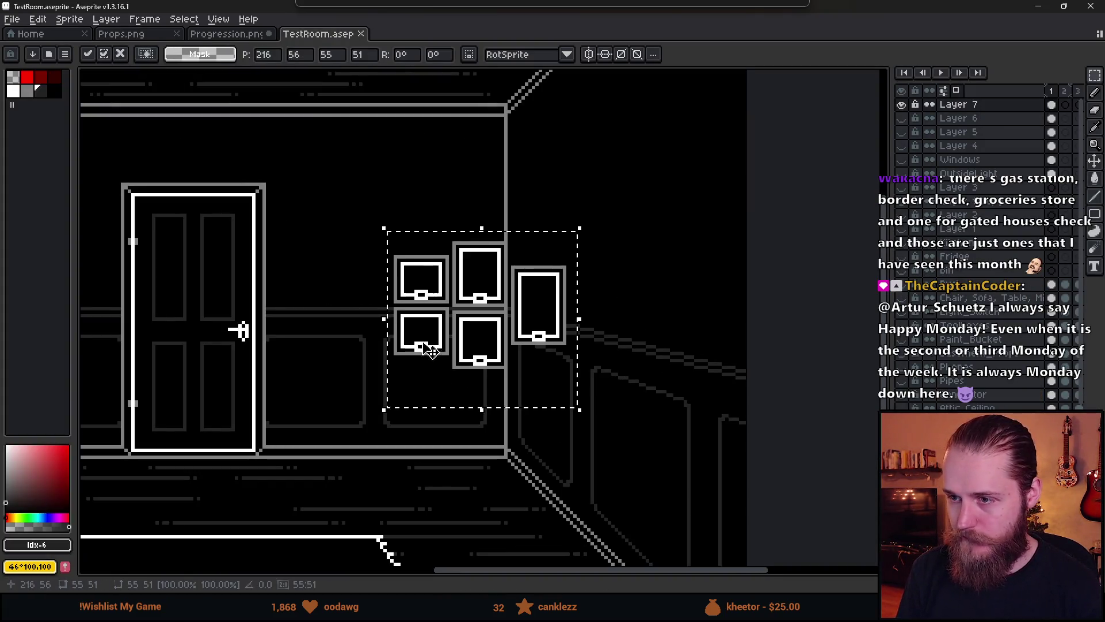
{"action": "left_click_drag", "start_coordinate": [477, 361], "coordinate": [387, 272]}
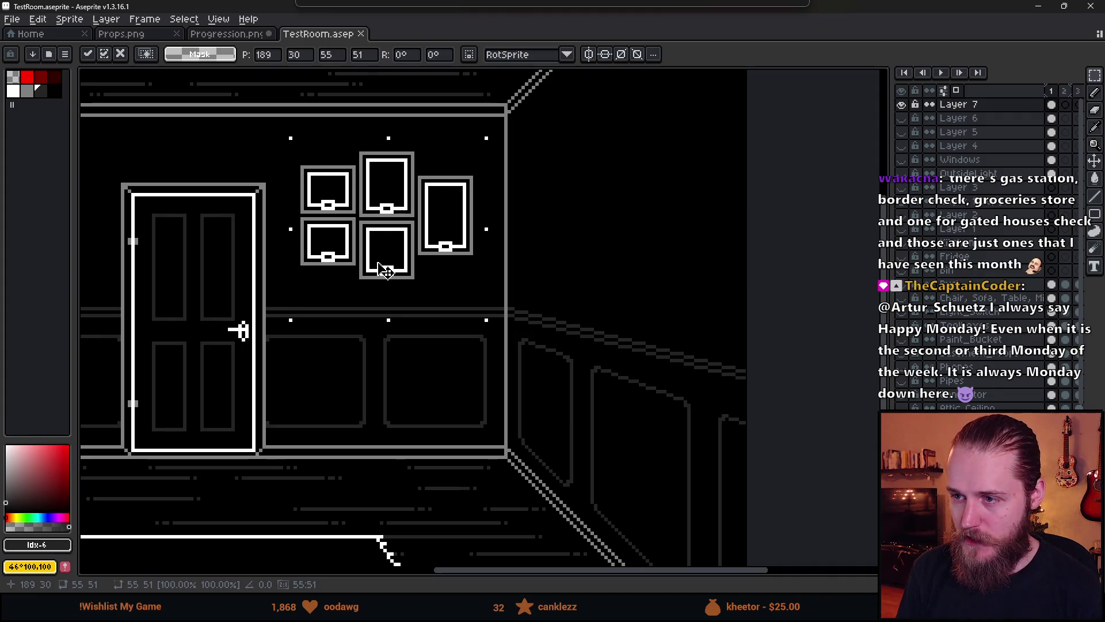
{"action": "left_click", "coordinate": [364, 377]}
Zoom and recentre the view on the room, then switch to the photo wall search.
{"action": "scroll", "coordinate": [364, 377], "scroll_direction": "down", "scroll_amount": 3}
{"action": "scroll", "coordinate": [360, 380], "scroll_direction": "up", "scroll_amount": 2}
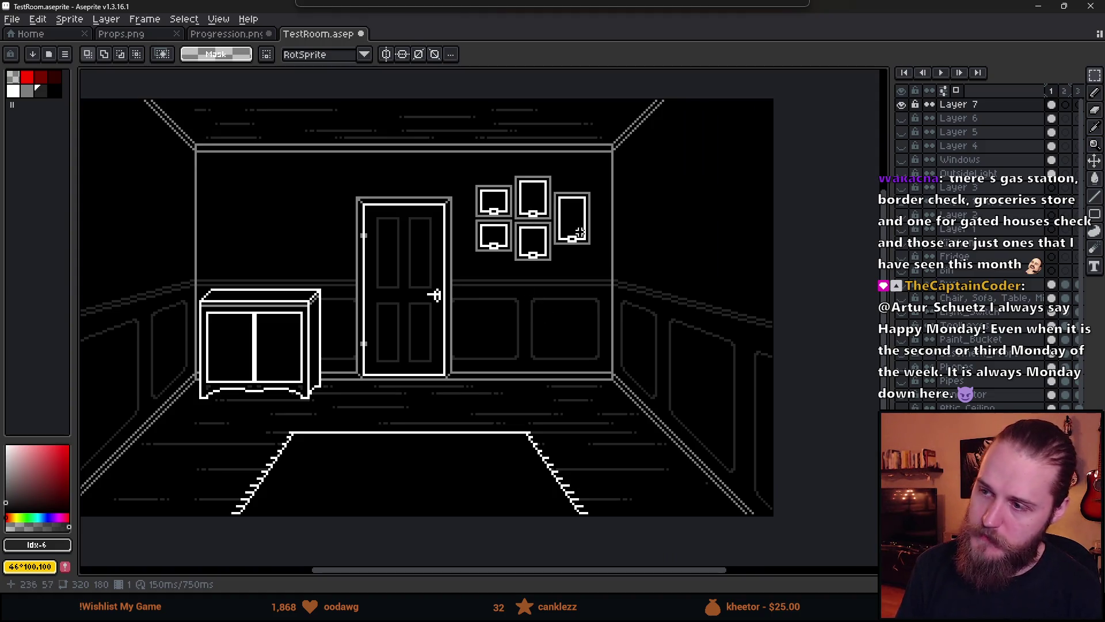
{"action": "scroll", "coordinate": [648, 250], "scroll_direction": "down", "scroll_amount": 2}
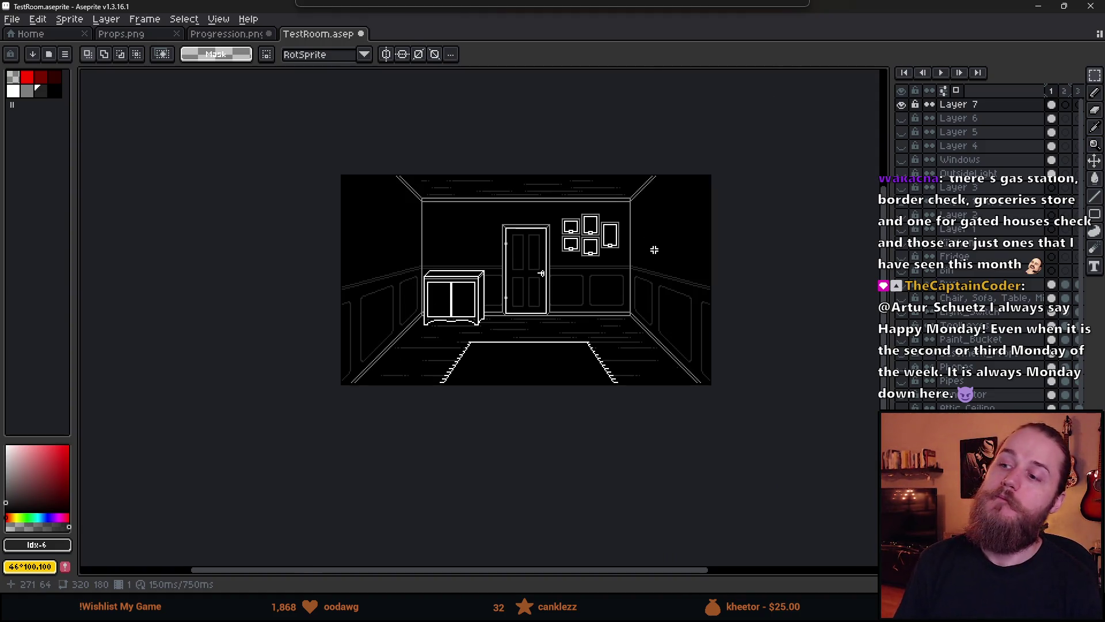
{"action": "scroll", "coordinate": [655, 250], "scroll_direction": "up", "scroll_amount": 2}
{"action": "scroll", "coordinate": [537, 298], "scroll_direction": "down", "scroll_amount": 1}
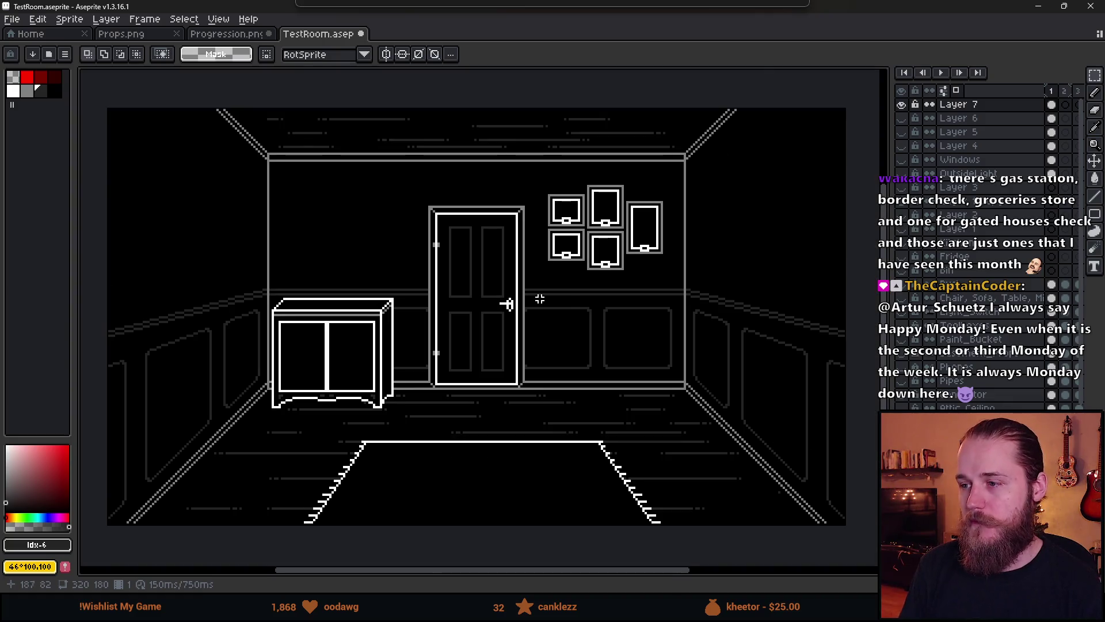
{"action": "left_click_drag", "start_coordinate": [540, 299], "coordinate": [537, 321]}
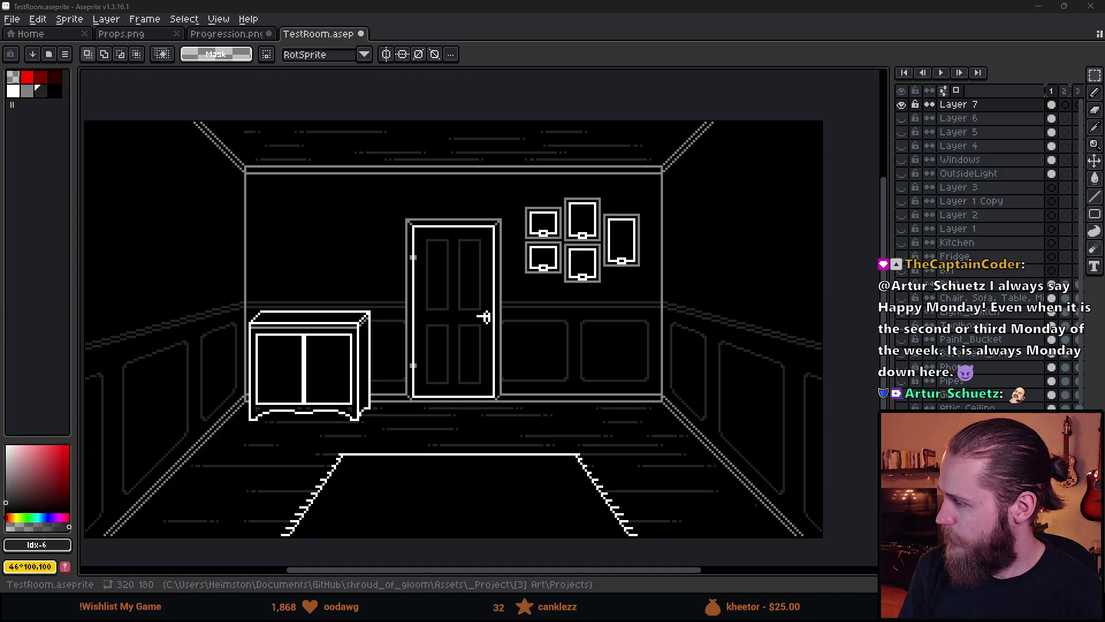
{"action": "key", "text": "alt+Tab"}
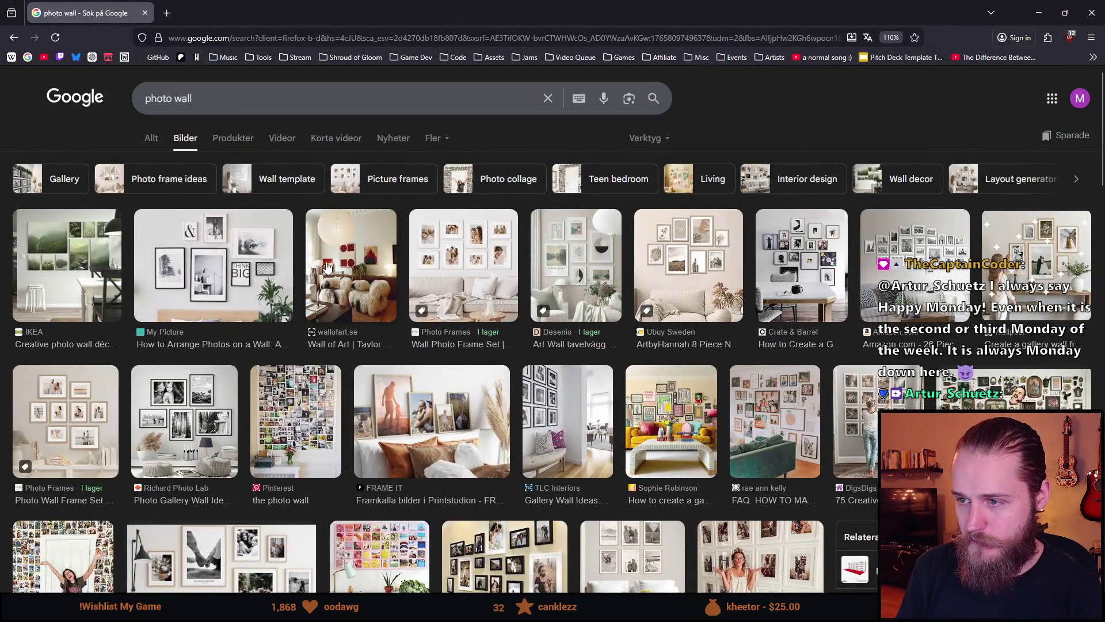
Preview the Wall Photo Frame Set, ArtbyHannah and Richard Photo Lab gallery walls, then minimise the browser.
{"action": "left_click", "coordinate": [432, 270]}
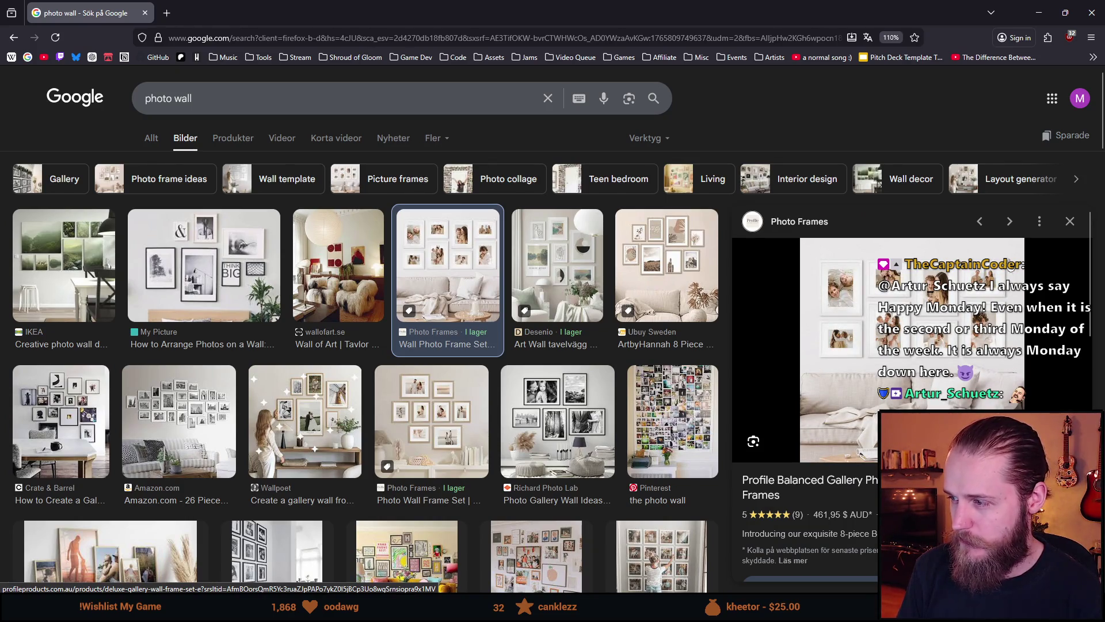
{"action": "left_click", "coordinate": [673, 277]}
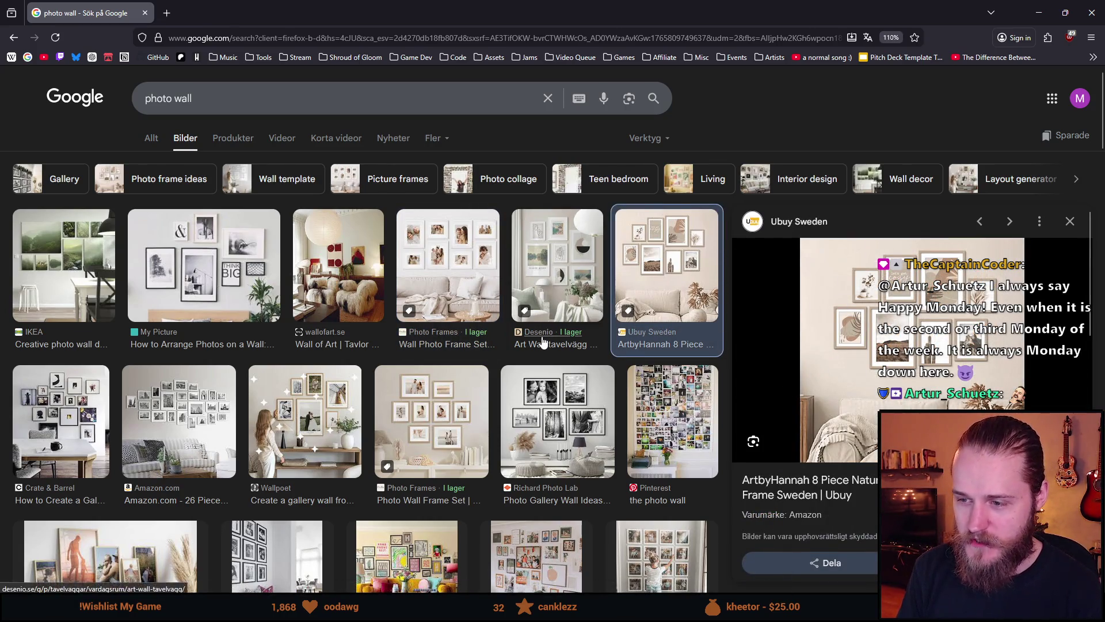
{"action": "scroll", "coordinate": [499, 369], "scroll_direction": "down", "scroll_amount": 2}
{"action": "scroll", "coordinate": [498, 368], "scroll_direction": "down", "scroll_amount": 2}
{"action": "left_click", "coordinate": [577, 285]}
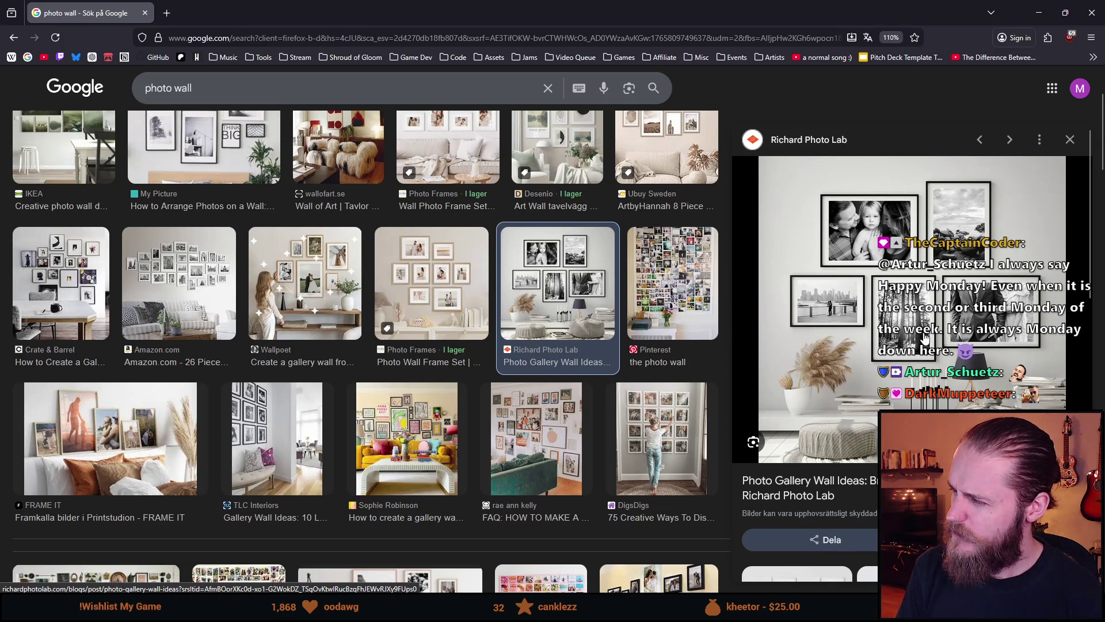
{"action": "mouse_move", "coordinate": [532, 4]}
{"action": "left_mouse_down"}
{"action": "mouse_move", "coordinate": [428, 359]}
{"action": "mouse_move", "coordinate": [258, 138]}
{"action": "mouse_move", "coordinate": [177, 86]}
{"action": "mouse_move", "coordinate": [199, 84]}
{"action": "left_mouse_up"}
{"action": "left_click", "coordinate": [450, 84]}
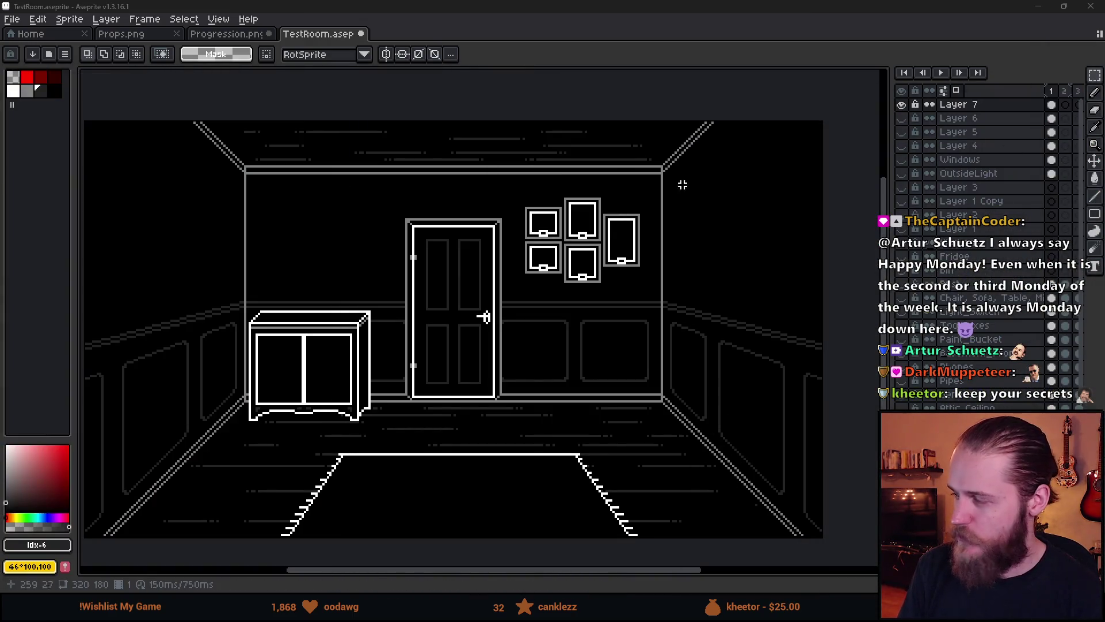
Zoom in and move the lower part of the tall right frame up to shorten it.
{"action": "scroll", "coordinate": [676, 212], "scroll_direction": "up", "scroll_amount": 2}
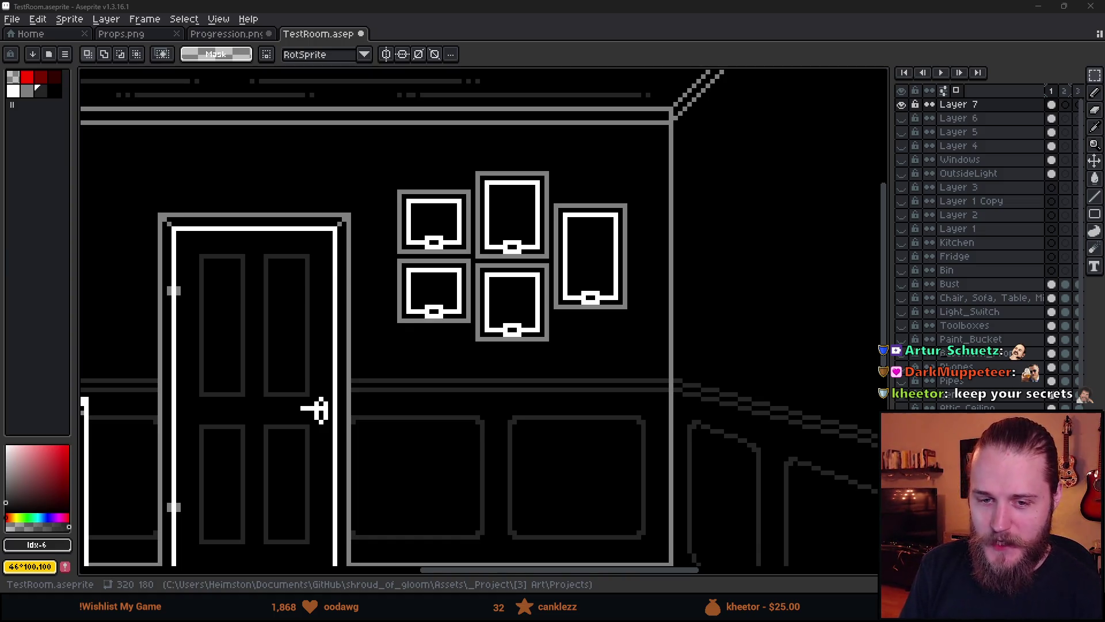
{"action": "scroll", "coordinate": [403, 304], "scroll_direction": "down", "scroll_amount": 1}
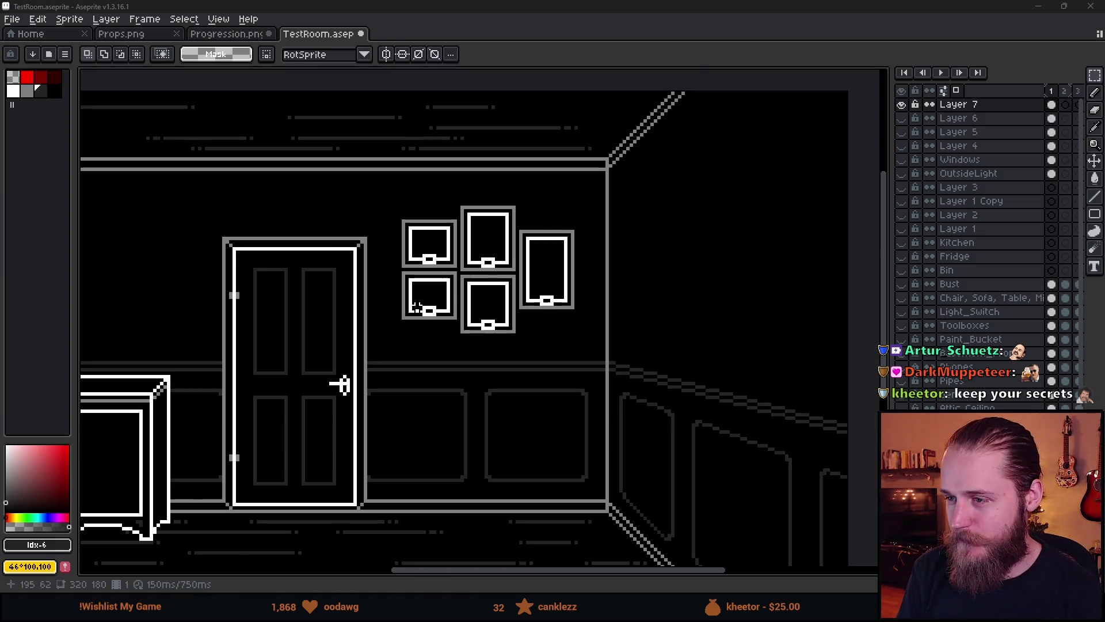
{"action": "scroll", "coordinate": [486, 286], "scroll_direction": "up", "scroll_amount": 1}
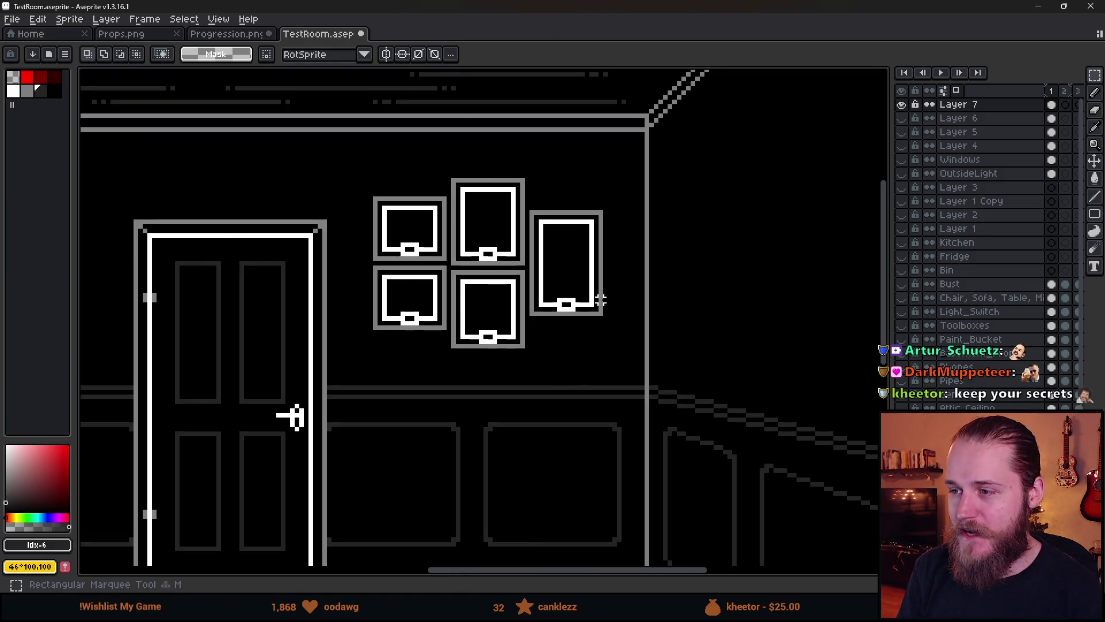
{"action": "scroll", "coordinate": [551, 280], "scroll_direction": "up", "scroll_amount": 1}
{"action": "scroll", "coordinate": [558, 236], "scroll_direction": "up", "scroll_amount": 1}
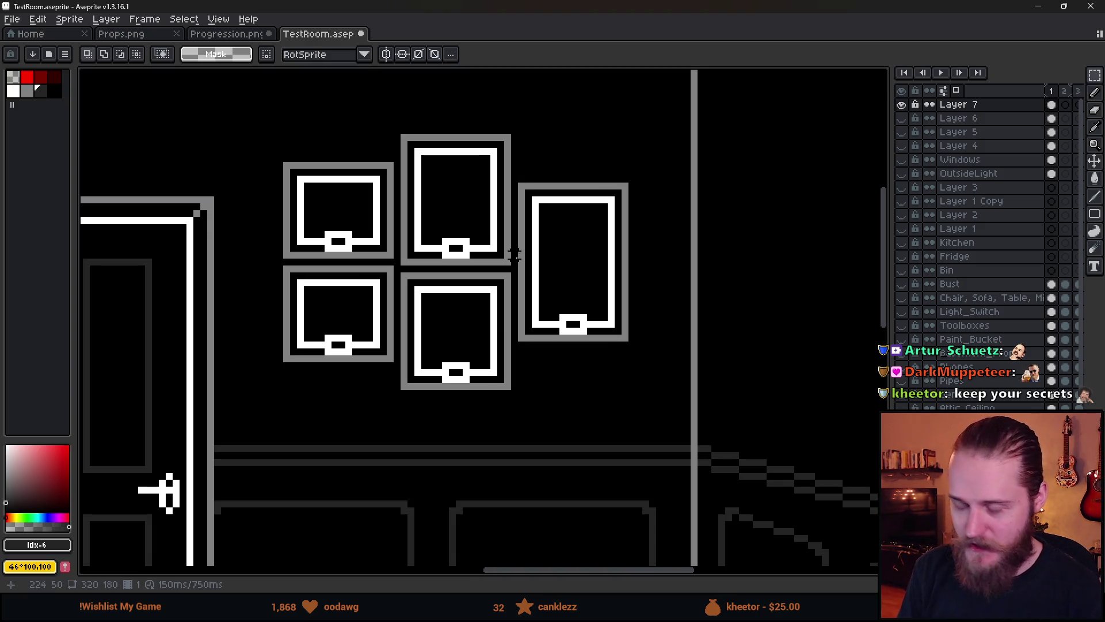
{"action": "mouse_move", "coordinate": [514, 255]}
{"action": "left_mouse_down"}
{"action": "mouse_move", "coordinate": [666, 402]}
{"action": "mouse_move", "coordinate": [665, 357]}
{"action": "left_mouse_up"}
{"action": "left_click", "coordinate": [790, 365]}
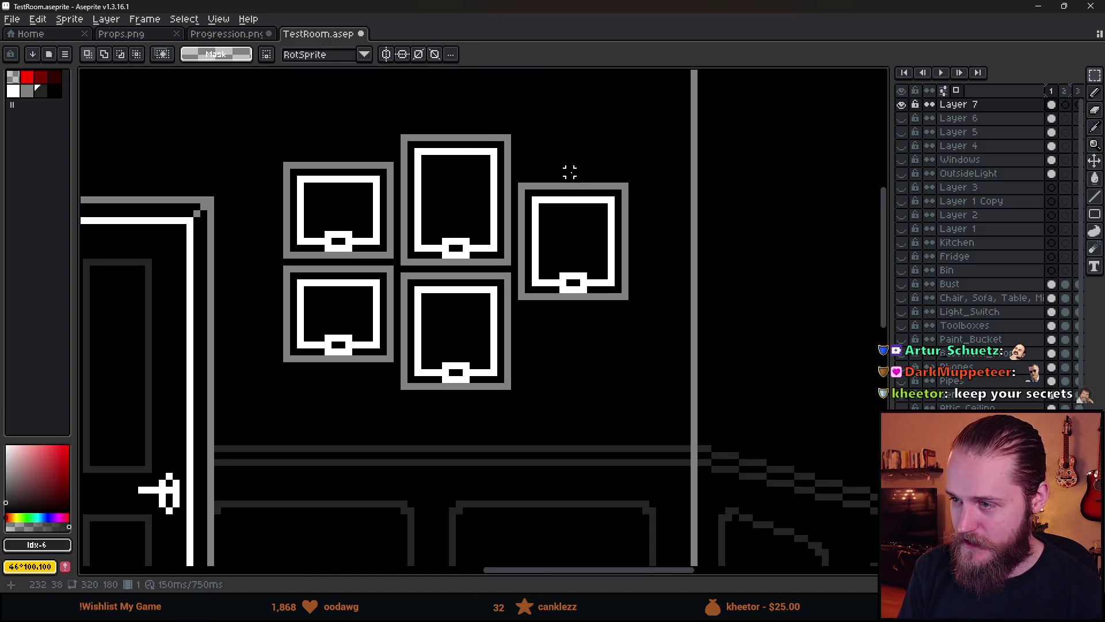
Select beside the right frame, try stretching it wider, then cancel with Esc.
{"action": "mouse_move", "coordinate": [566, 168]}
{"action": "left_mouse_down"}
{"action": "mouse_move", "coordinate": [631, 364]}
{"action": "mouse_move", "coordinate": [666, 399]}
{"action": "left_mouse_up"}
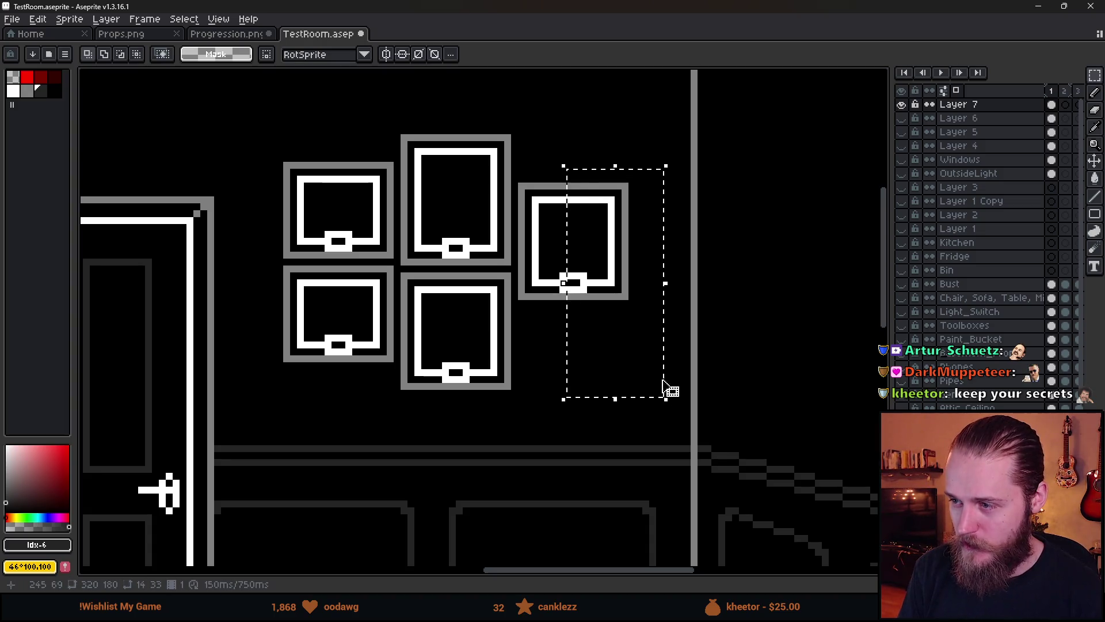
{"action": "mouse_move", "coordinate": [665, 284]}
{"action": "left_mouse_down"}
{"action": "mouse_move", "coordinate": [756, 304]}
{"action": "mouse_move", "coordinate": [741, 306]}
{"action": "left_mouse_up"}
{"action": "key", "text": "Escape"}
Deselect with Ctrl+D, zoom in and out over the frames, and switch back to Firefox.
{"action": "key", "text": "ctrl+d"}
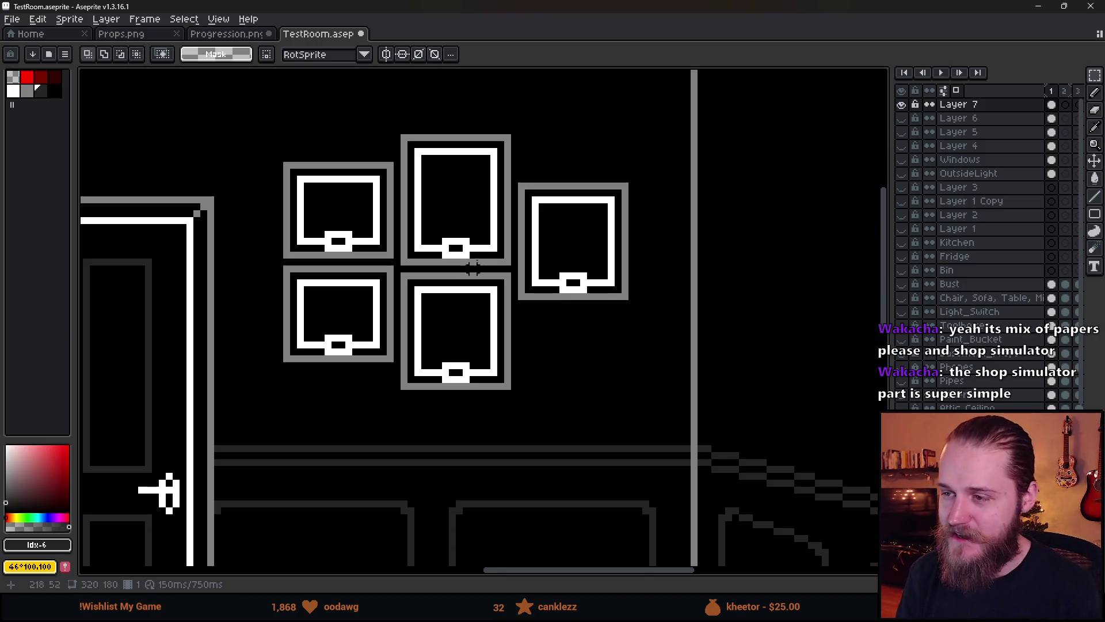
{"action": "scroll", "coordinate": [549, 185], "scroll_direction": "up", "scroll_amount": 1}
{"action": "scroll", "coordinate": [556, 223], "scroll_direction": "down", "scroll_amount": 1}
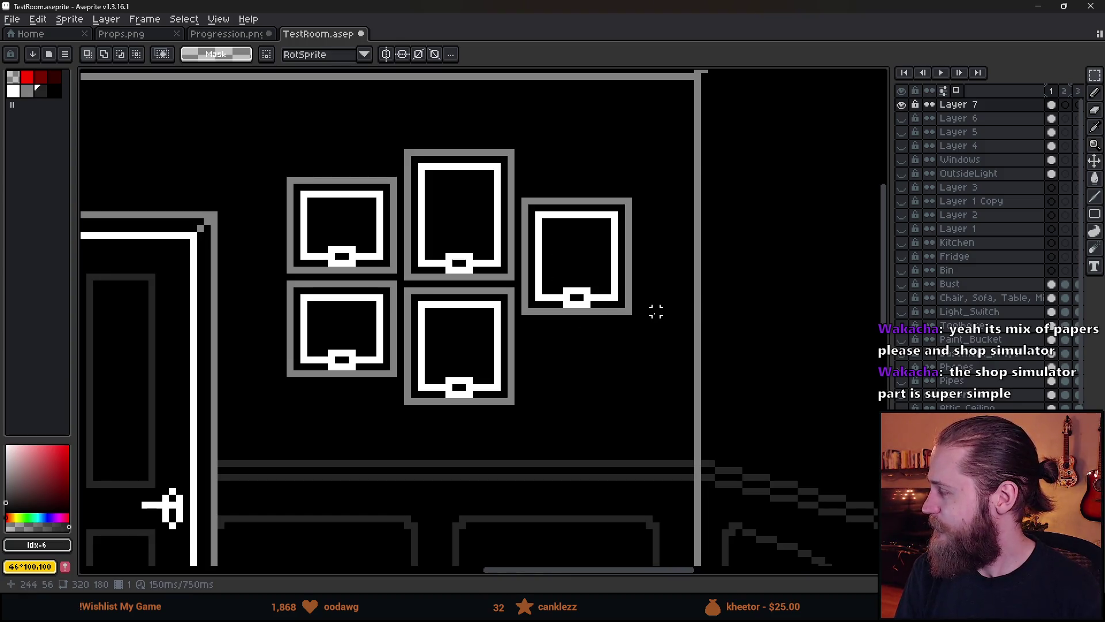
{"action": "key", "text": "alt+Tab"}
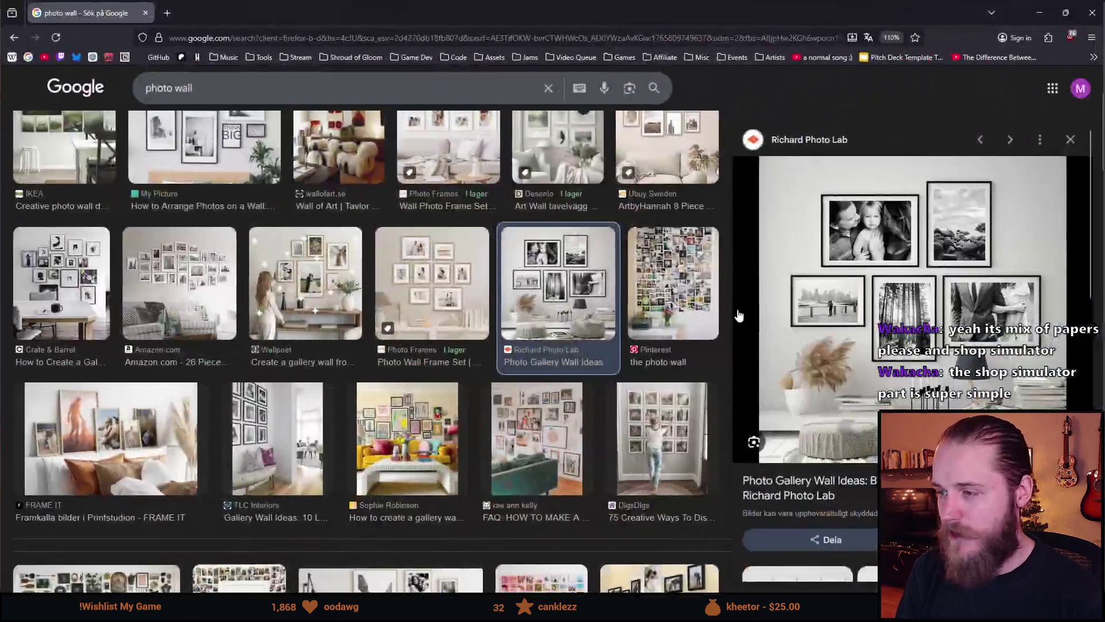
Scroll the photo wall results, preview the House Beautiful gallery wall, then return to Aseprite.
{"action": "scroll", "coordinate": [450, 424], "scroll_direction": "up", "scroll_amount": 2}
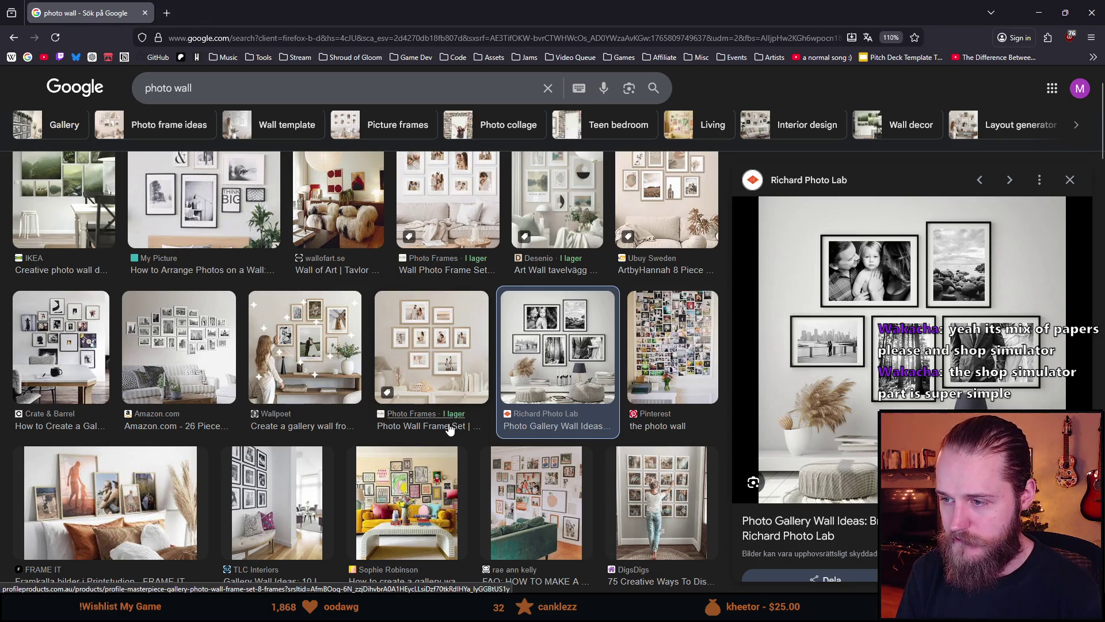
{"action": "scroll", "coordinate": [449, 429], "scroll_direction": "down", "scroll_amount": 2}
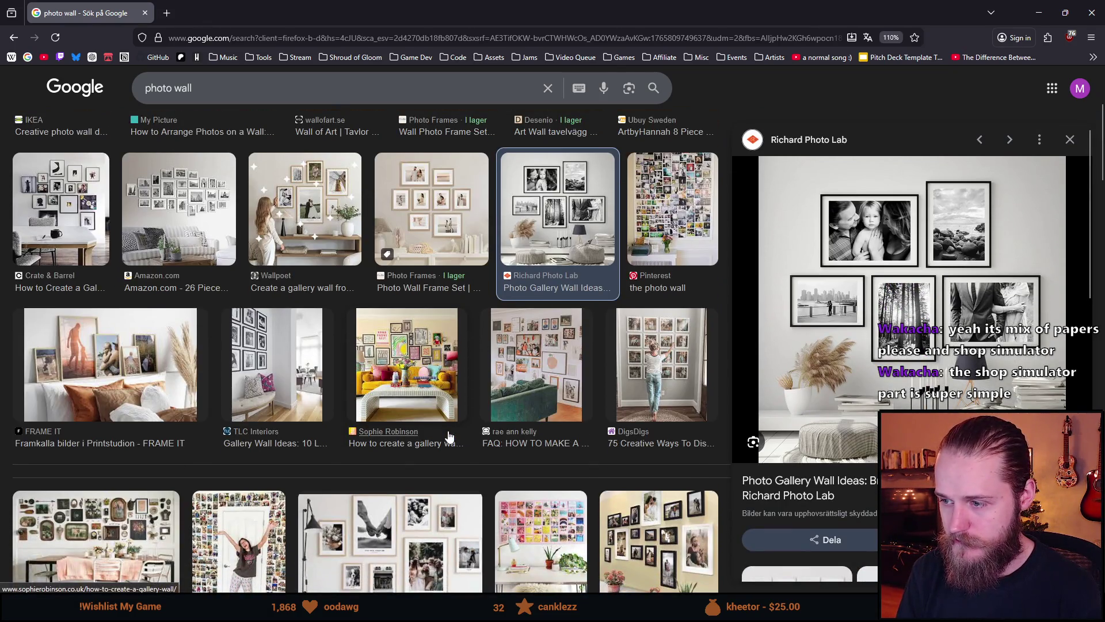
{"action": "scroll", "coordinate": [449, 437], "scroll_direction": "down", "scroll_amount": 1}
{"action": "scroll", "coordinate": [450, 437], "scroll_direction": "down", "scroll_amount": 2}
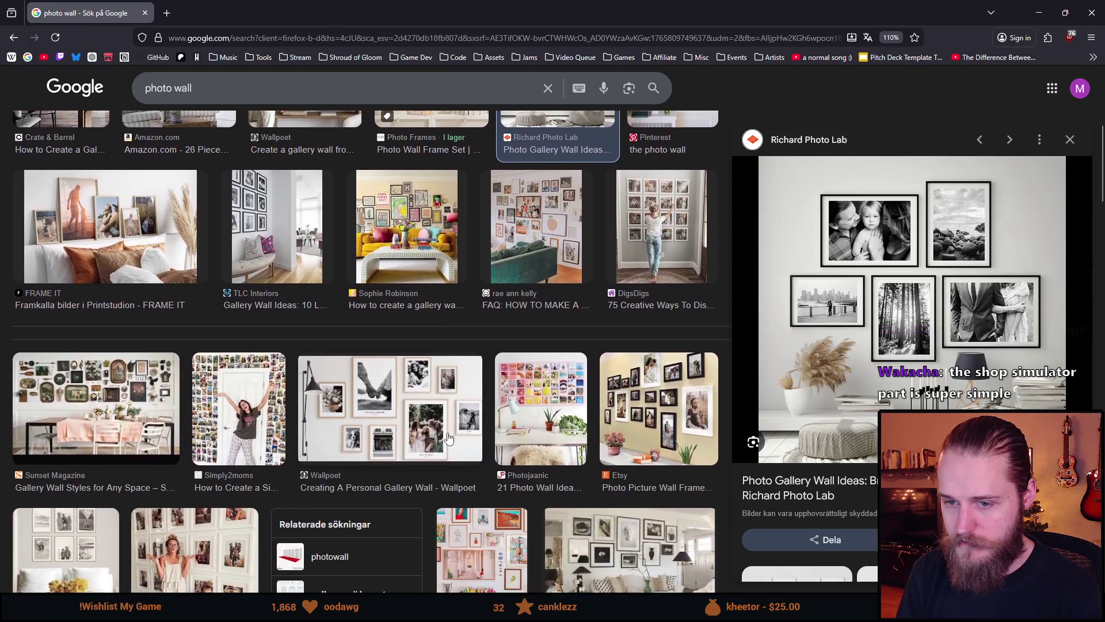
{"action": "scroll", "coordinate": [450, 439], "scroll_direction": "down", "scroll_amount": 4}
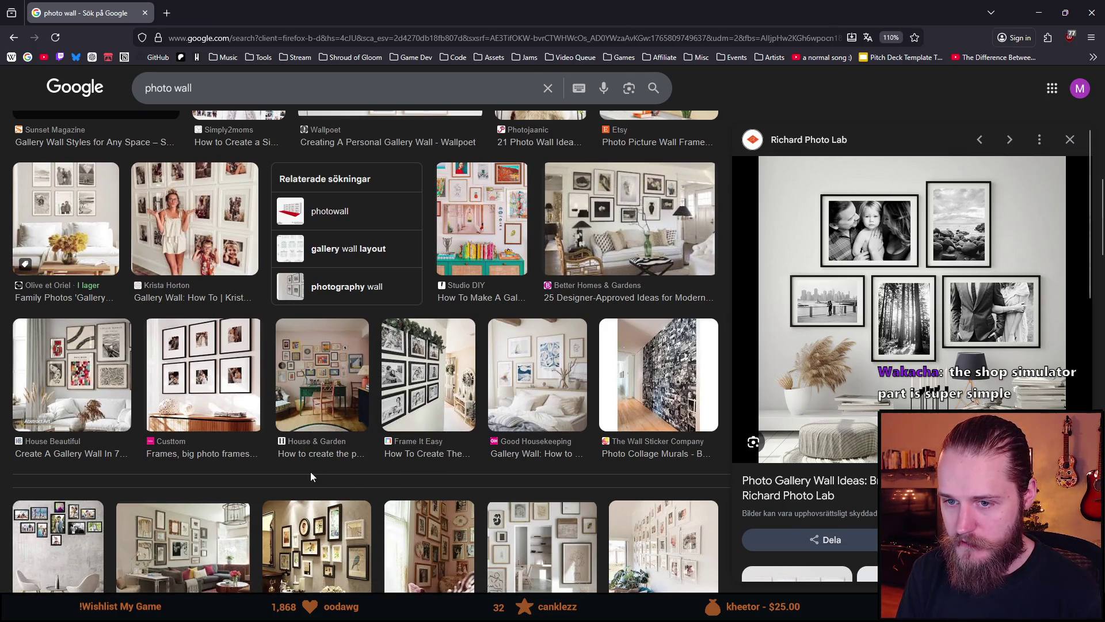
{"action": "left_click", "coordinate": [100, 395]}
{"action": "key", "text": "alt+Left"}
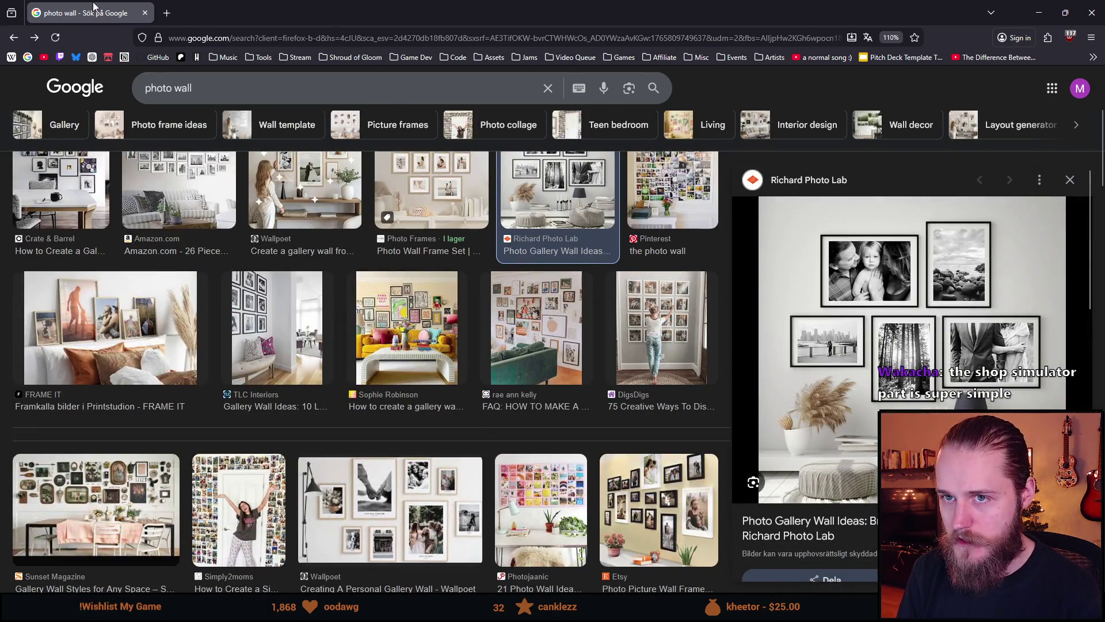
{"action": "key", "text": "alt+Tab"}
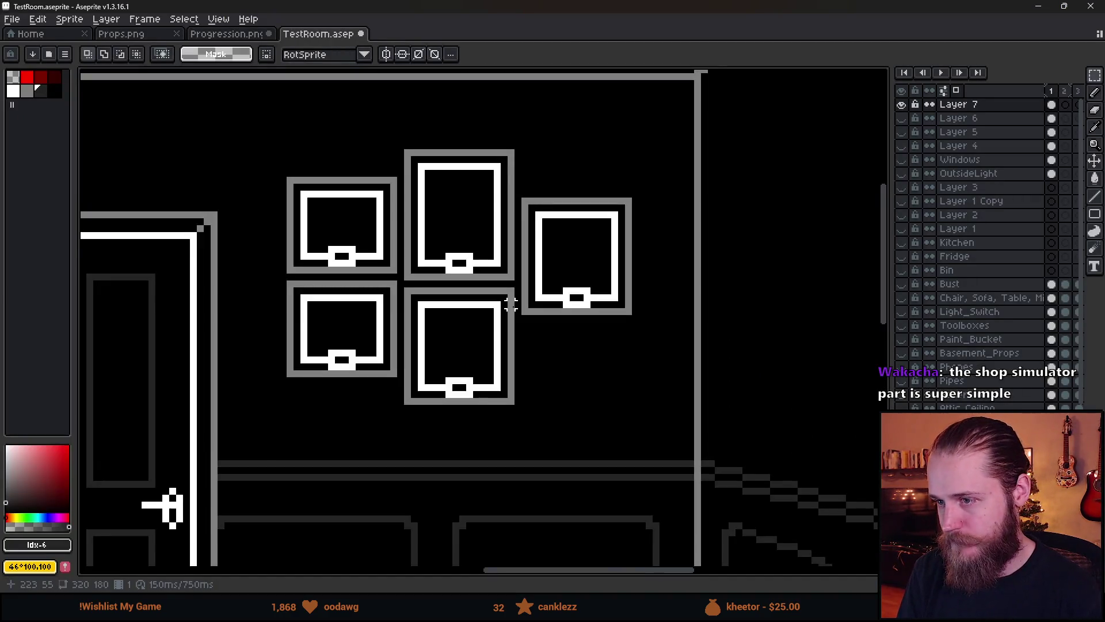
Widen the right frame of the right-hand cluster by pulling its right half outward.
{"action": "scroll", "coordinate": [511, 304], "scroll_direction": "down", "scroll_amount": 6}
{"action": "scroll", "coordinate": [524, 303], "scroll_direction": "up", "scroll_amount": 3}
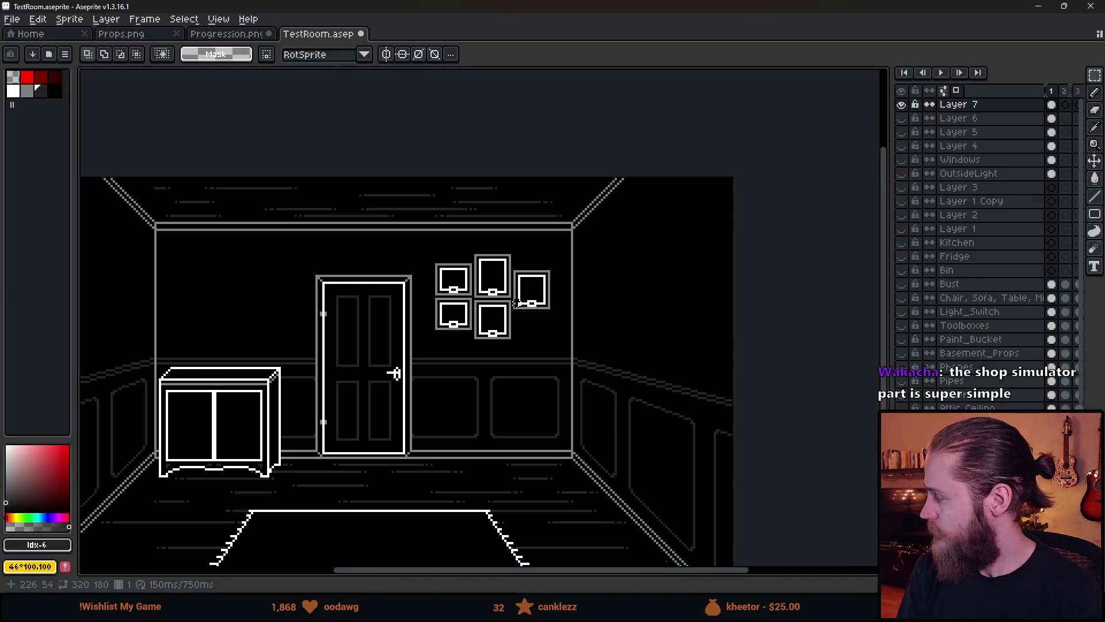
{"action": "scroll", "coordinate": [516, 304], "scroll_direction": "up", "scroll_amount": 3}
{"action": "mouse_move", "coordinate": [397, 121]}
{"action": "left_mouse_down"}
{"action": "mouse_move", "coordinate": [435, 281]}
{"action": "mouse_move", "coordinate": [507, 358]}
{"action": "left_mouse_up"}
{"action": "left_click", "coordinate": [556, 427]}
{"action": "scroll", "coordinate": [555, 427], "scroll_direction": "down", "scroll_amount": 1}
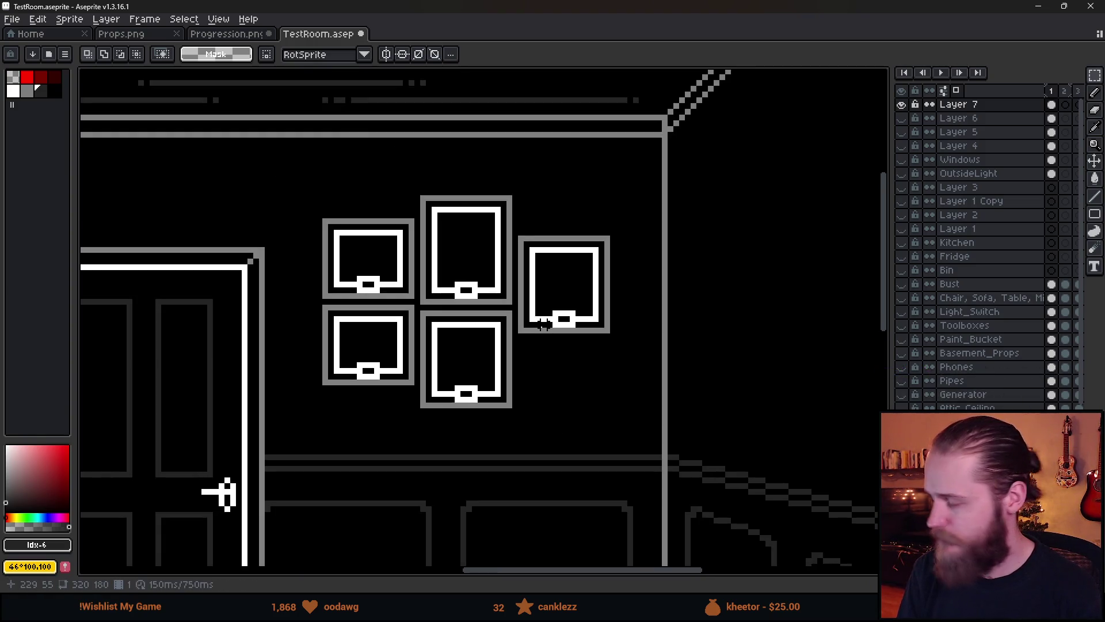
{"action": "scroll", "coordinate": [543, 324], "scroll_direction": "up", "scroll_amount": 2}
{"action": "scroll", "coordinate": [530, 328], "scroll_direction": "down", "scroll_amount": 1}
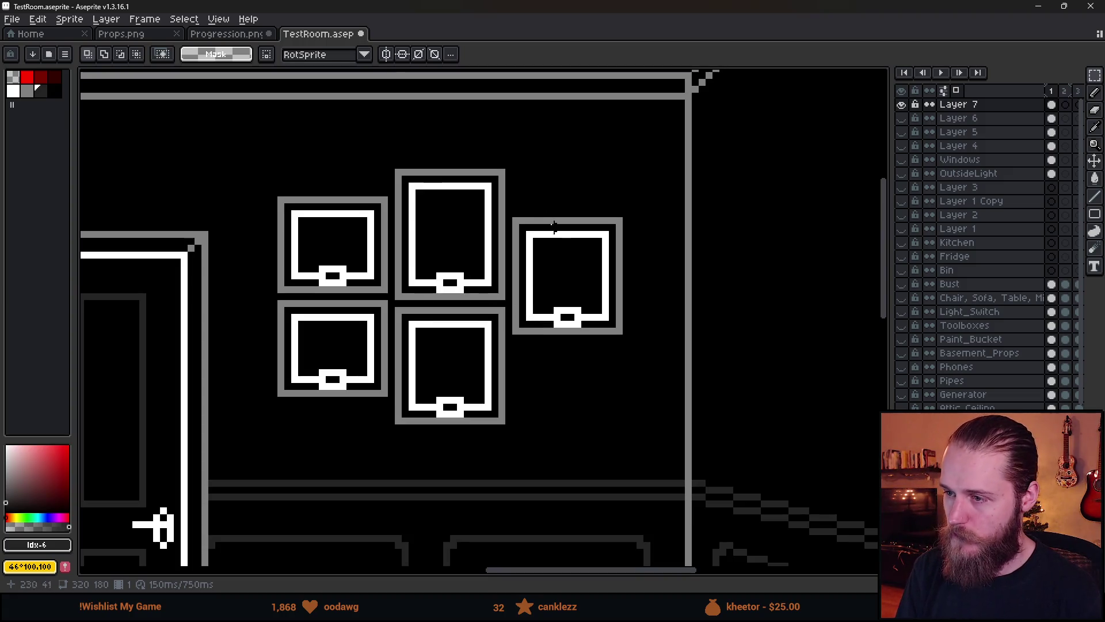
{"action": "left_click_drag", "start_coordinate": [551, 200], "coordinate": [660, 365]}
{"action": "mouse_move", "coordinate": [626, 313]}
{"action": "left_mouse_down"}
{"action": "mouse_move", "coordinate": [641, 311]}
{"action": "mouse_move", "coordinate": [629, 345]}
{"action": "mouse_move", "coordinate": [686, 328]}
{"action": "left_mouse_up"}
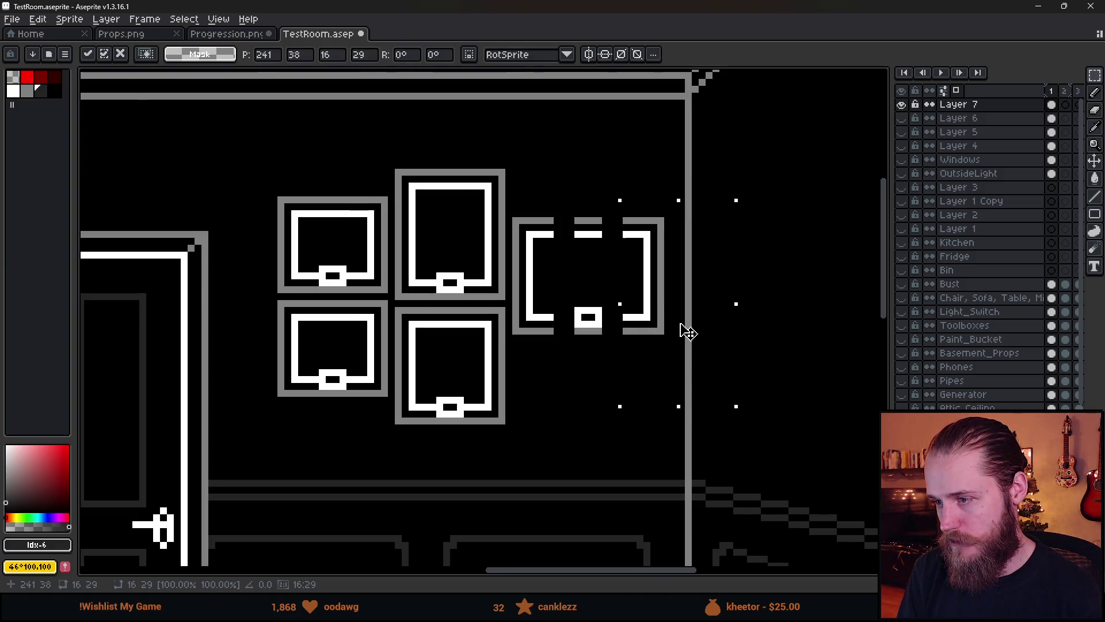
{"action": "key", "text": "Return"}
Reshape the widened frame's side and close the gap in its edges.
{"action": "left_click_drag", "start_coordinate": [647, 200], "coordinate": [613, 379]}
{"action": "left_click_drag", "start_coordinate": [617, 301], "coordinate": [574, 290]}
{"action": "left_click", "coordinate": [549, 220]}
{"action": "left_click_drag", "start_coordinate": [550, 220], "coordinate": [551, 371]}
{"action": "left_click_drag", "start_coordinate": [554, 291], "coordinate": [586, 296]}
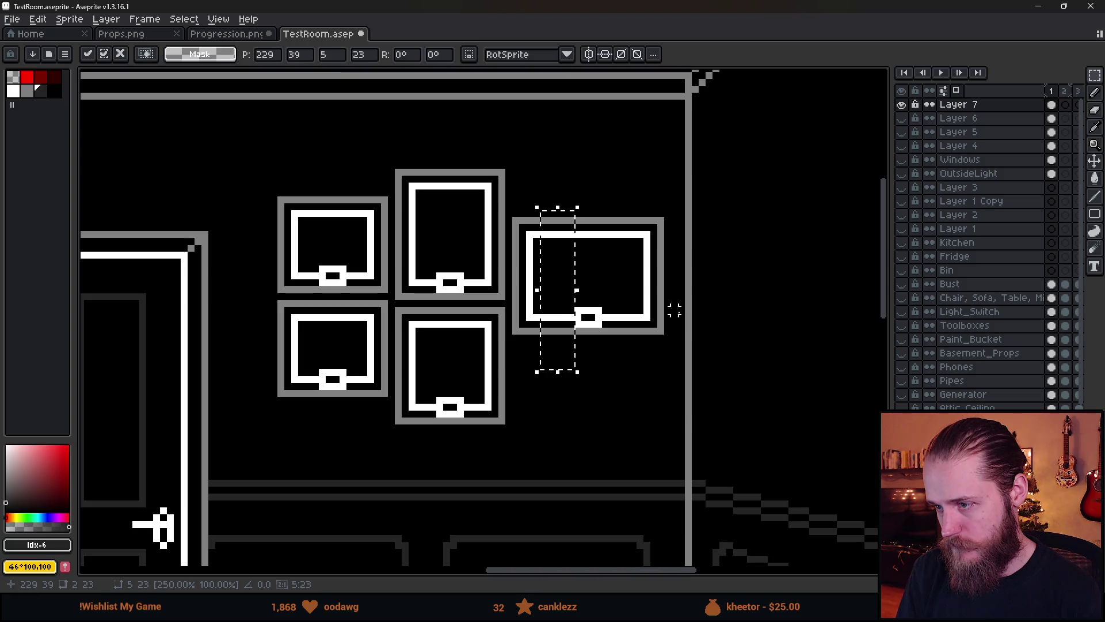
{"action": "key", "text": "Return"}
Move the top-middle frame above the cluster, copy it lower, and raise the lower-middle frame.
{"action": "scroll", "coordinate": [673, 360], "scroll_direction": "down", "scroll_amount": 3}
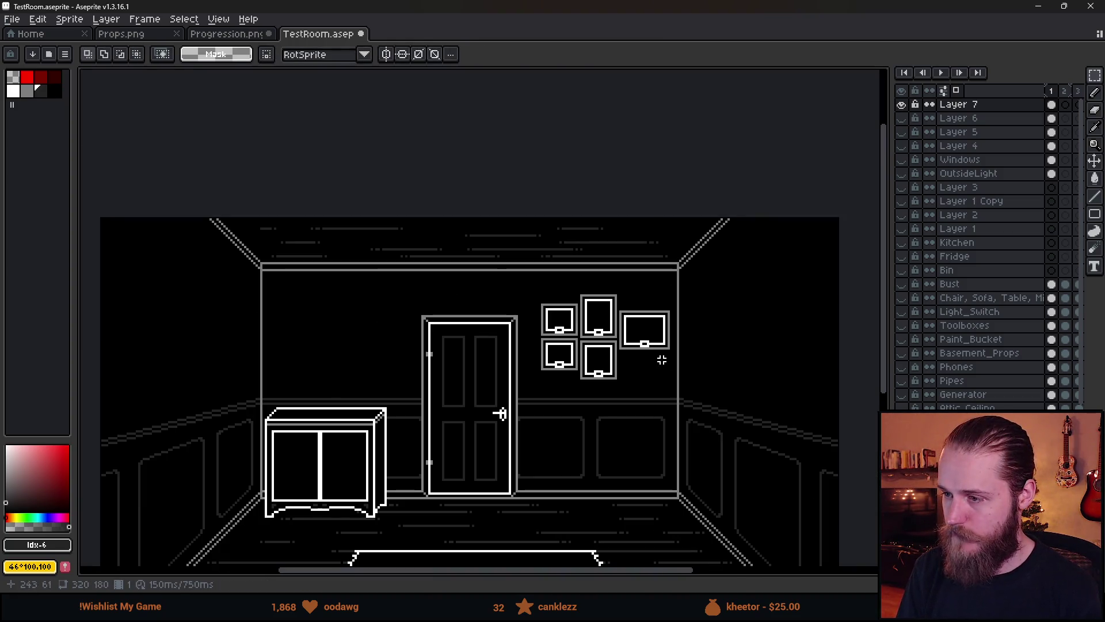
{"action": "scroll", "coordinate": [657, 341], "scroll_direction": "up", "scroll_amount": 3}
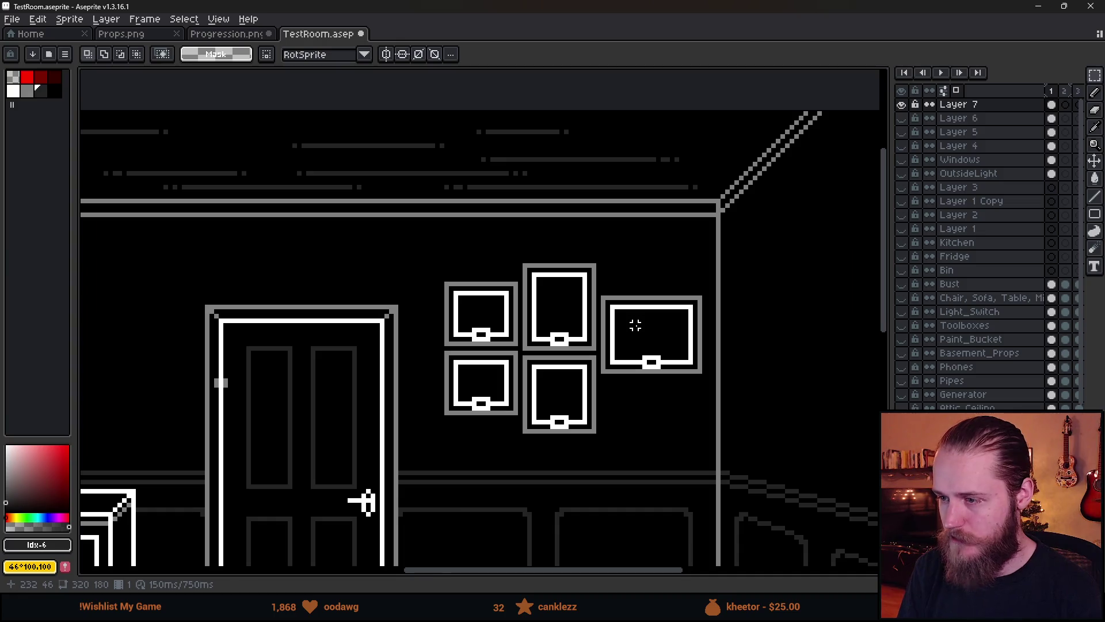
{"action": "scroll", "coordinate": [639, 327], "scroll_direction": "up", "scroll_amount": 1}
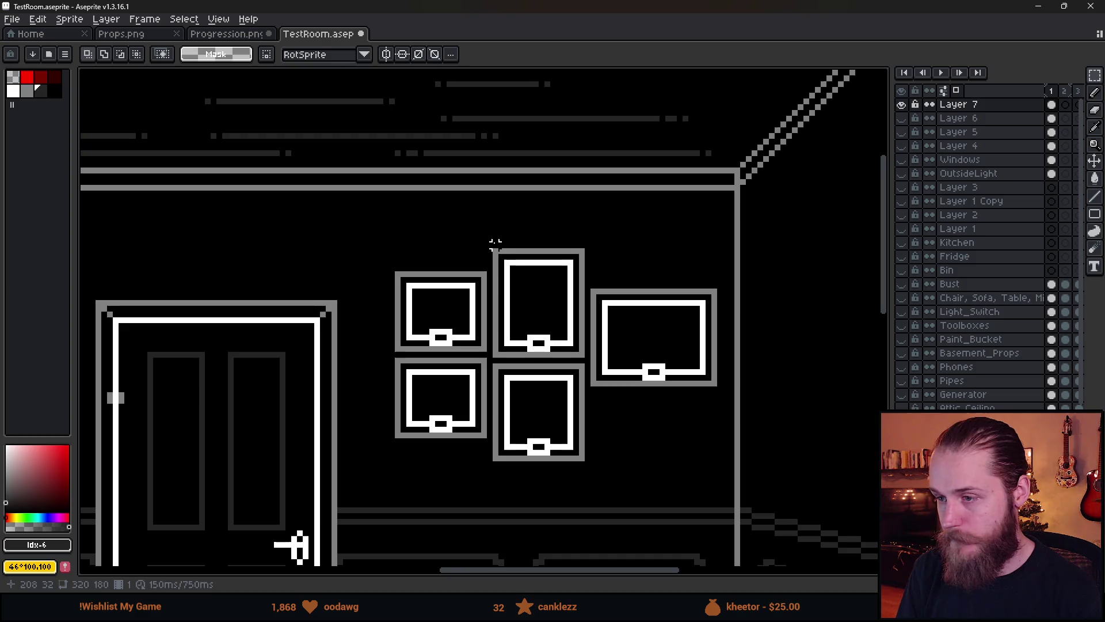
{"action": "mouse_move", "coordinate": [495, 244]}
{"action": "left_mouse_down"}
{"action": "mouse_move", "coordinate": [587, 361]}
{"action": "mouse_move", "coordinate": [590, 239]}
{"action": "mouse_move", "coordinate": [606, 270]}
{"action": "mouse_move", "coordinate": [628, 271]}
{"action": "left_mouse_up"}
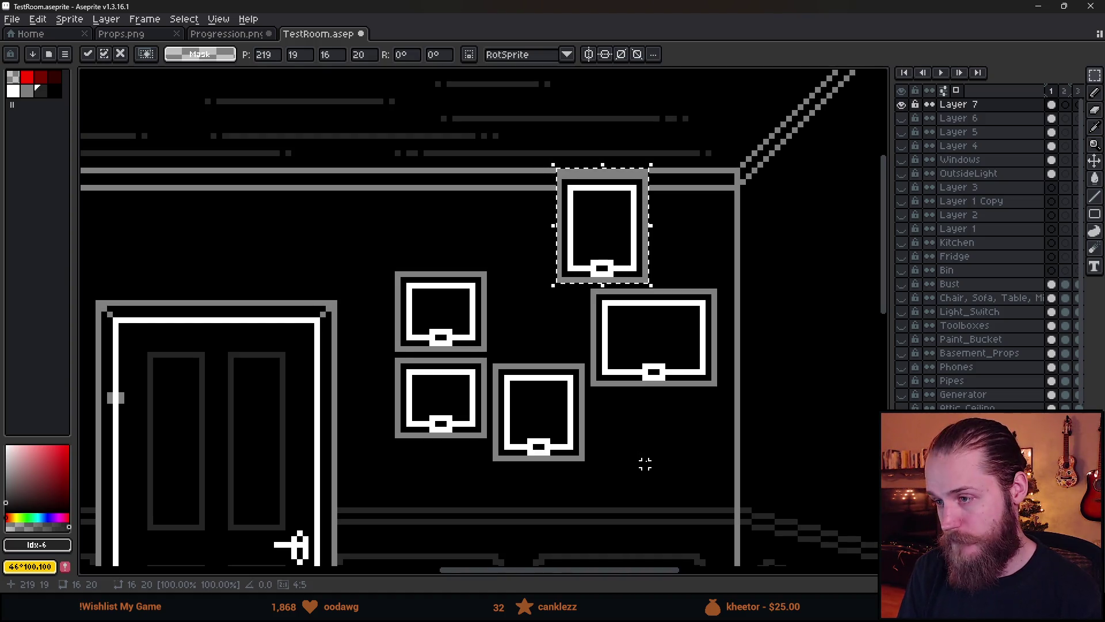
{"action": "mouse_move", "coordinate": [621, 247]}
{"action": "left_mouse_down"}
{"action": "mouse_move", "coordinate": [570, 422]}
{"action": "mouse_move", "coordinate": [559, 425]}
{"action": "left_mouse_up"}
{"action": "key", "text": "ctrl+d"}
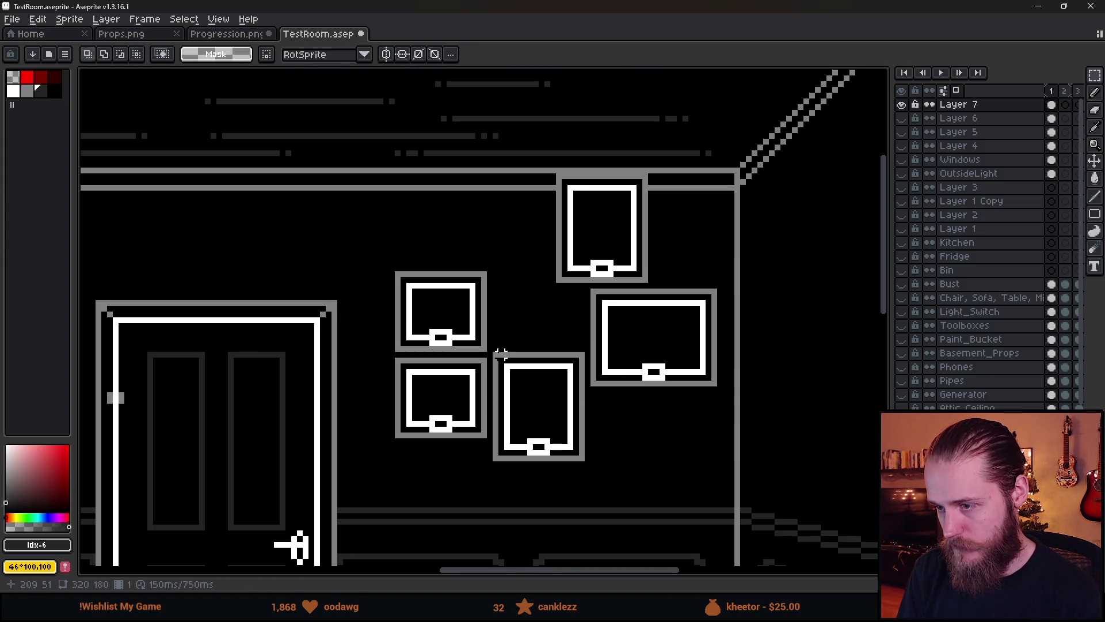
{"action": "mouse_move", "coordinate": [490, 348]}
{"action": "left_mouse_down"}
{"action": "mouse_move", "coordinate": [587, 487]}
{"action": "mouse_move", "coordinate": [552, 391]}
{"action": "left_mouse_up"}
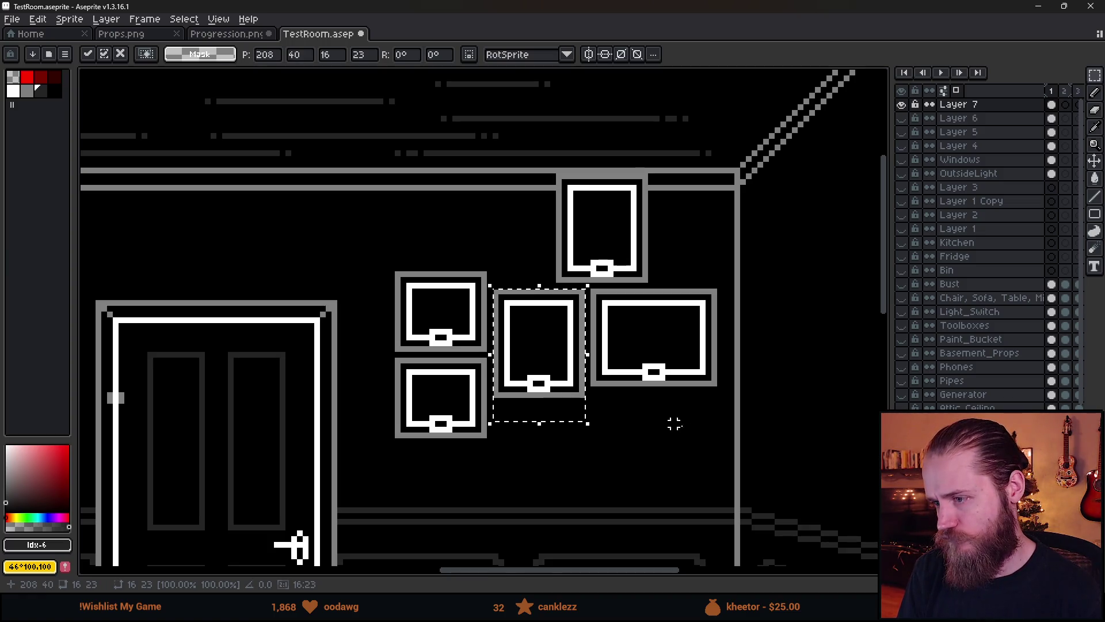
{"action": "key", "text": "ctrl+d"}
Move the whole right frame cluster lower on the wall.
{"action": "scroll", "coordinate": [675, 424], "scroll_direction": "down", "scroll_amount": 5}
{"action": "scroll", "coordinate": [683, 426], "scroll_direction": "up", "scroll_amount": 4}
{"action": "left_click_drag", "start_coordinate": [730, 259], "coordinate": [442, 539]}
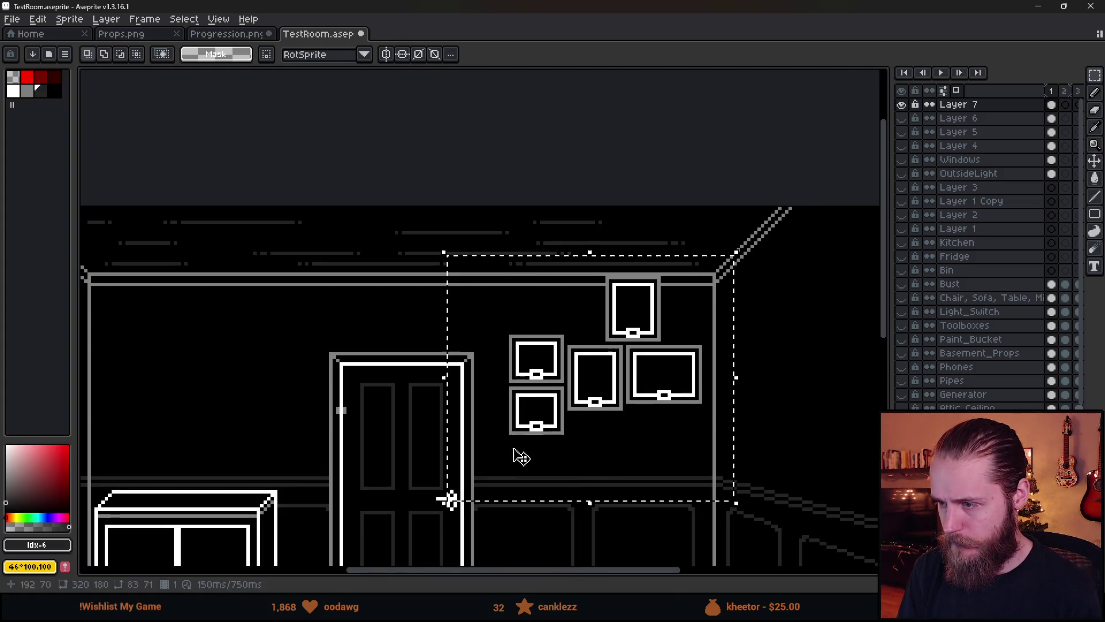
{"action": "left_click_drag", "start_coordinate": [610, 408], "coordinate": [606, 444]}
{"action": "key", "text": "ctrl+d"}
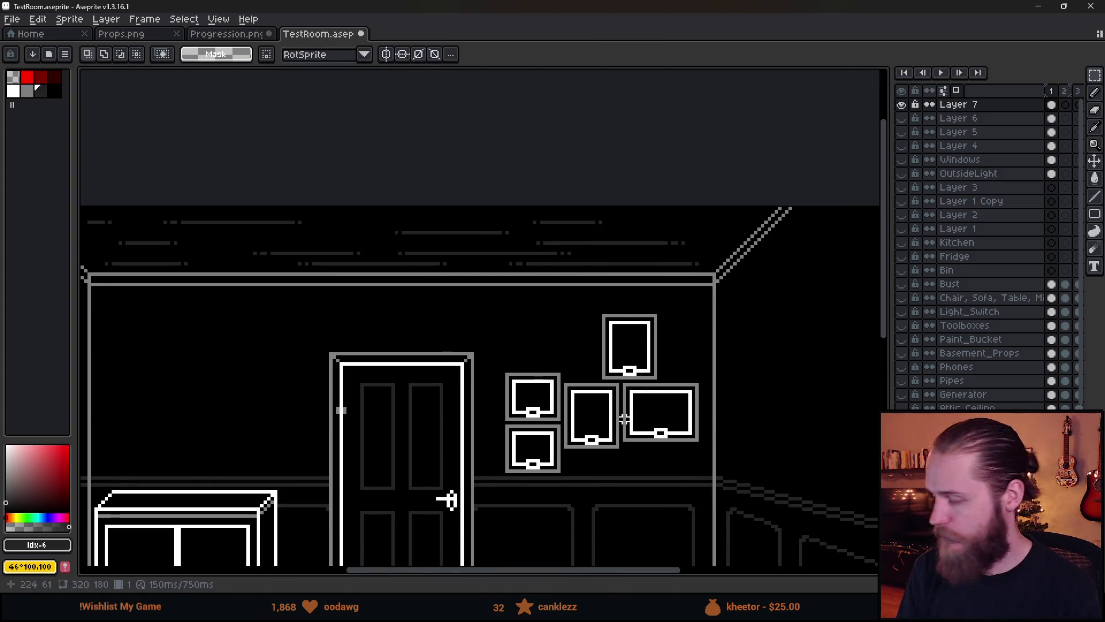
Duplicate the wide landscape frame above the small frames.
{"action": "scroll", "coordinate": [619, 417], "scroll_direction": "up", "scroll_amount": 2}
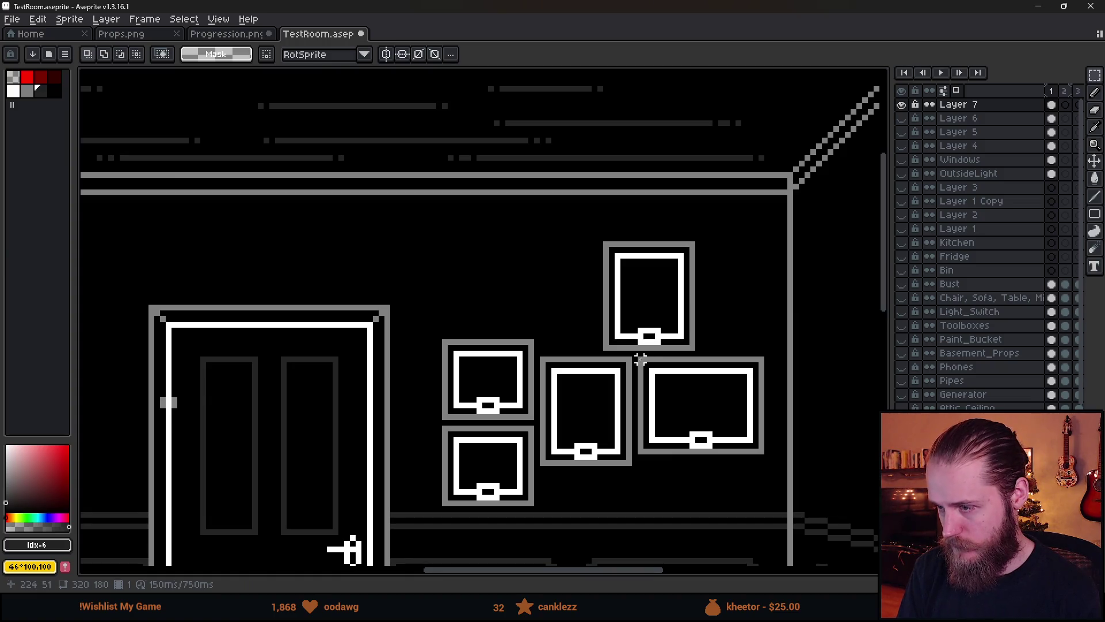
{"action": "mouse_move", "coordinate": [640, 360]}
{"action": "left_mouse_down"}
{"action": "mouse_move", "coordinate": [785, 489]}
{"action": "mouse_move", "coordinate": [536, 303]}
{"action": "left_mouse_up"}
{"action": "key", "text": "ctrl+c"}
{"action": "key", "text": "ctrl+v"}
{"action": "key", "text": "ctrl+d"}
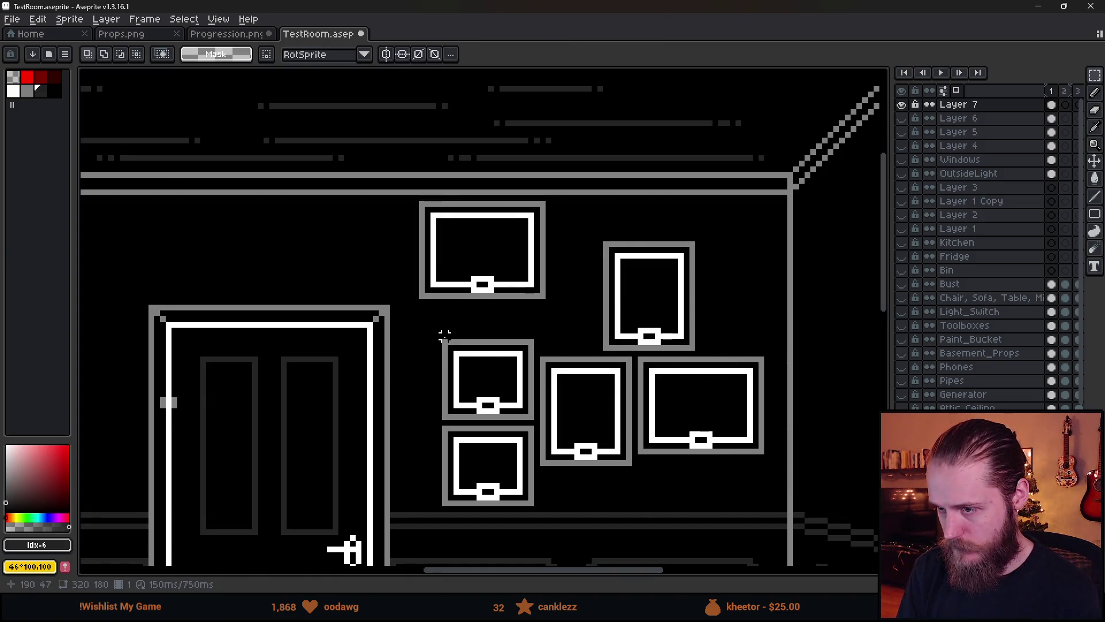
{"action": "left_click_drag", "start_coordinate": [437, 327], "coordinate": [538, 429]}
{"action": "key", "text": "ctrl+d"}
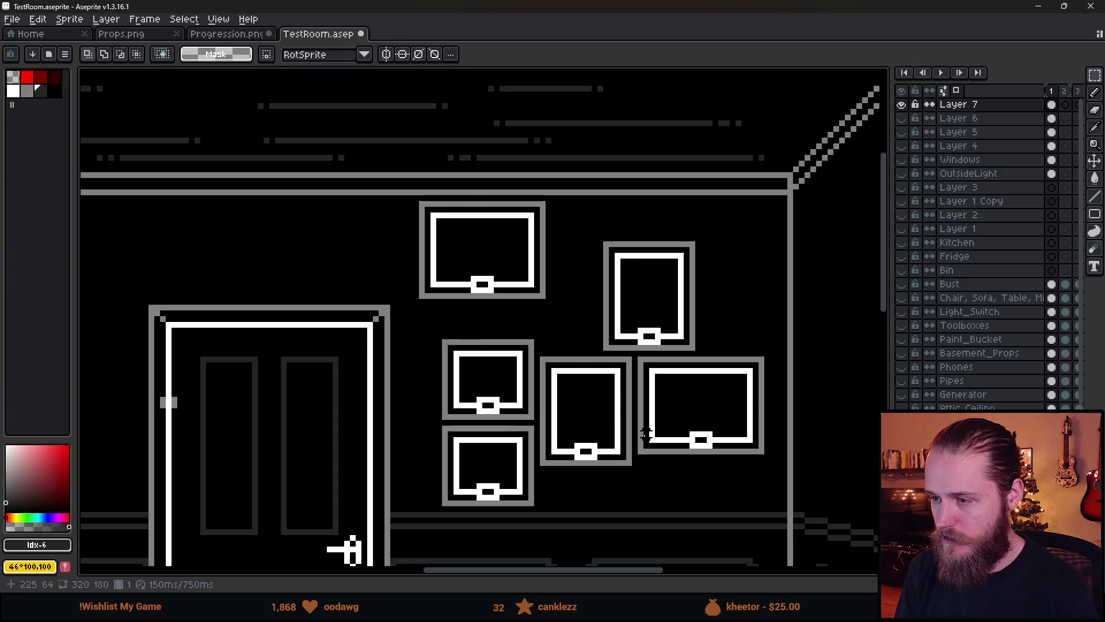
Undo back through the tighter layout attempt, then redo to the kept six-frame arrangement.
{"action": "scroll", "coordinate": [646, 434], "scroll_direction": "down", "scroll_amount": 2}
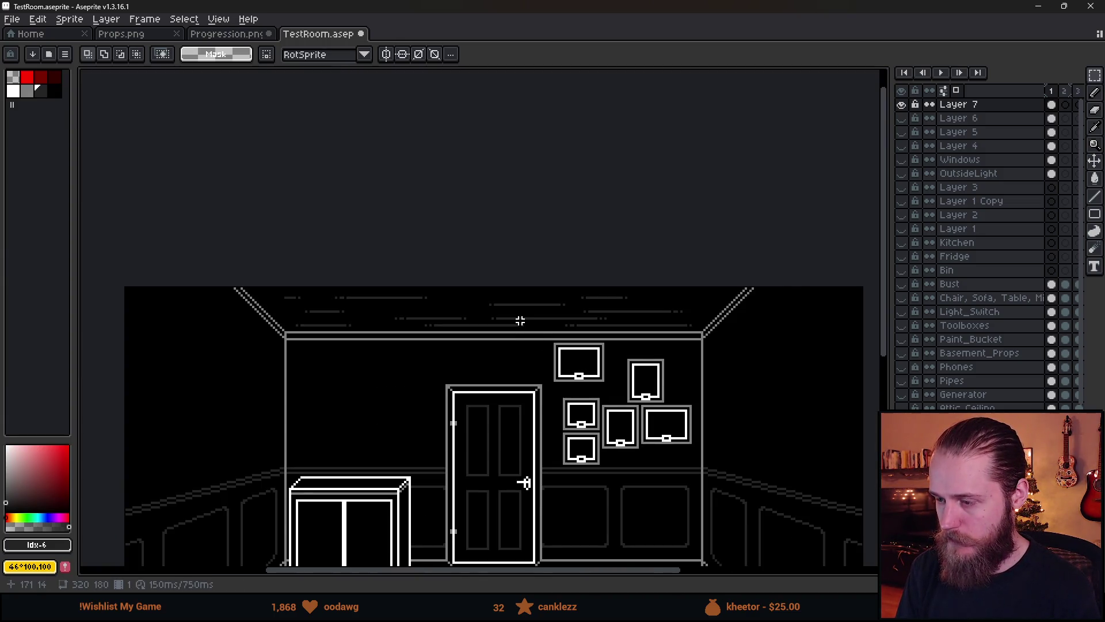
{"action": "mouse_move", "coordinate": [520, 321]}
{"action": "left_mouse_down"}
{"action": "mouse_move", "coordinate": [667, 495]}
{"action": "mouse_move", "coordinate": [724, 522]}
{"action": "left_mouse_up"}
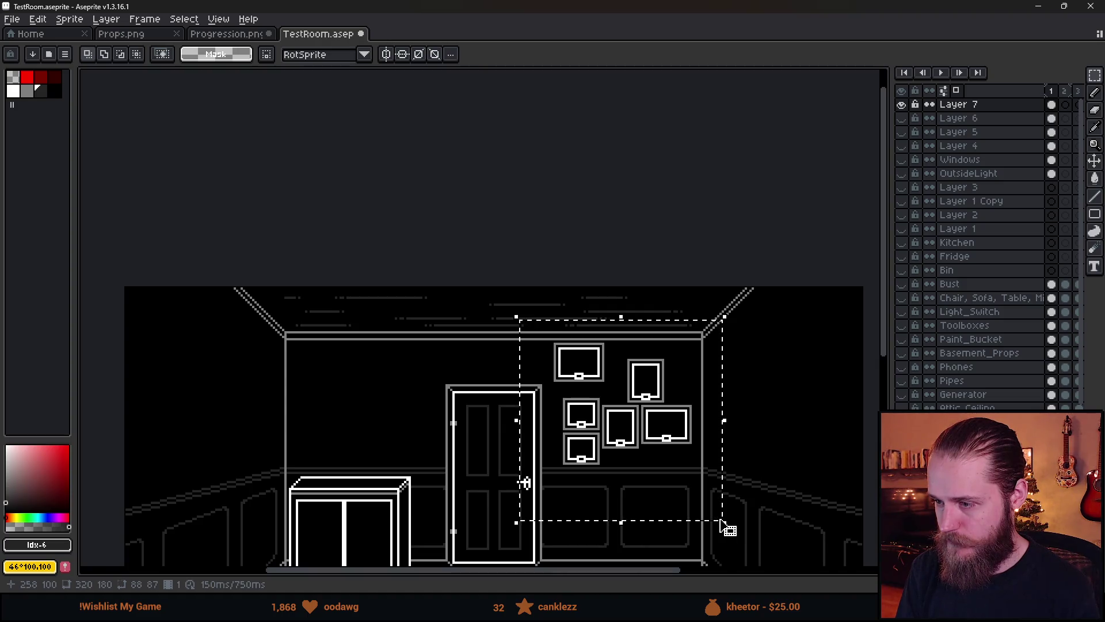
{"action": "key", "text": "ctrl+z"}
{"action": "key", "text": "ctrl+z"}
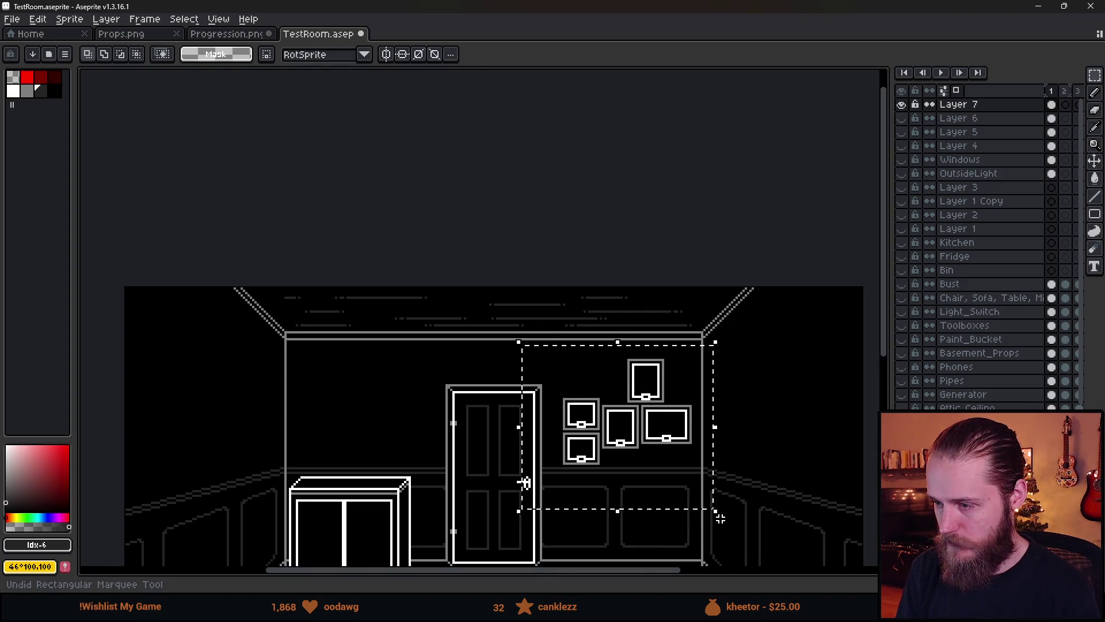
{"action": "key", "text": "ctrl+z"}
{"action": "key", "text": "ctrl+z"}
{"action": "key", "text": "ctrl+z"}
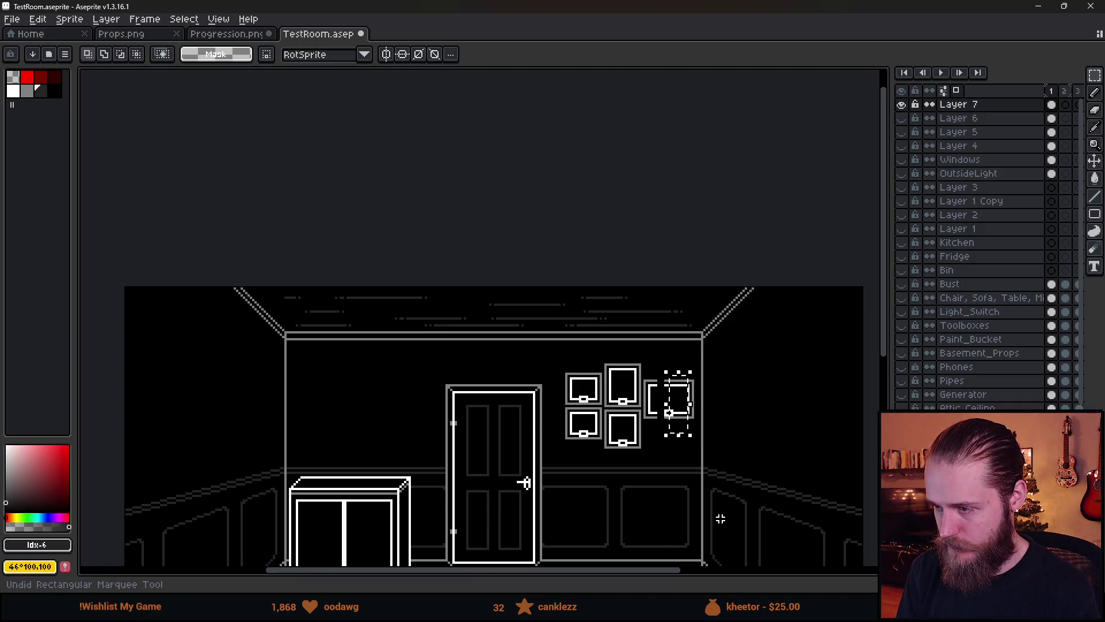
{"action": "key", "text": "ctrl+z"}
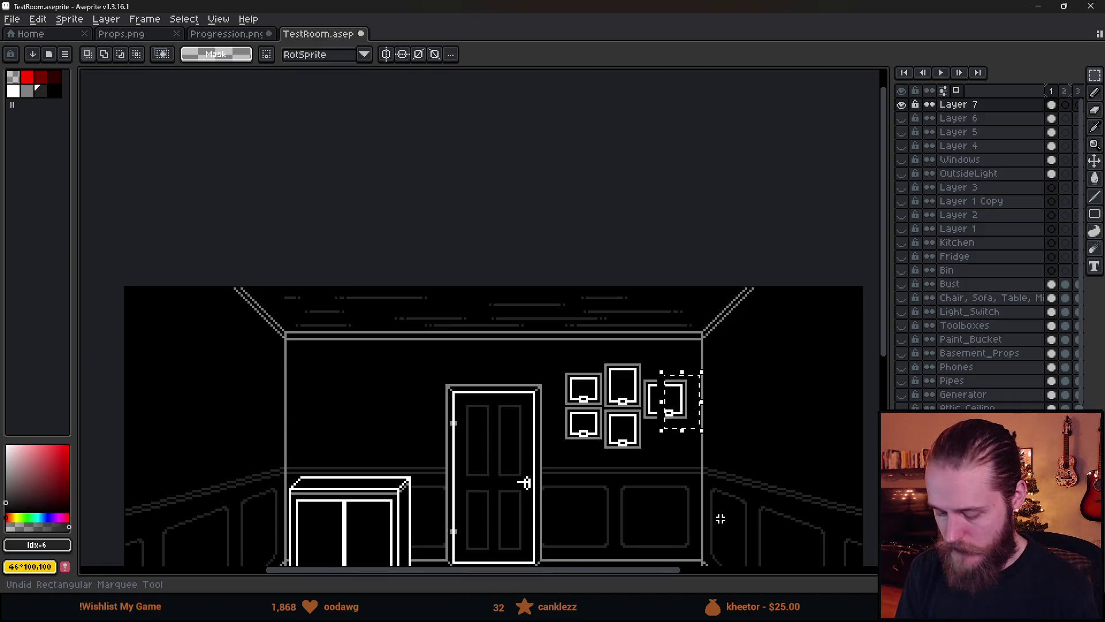
{"action": "key", "text": "ctrl+y"}
{"action": "key", "text": "ctrl+y"}
{"action": "key", "text": "ctrl+y"}
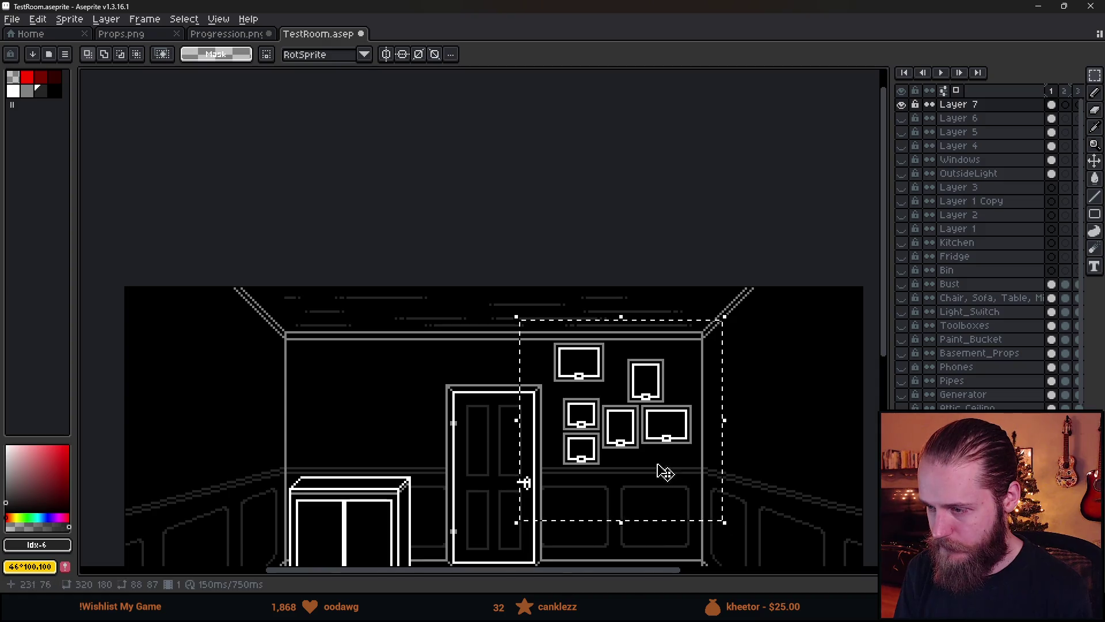
{"action": "scroll", "coordinate": [619, 424], "scroll_direction": "up", "scroll_amount": 3}
{"action": "key", "text": "ctrl+d"}
Copy the five selected frames from Props.png and paste them into TestRoom.
{"action": "left_click", "coordinate": [151, 22]}
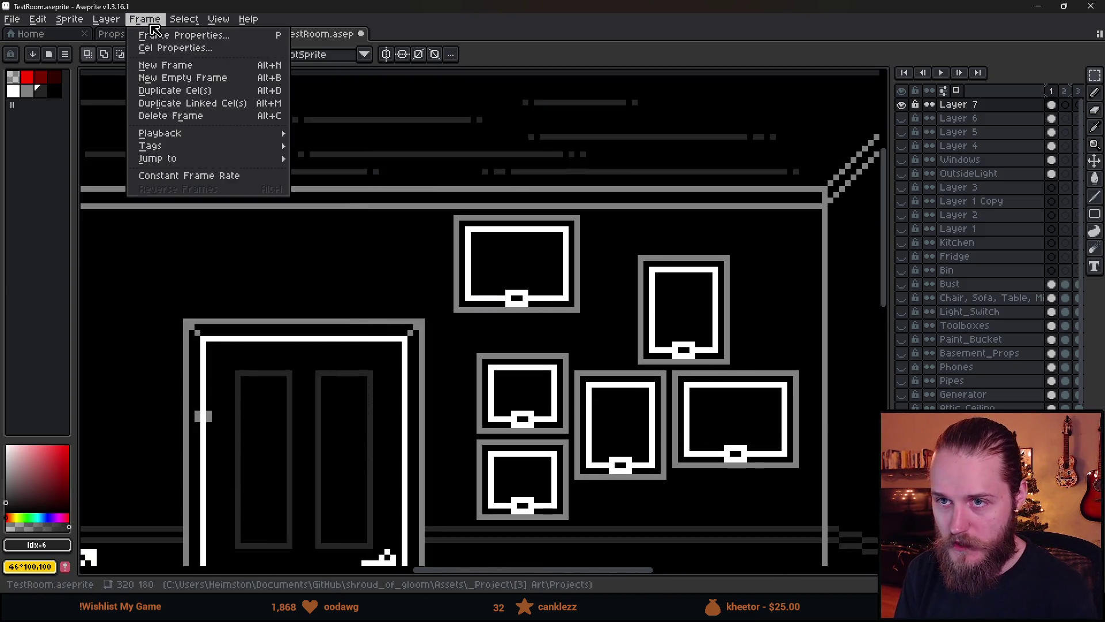
{"action": "left_click", "coordinate": [118, 36]}
{"action": "left_click", "coordinate": [106, 36]}
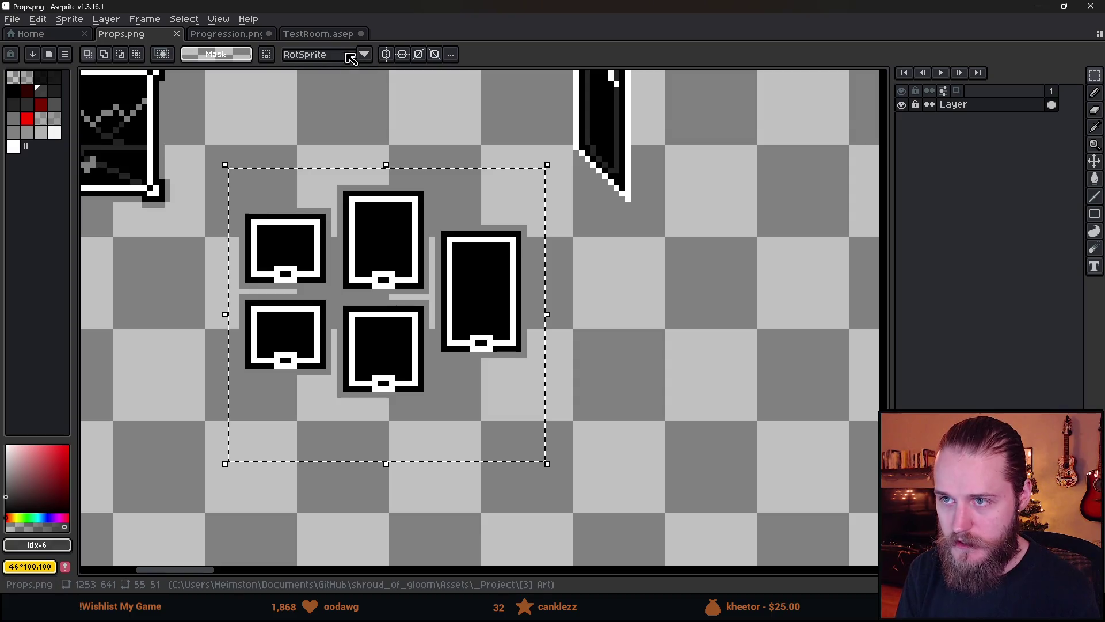
{"action": "key", "text": "ctrl+c"}
{"action": "left_click", "coordinate": [318, 34]}
{"action": "key", "text": "ctrl+v"}
Place the pasted five-frame cluster left of the door, above the cabinet.
{"action": "left_click_drag", "start_coordinate": [616, 451], "coordinate": [362, 340]}
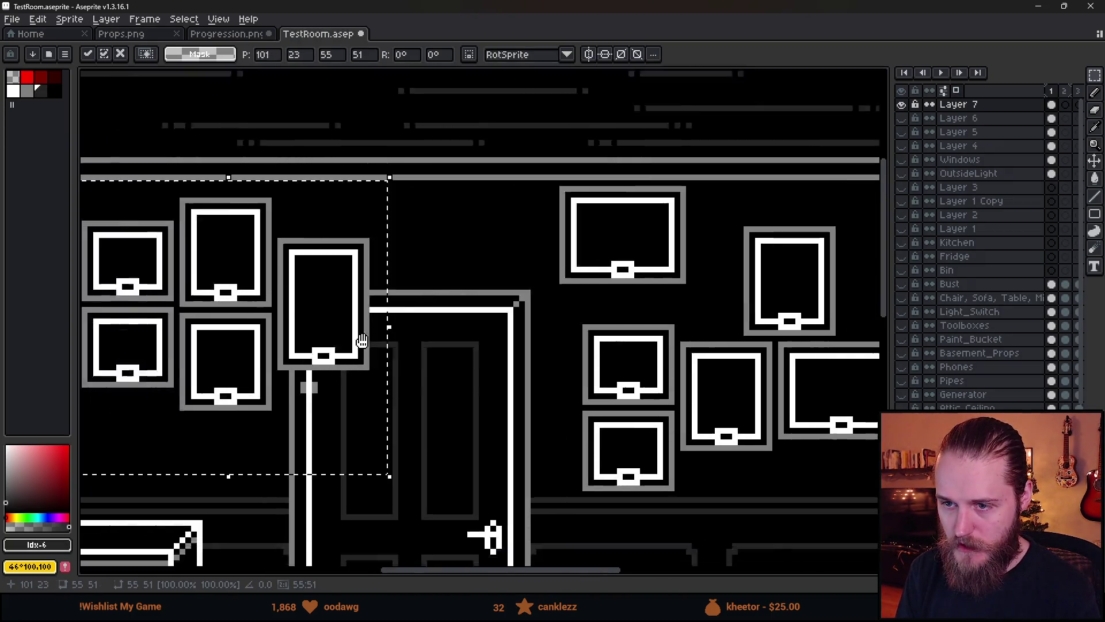
{"action": "scroll", "coordinate": [362, 341], "scroll_direction": "down", "scroll_amount": 2}
{"action": "left_click_drag", "start_coordinate": [456, 322], "coordinate": [387, 340]}
{"action": "scroll", "coordinate": [387, 340], "scroll_direction": "down", "scroll_amount": 1}
{"action": "key", "text": "Return"}
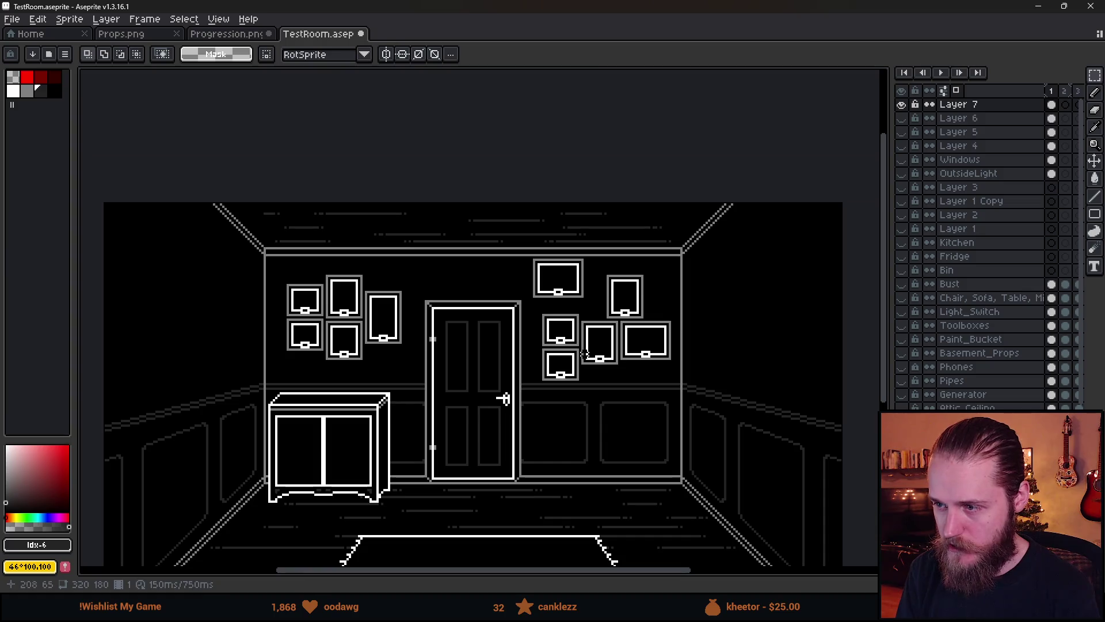
{"action": "scroll", "coordinate": [585, 353], "scroll_direction": "up", "scroll_amount": 1}
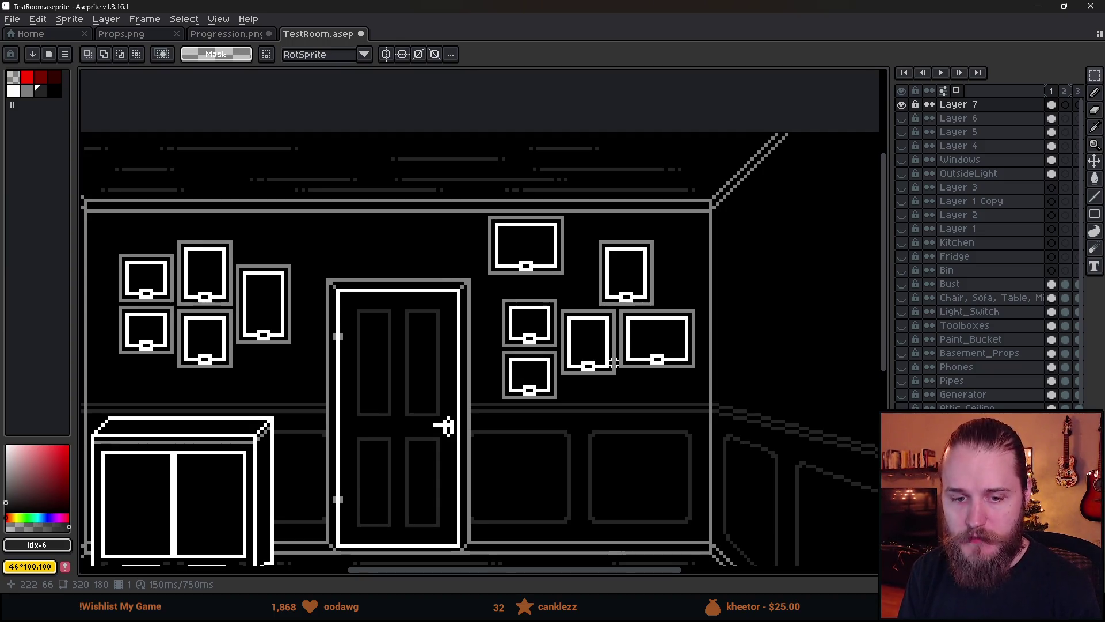
Delete a small frame from the right-hand cluster.
{"action": "scroll", "coordinate": [607, 376], "scroll_direction": "up", "scroll_amount": 4}
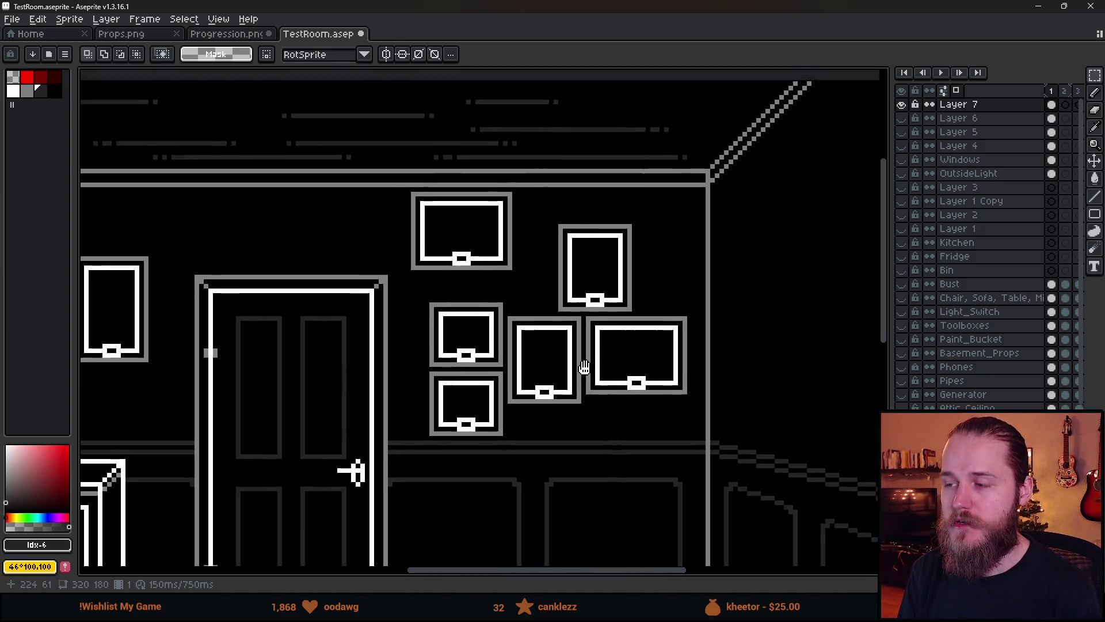
{"action": "left_click_drag", "start_coordinate": [393, 303], "coordinate": [508, 407]}
{"action": "key", "text": "Delete"}
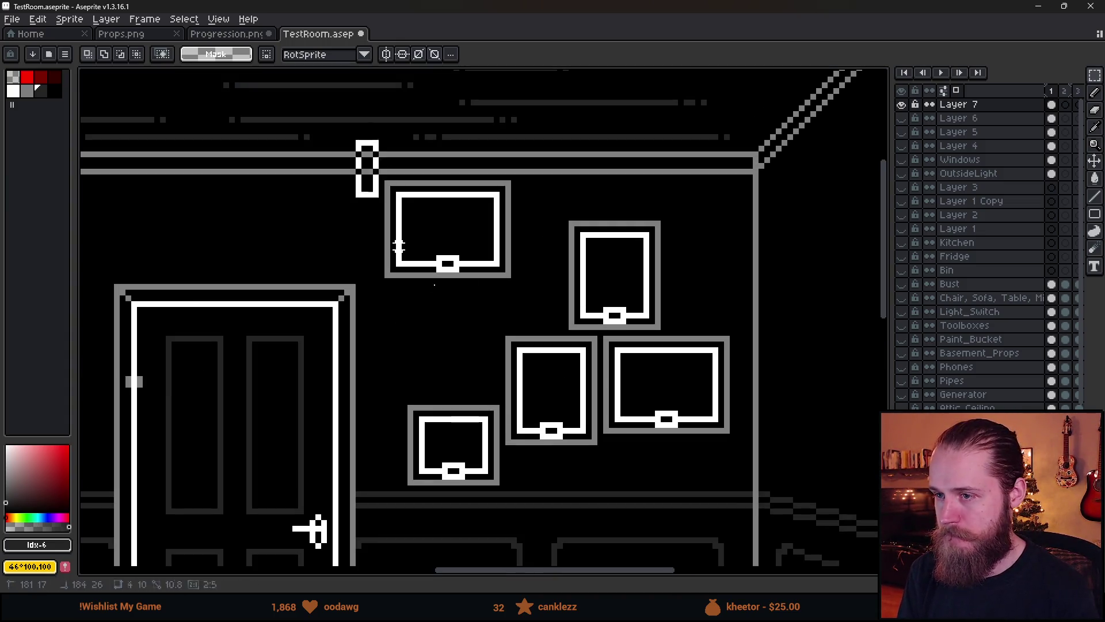
Move the top landscape frame down and to the right.
{"action": "mouse_move", "coordinate": [354, 138]}
{"action": "left_mouse_down"}
{"action": "mouse_move", "coordinate": [374, 199]}
{"action": "mouse_move", "coordinate": [566, 310]}
{"action": "left_mouse_up"}
{"action": "left_click_drag", "start_coordinate": [469, 248], "coordinate": [521, 299]}
{"action": "key", "text": "Return"}
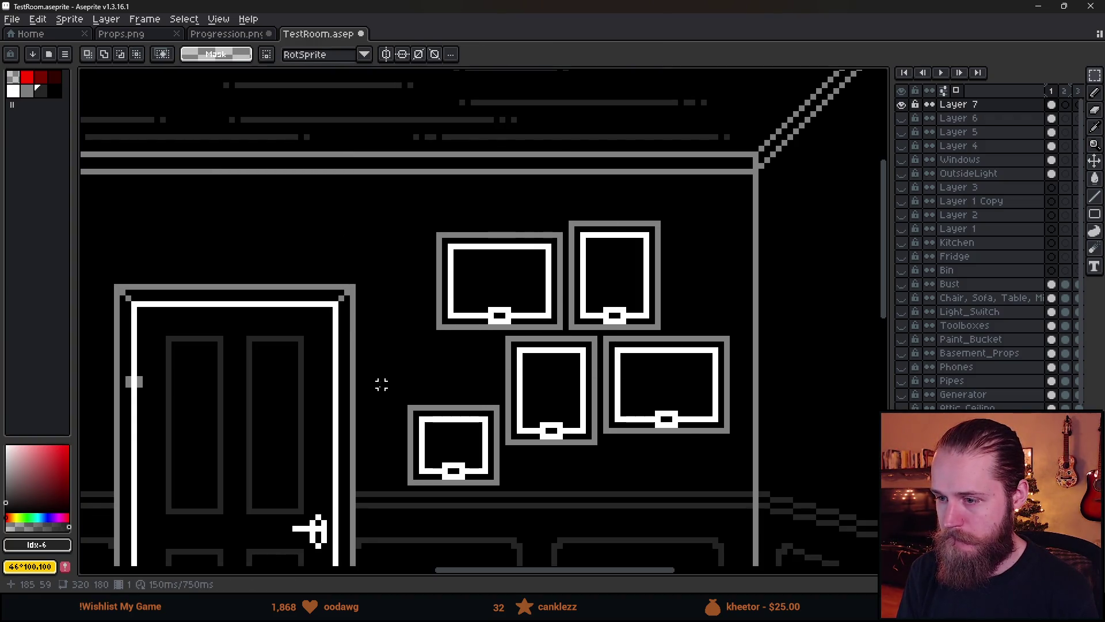
Reposition the small lower-left frame up and to the left.
{"action": "mouse_move", "coordinate": [377, 373]}
{"action": "left_mouse_down"}
{"action": "mouse_move", "coordinate": [502, 527]}
{"action": "mouse_move", "coordinate": [447, 464]}
{"action": "mouse_move", "coordinate": [464, 432]}
{"action": "left_mouse_up"}
{"action": "key", "text": "Return"}
{"action": "scroll", "coordinate": [674, 487], "scroll_direction": "down", "scroll_amount": 2}
{"action": "scroll", "coordinate": [673, 487], "scroll_direction": "down", "scroll_amount": 2}
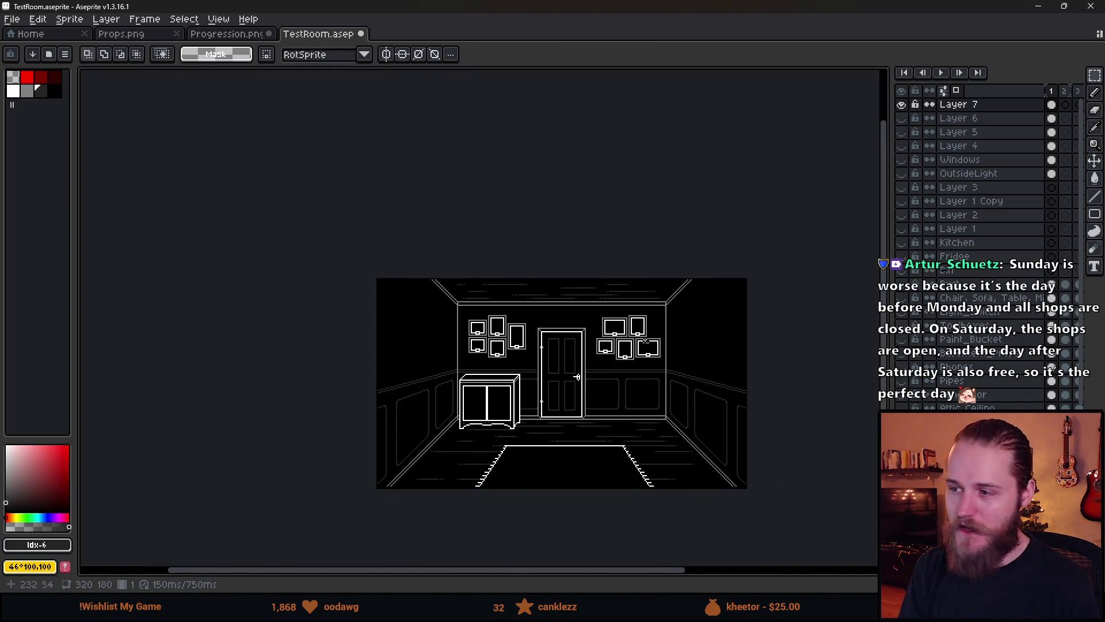
{"action": "scroll", "coordinate": [577, 377], "scroll_direction": "up", "scroll_amount": 2}
{"action": "scroll", "coordinate": [318, 324], "scroll_direction": "up", "scroll_amount": 1}
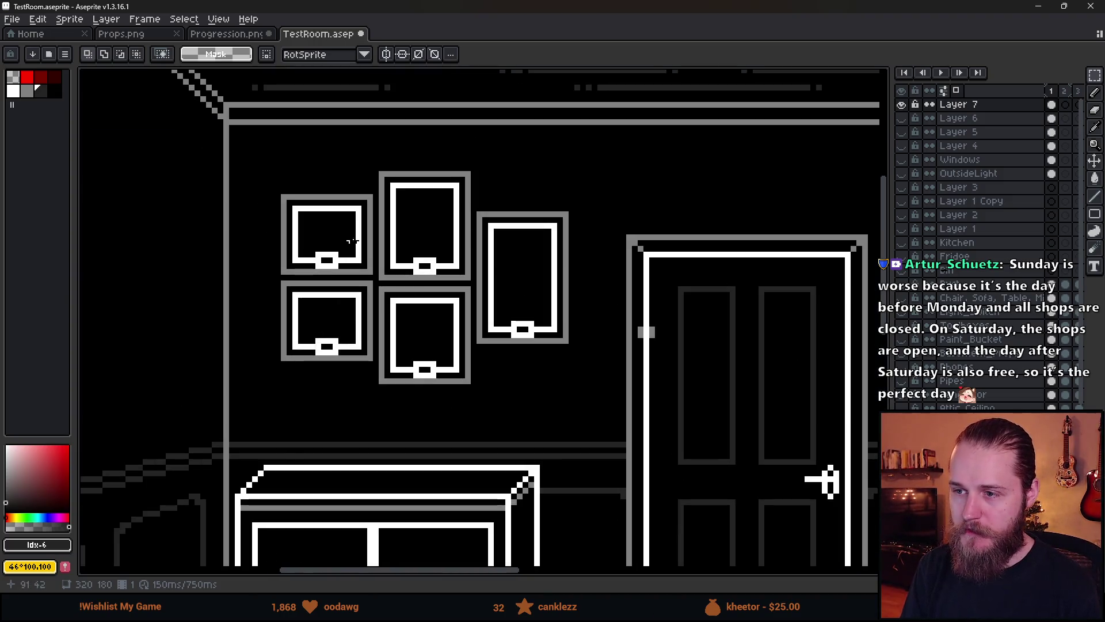
{"action": "left_click", "coordinate": [29, 75]}
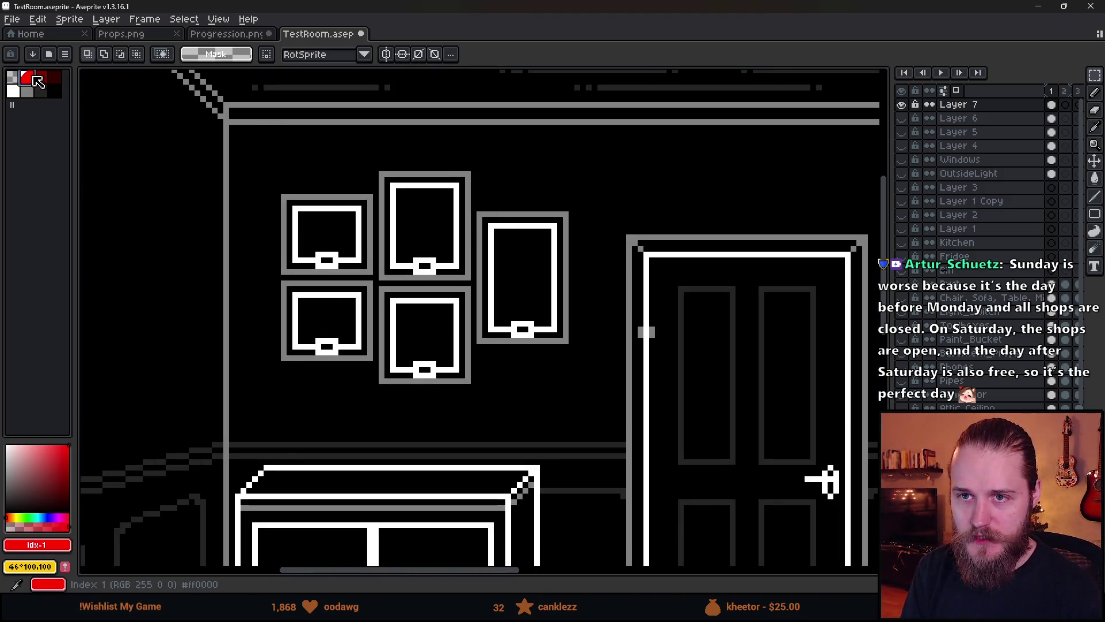
{"action": "key", "text": "b"}
{"action": "scroll", "coordinate": [358, 246], "scroll_direction": "up", "scroll_amount": 2}
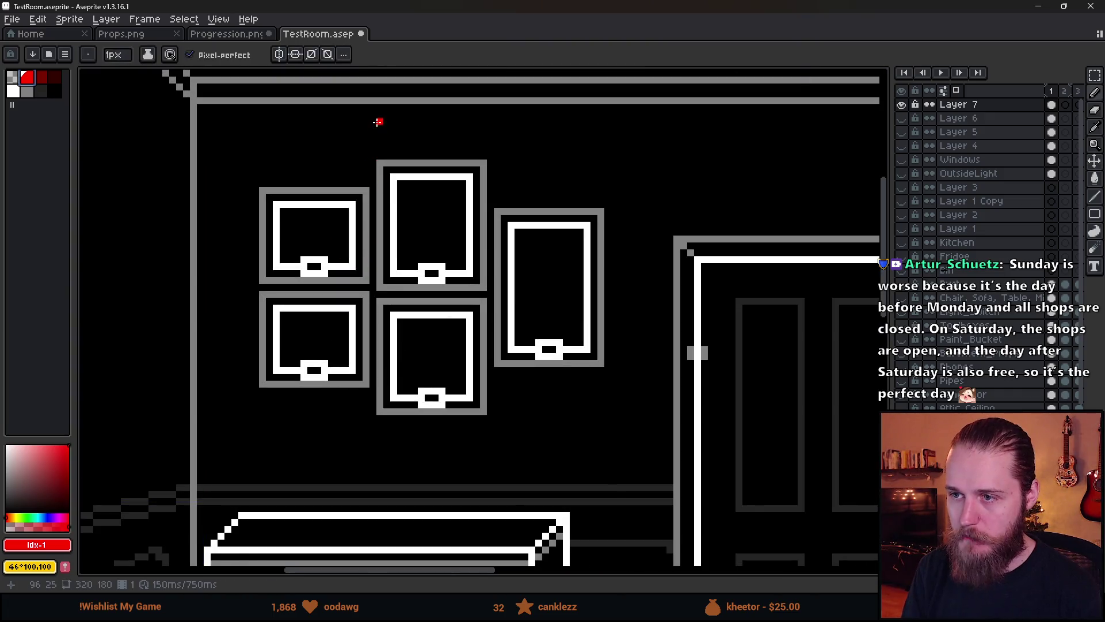
{"action": "left_click", "coordinate": [373, 473], "text": "shift"}
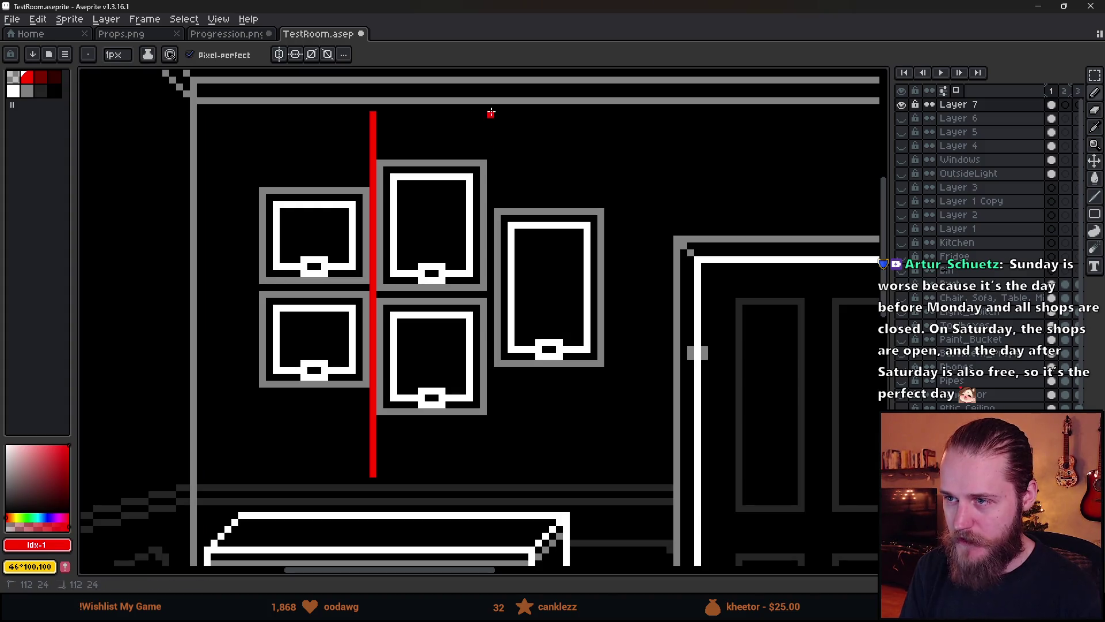
{"action": "left_click", "coordinate": [491, 485], "text": "shift"}
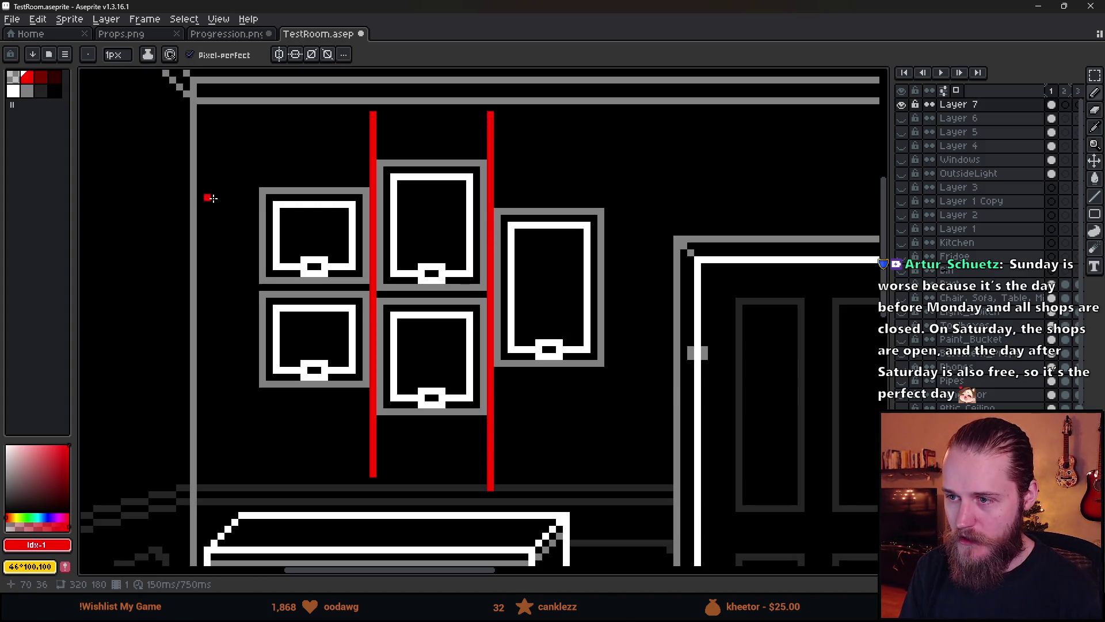
{"action": "left_click", "coordinate": [490, 295]}
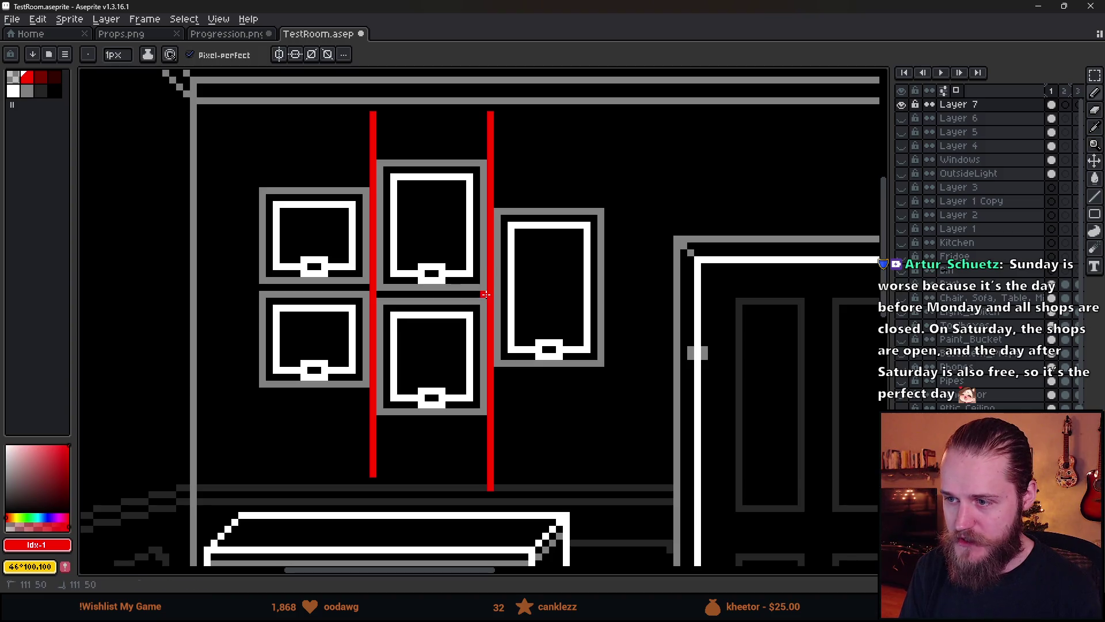
{"action": "left_click", "coordinate": [220, 290], "text": "shift"}
{"action": "scroll", "coordinate": [530, 400], "scroll_direction": "down", "scroll_amount": 3}
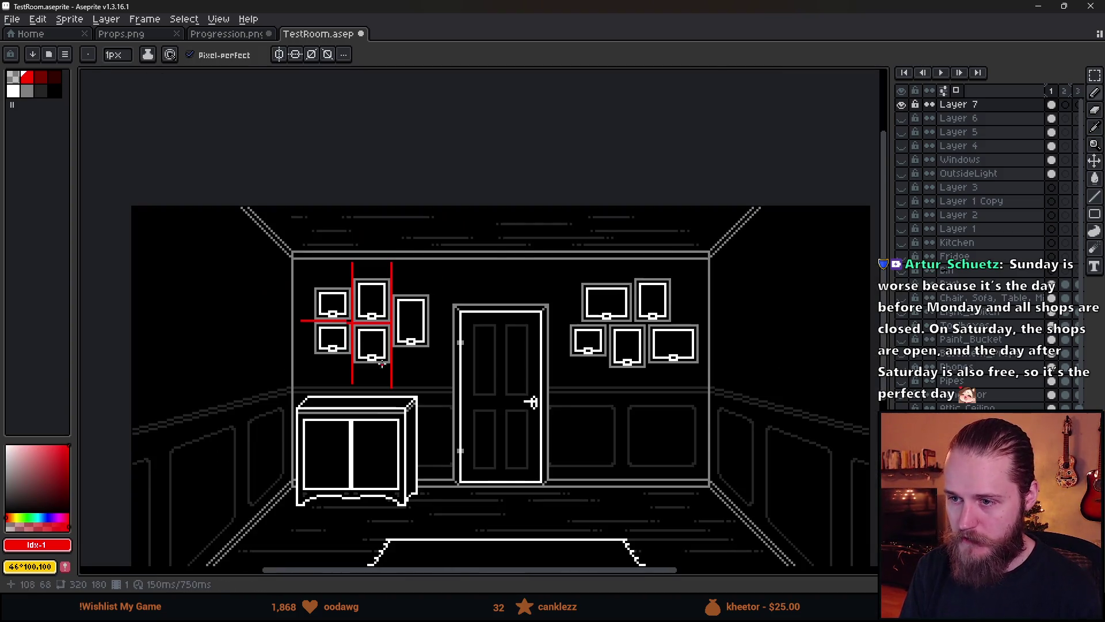
{"action": "key", "text": "v"}
{"action": "key", "text": "ctrl+z"}
{"action": "key", "text": "ctrl+z"}
{"action": "key", "text": "ctrl+z"}
{"action": "key", "text": "ctrl+z"}
{"action": "key", "text": "b"}
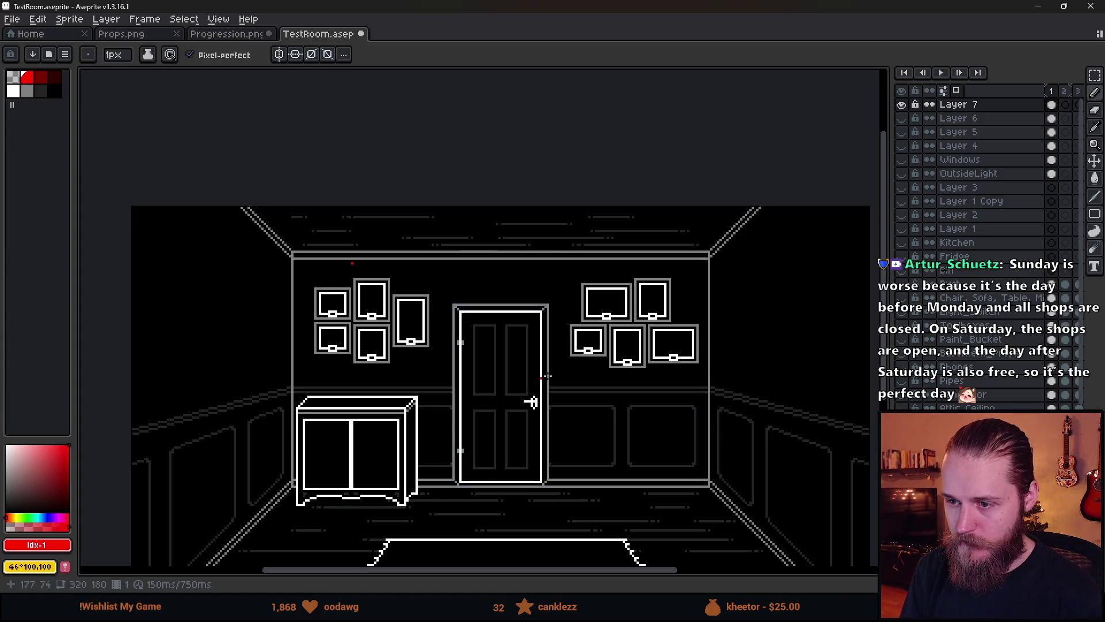
{"action": "scroll", "coordinate": [561, 348], "scroll_direction": "up", "scroll_amount": 3}
{"action": "left_click_drag", "start_coordinate": [442, 317], "coordinate": [765, 316]}
{"action": "scroll", "coordinate": [763, 334], "scroll_direction": "down", "scroll_amount": 1}
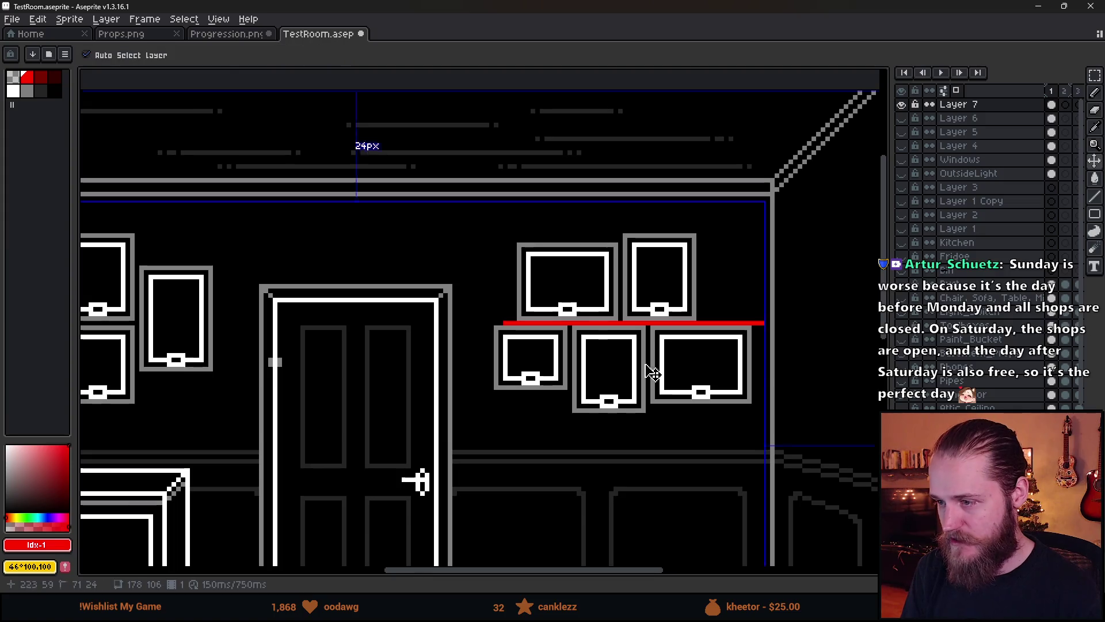
{"action": "key", "text": "ctrl+z"}
{"action": "left_click_drag", "start_coordinate": [574, 322], "coordinate": [578, 434]}
{"action": "left_click_drag", "start_coordinate": [633, 344], "coordinate": [592, 173]}
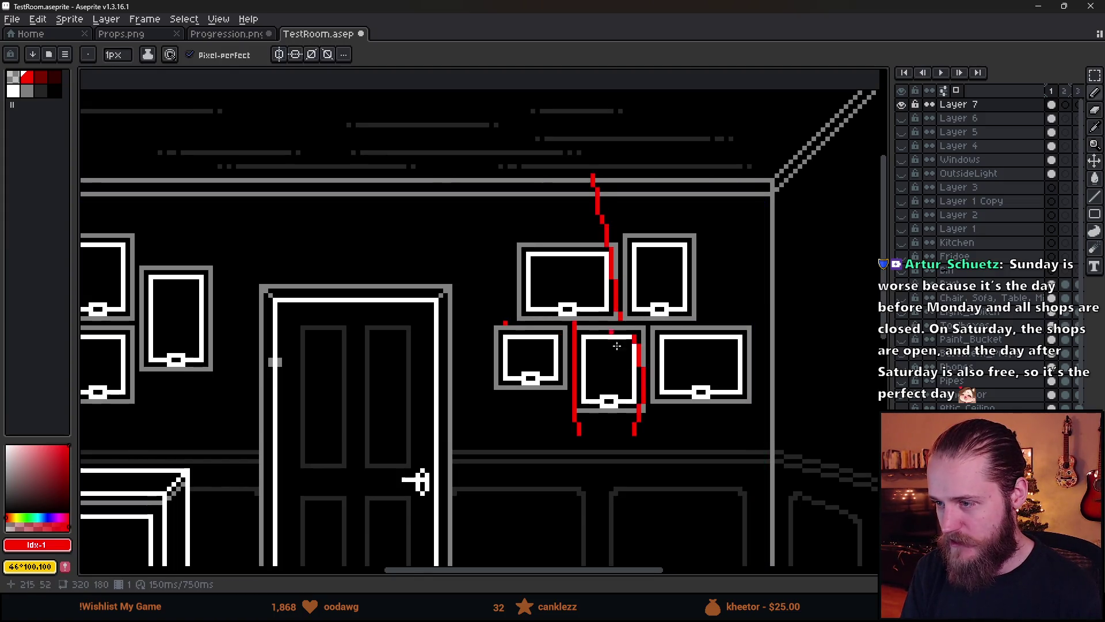
{"action": "key", "text": "v"}
{"action": "scroll", "coordinate": [649, 414], "scroll_direction": "down", "scroll_amount": 2}
{"action": "key", "text": "ctrl+z"}
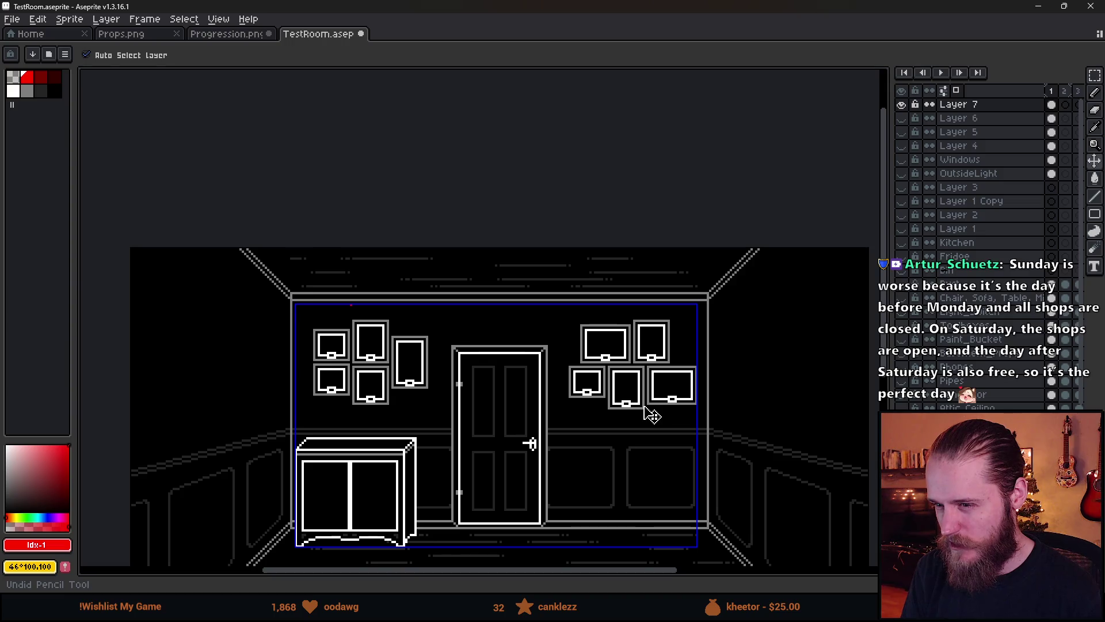
{"action": "key", "text": "b"}
{"action": "scroll", "coordinate": [656, 432], "scroll_direction": "down", "scroll_amount": 2}
{"action": "scroll", "coordinate": [654, 443], "scroll_direction": "up", "scroll_amount": 2}
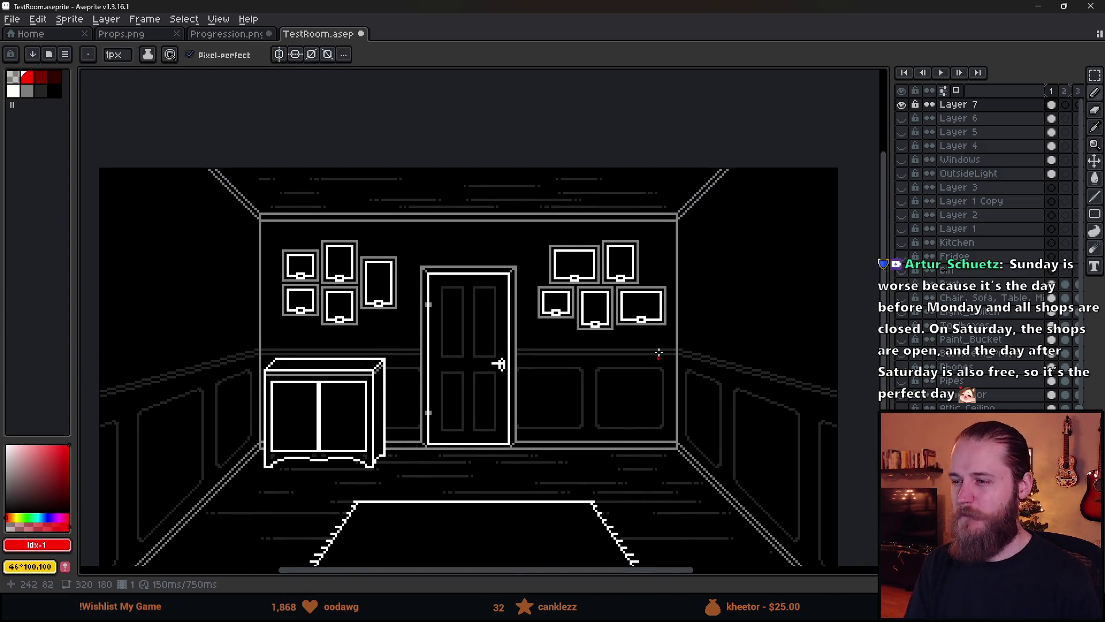
{"action": "scroll", "coordinate": [659, 352], "scroll_direction": "up", "scroll_amount": 1}
Shift the right-hand frame cluster slightly left and down.
{"action": "key", "text": "m"}
{"action": "left_click_drag", "start_coordinate": [469, 180], "coordinate": [731, 421]}
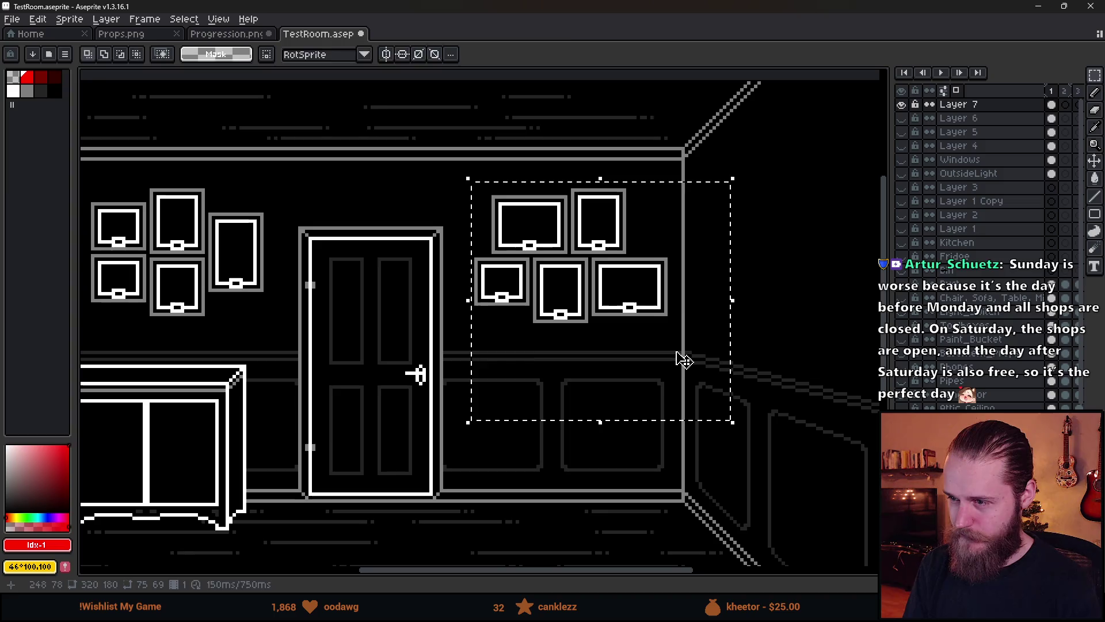
{"action": "left_click_drag", "start_coordinate": [683, 359], "coordinate": [671, 367]}
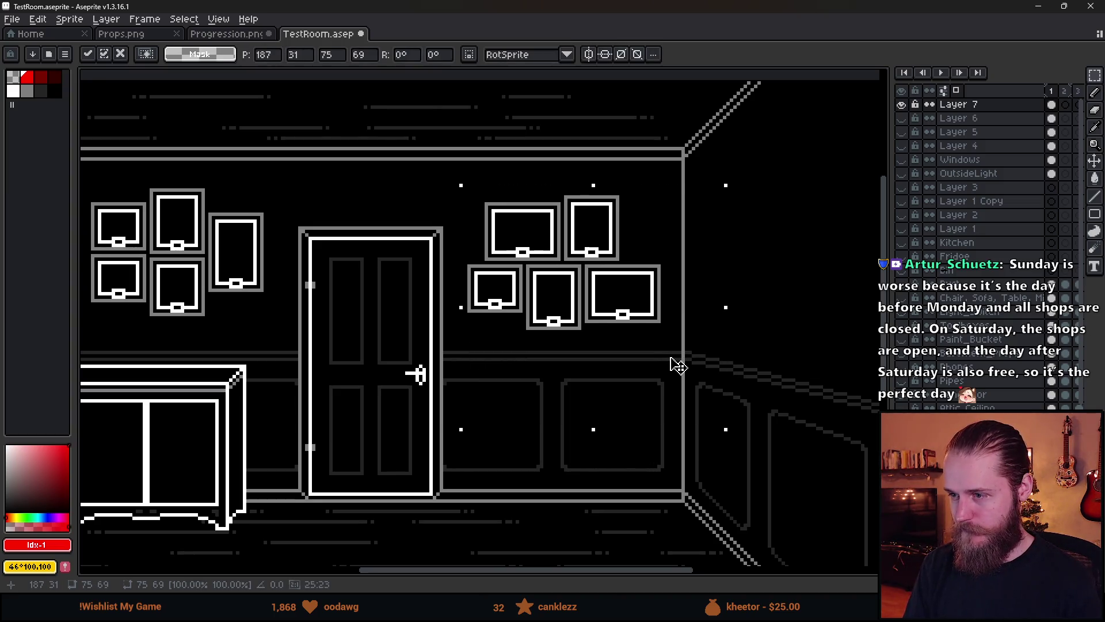
{"action": "left_click", "coordinate": [365, 325]}
Flip the right-hand frame cluster horizontally with Shift+H.
{"action": "scroll", "coordinate": [367, 369], "scroll_direction": "down", "scroll_amount": 4}
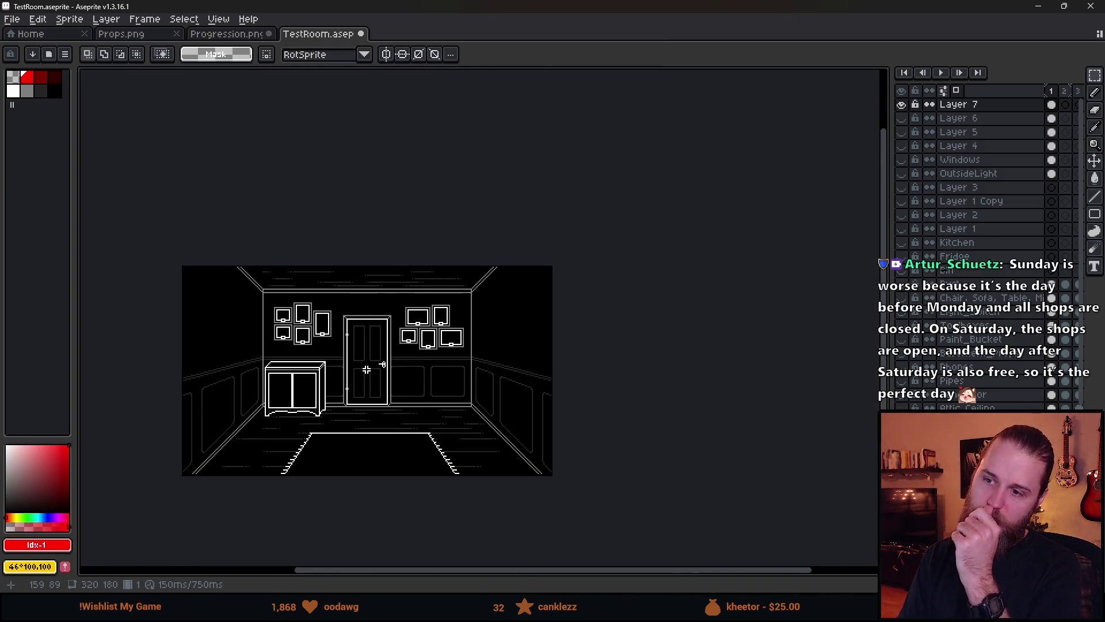
{"action": "scroll", "coordinate": [431, 332], "scroll_direction": "up", "scroll_amount": 3}
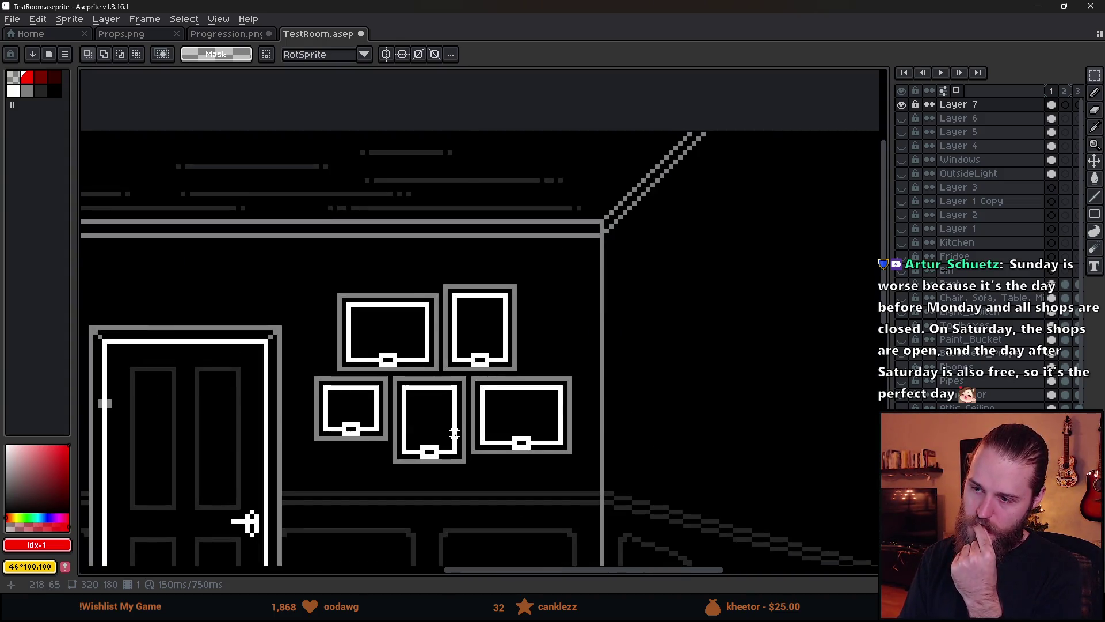
{"action": "scroll", "coordinate": [454, 432], "scroll_direction": "down", "scroll_amount": 4}
{"action": "scroll", "coordinate": [454, 347], "scroll_direction": "up", "scroll_amount": 1}
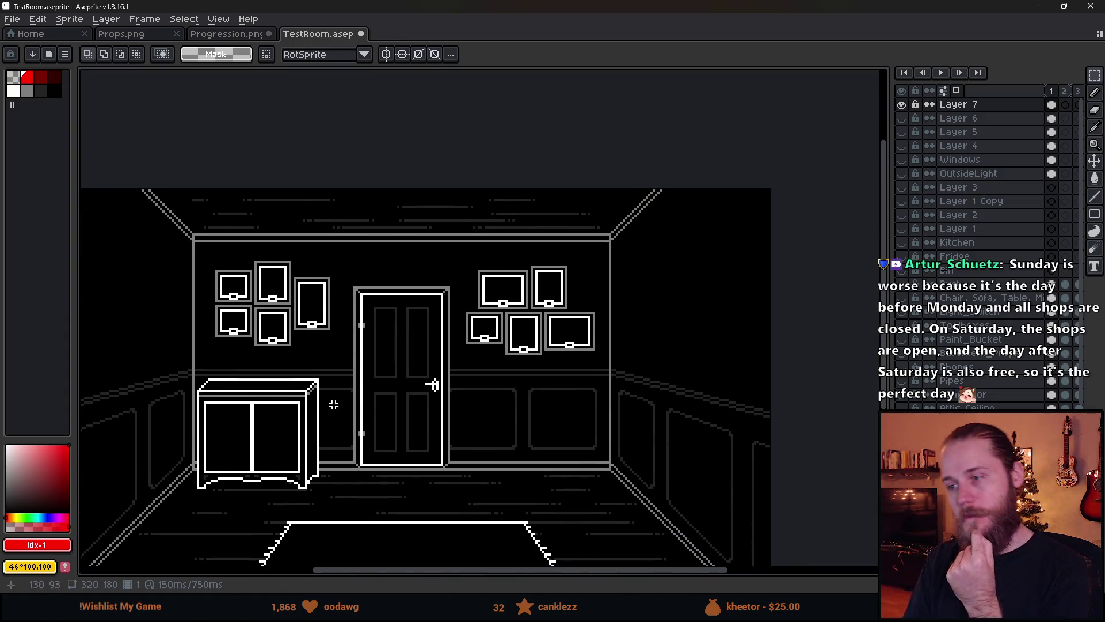
{"action": "mouse_move", "coordinate": [444, 241]}
{"action": "left_mouse_down"}
{"action": "mouse_move", "coordinate": [651, 429]}
{"action": "mouse_move", "coordinate": [592, 402]}
{"action": "mouse_move", "coordinate": [594, 389]}
{"action": "mouse_move", "coordinate": [634, 388]}
{"action": "mouse_move", "coordinate": [625, 392]}
{"action": "left_mouse_up"}
{"action": "key", "text": "shift+h"}
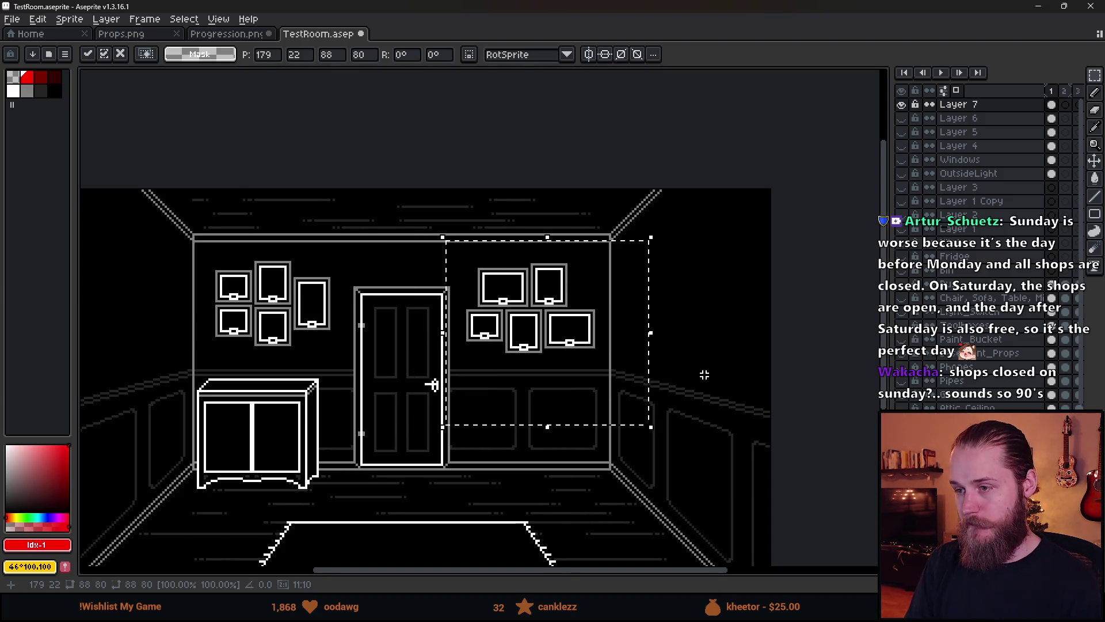
Keep the mirrored cluster and push the small lower-left frame's left side further left twice.
{"action": "left_click", "coordinate": [704, 375]}
{"action": "scroll", "coordinate": [524, 334], "scroll_direction": "up", "scroll_amount": 3}
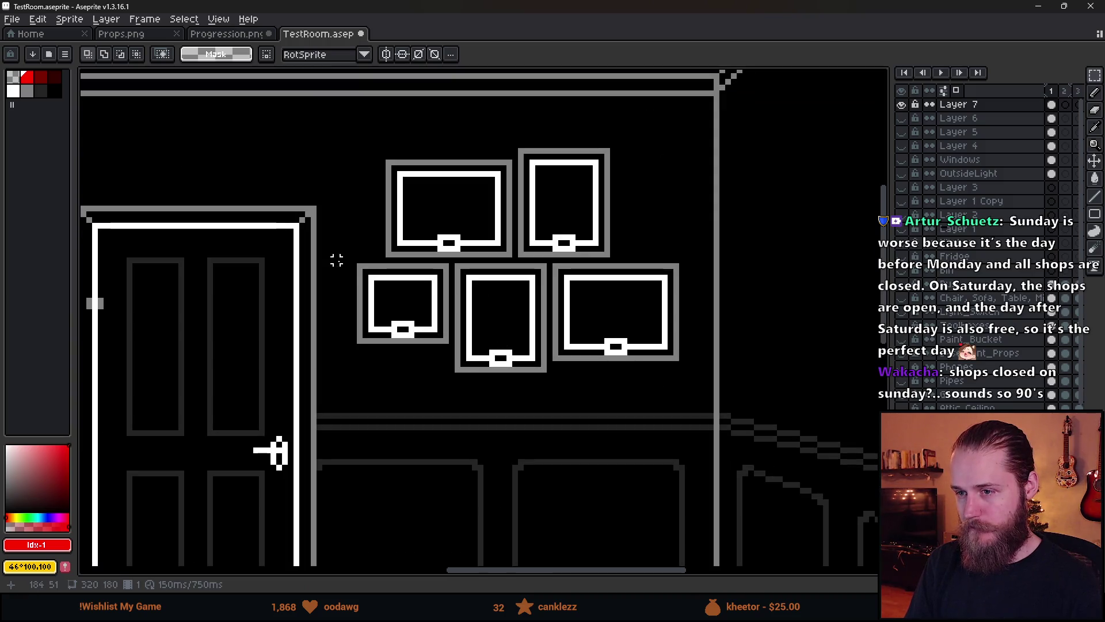
{"action": "left_click_drag", "start_coordinate": [345, 259], "coordinate": [389, 385]}
{"action": "left_click_drag", "start_coordinate": [376, 340], "coordinate": [370, 340]}
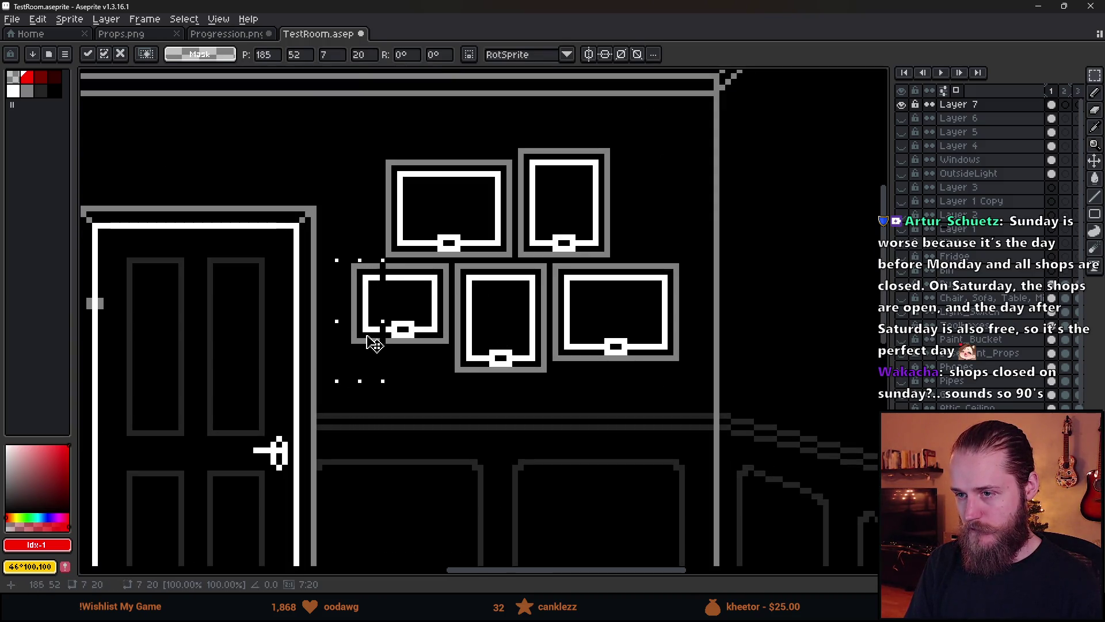
{"action": "key", "text": "Return"}
{"action": "mouse_move", "coordinate": [341, 259]}
{"action": "left_mouse_down"}
{"action": "mouse_move", "coordinate": [348, 315]}
{"action": "mouse_move", "coordinate": [420, 392]}
{"action": "left_mouse_up"}
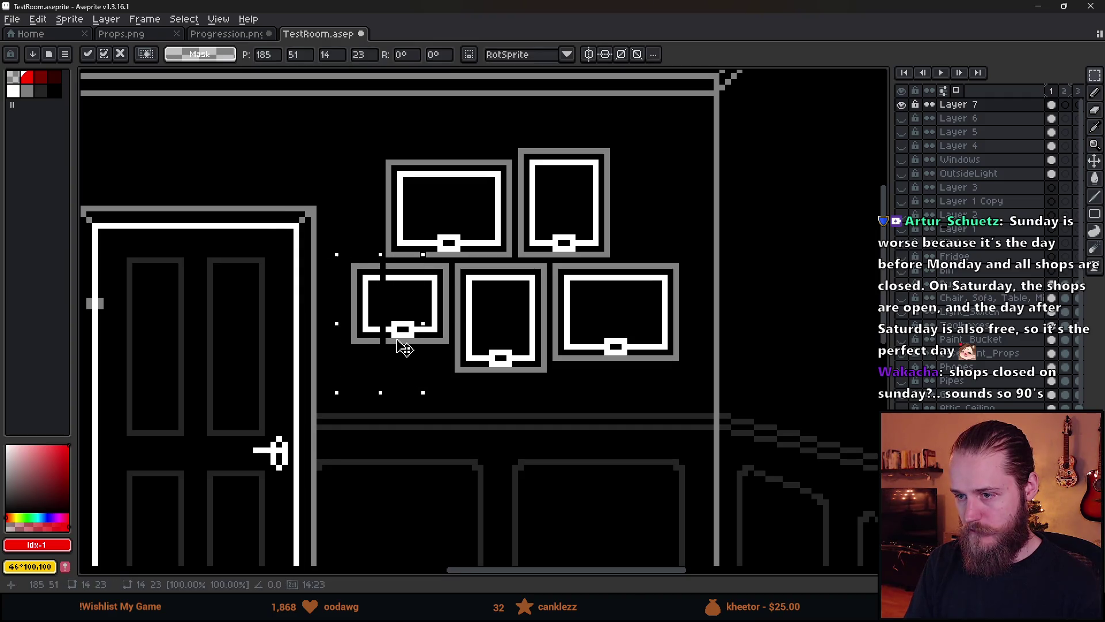
{"action": "left_click_drag", "start_coordinate": [402, 345], "coordinate": [396, 345]}
{"action": "key", "text": "Return"}
Move the gap columns in the small frame's outline to close it.
{"action": "left_click_drag", "start_coordinate": [366, 265], "coordinate": [362, 362]}
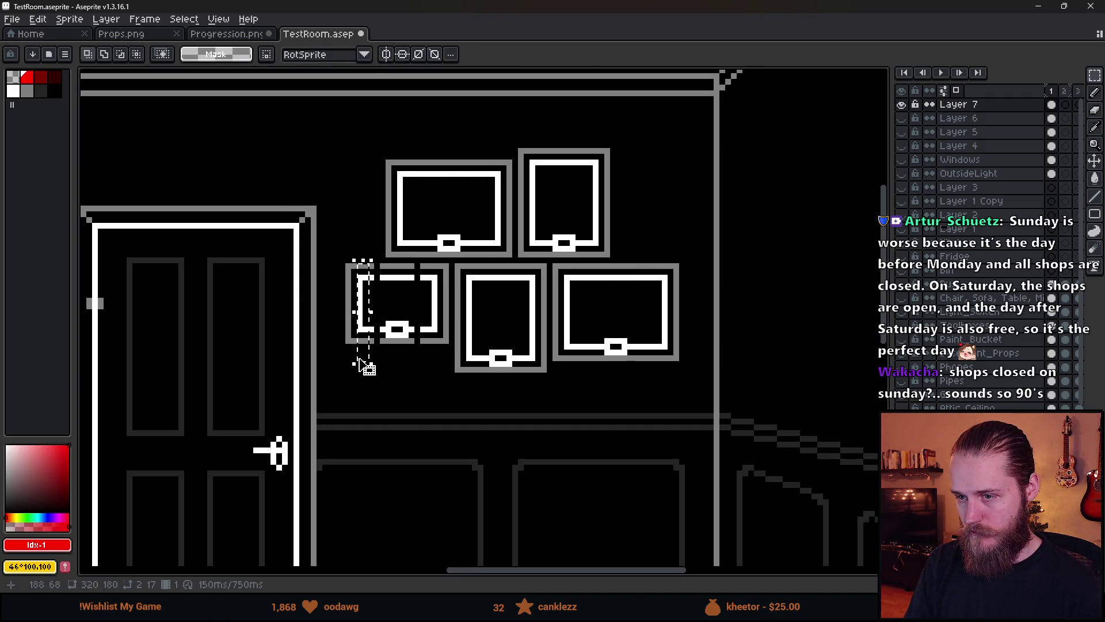
{"action": "left_click", "coordinate": [365, 316]}
{"action": "scroll", "coordinate": [360, 267], "scroll_direction": "up", "scroll_amount": 3}
{"action": "left_click_drag", "start_coordinate": [352, 248], "coordinate": [358, 457]}
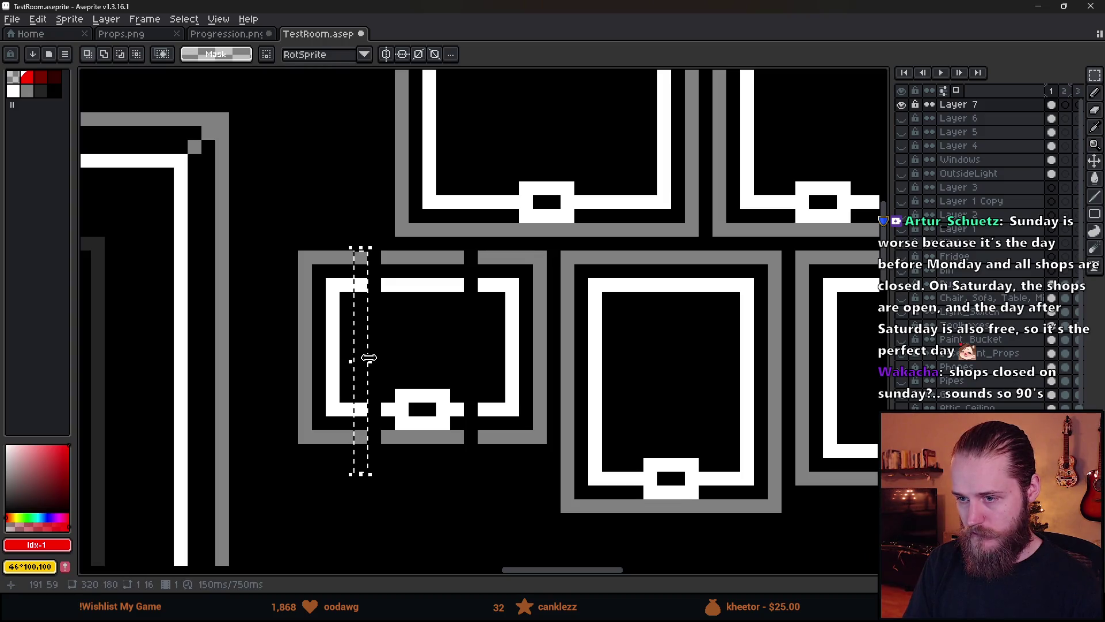
{"action": "mouse_move", "coordinate": [370, 358]}
{"action": "left_mouse_down"}
{"action": "mouse_move", "coordinate": [383, 366]}
{"action": "mouse_move", "coordinate": [485, 311]}
{"action": "left_mouse_up"}
{"action": "key", "text": "Return"}
{"action": "left_click_drag", "start_coordinate": [478, 249], "coordinate": [483, 461]}
{"action": "left_click_drag", "start_coordinate": [477, 353], "coordinate": [438, 355]}
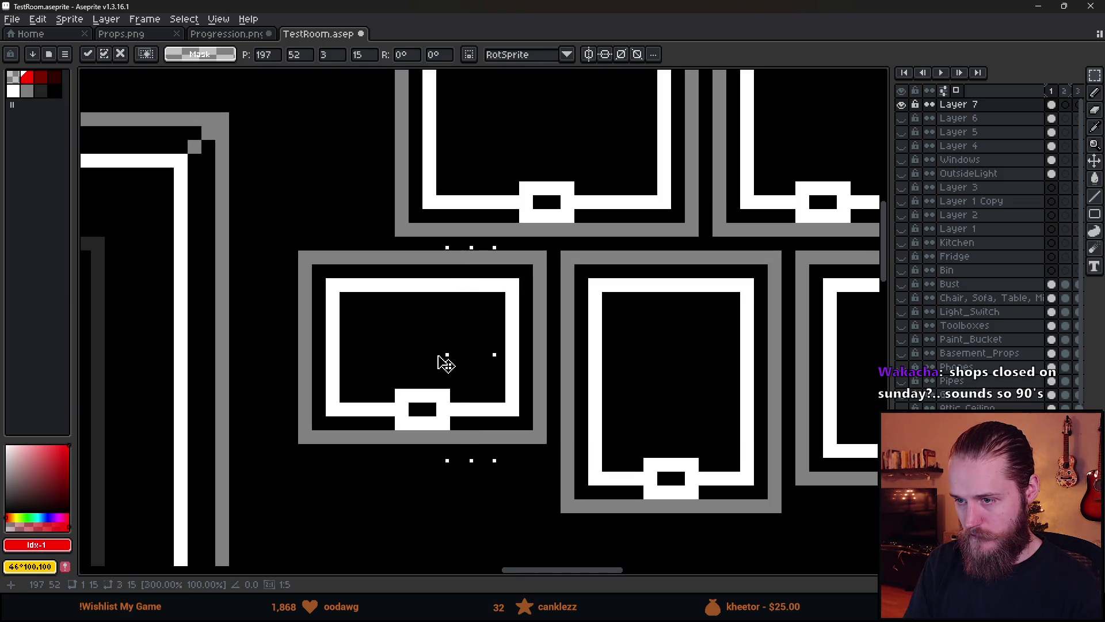
{"action": "key", "text": "Return"}
{"action": "scroll", "coordinate": [616, 367], "scroll_direction": "down", "scroll_amount": 3}
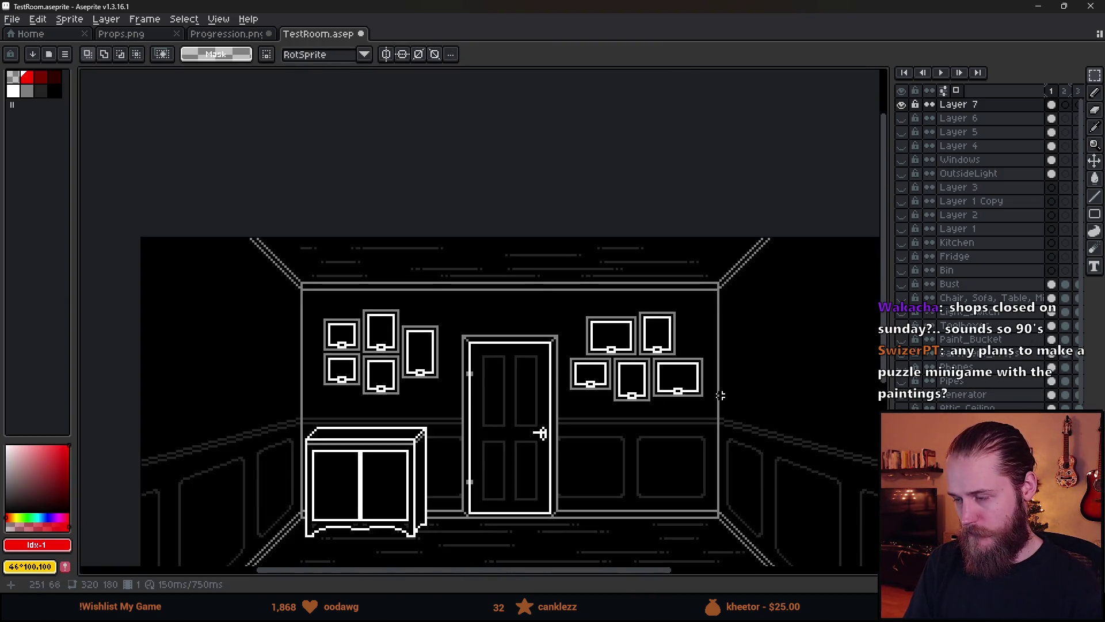
Nudge the top two paintings of the right cluster one pixel right.
{"action": "scroll", "coordinate": [721, 396], "scroll_direction": "up", "scroll_amount": 3}
{"action": "left_click_drag", "start_coordinate": [383, 162], "coordinate": [734, 329]}
{"action": "left_click", "coordinate": [665, 298]}
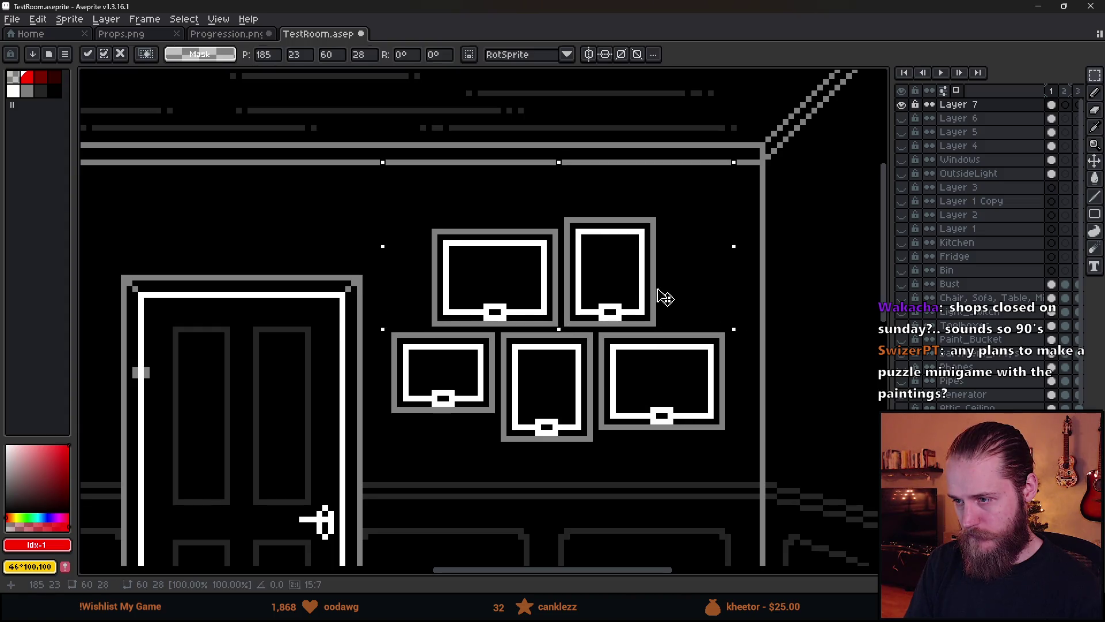
{"action": "left_click_drag", "start_coordinate": [665, 298], "coordinate": [673, 296]}
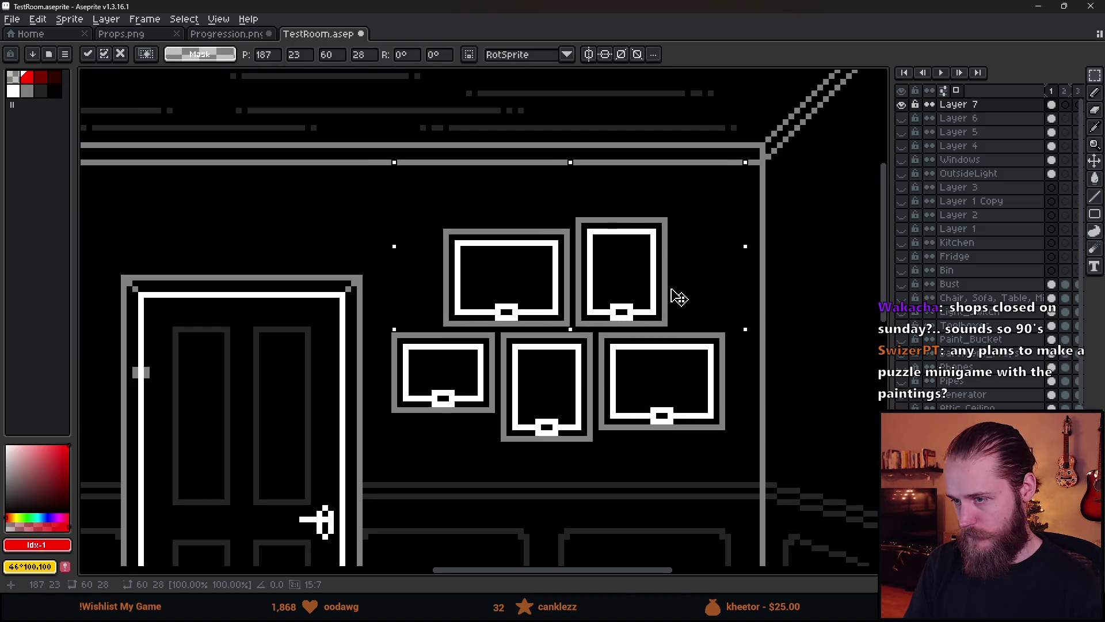
{"action": "left_click", "coordinate": [659, 436]}
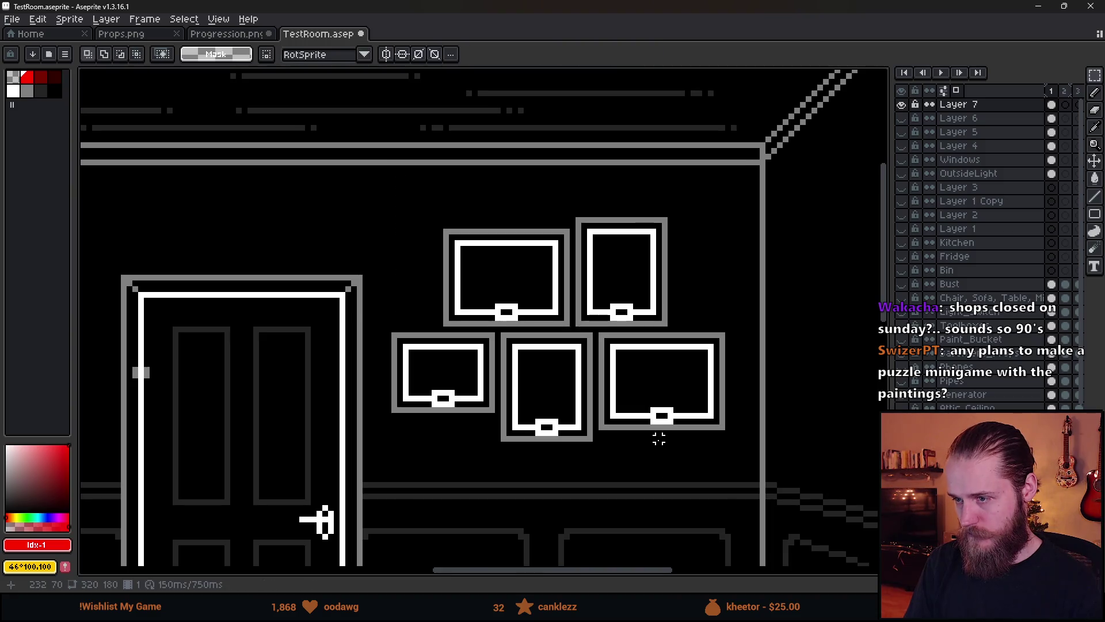
Move the right picture cluster left toward the door, keeping its original orientation.
{"action": "scroll", "coordinate": [662, 443], "scroll_direction": "down", "scroll_amount": 4}
{"action": "scroll", "coordinate": [672, 446], "scroll_direction": "up", "scroll_amount": 3}
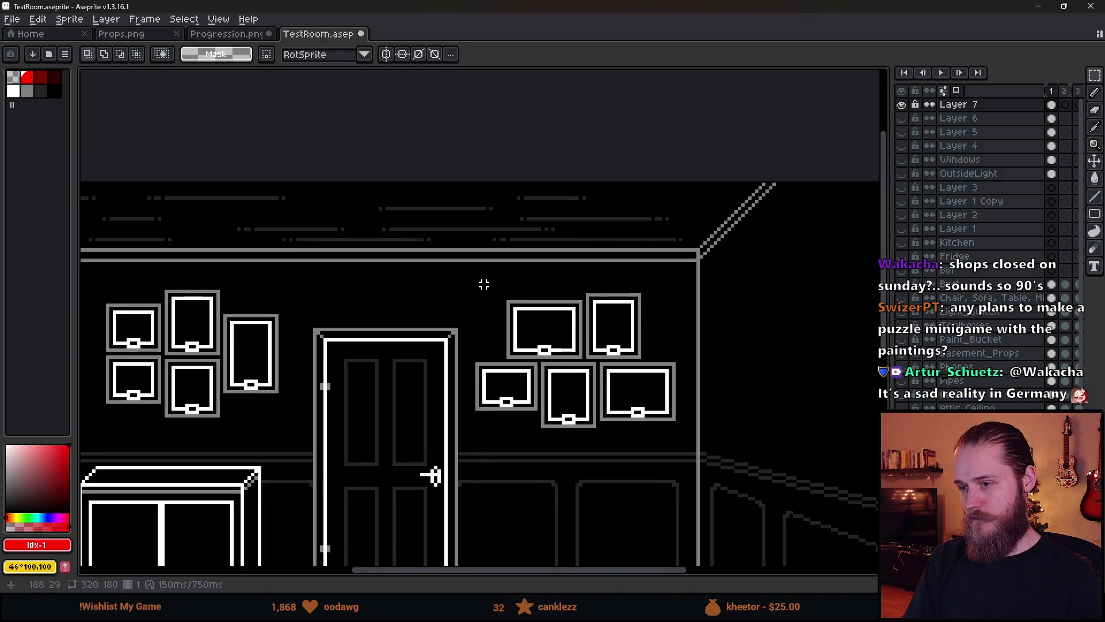
{"action": "left_click_drag", "start_coordinate": [470, 273], "coordinate": [764, 563]}
{"action": "key", "text": "shift+h"}
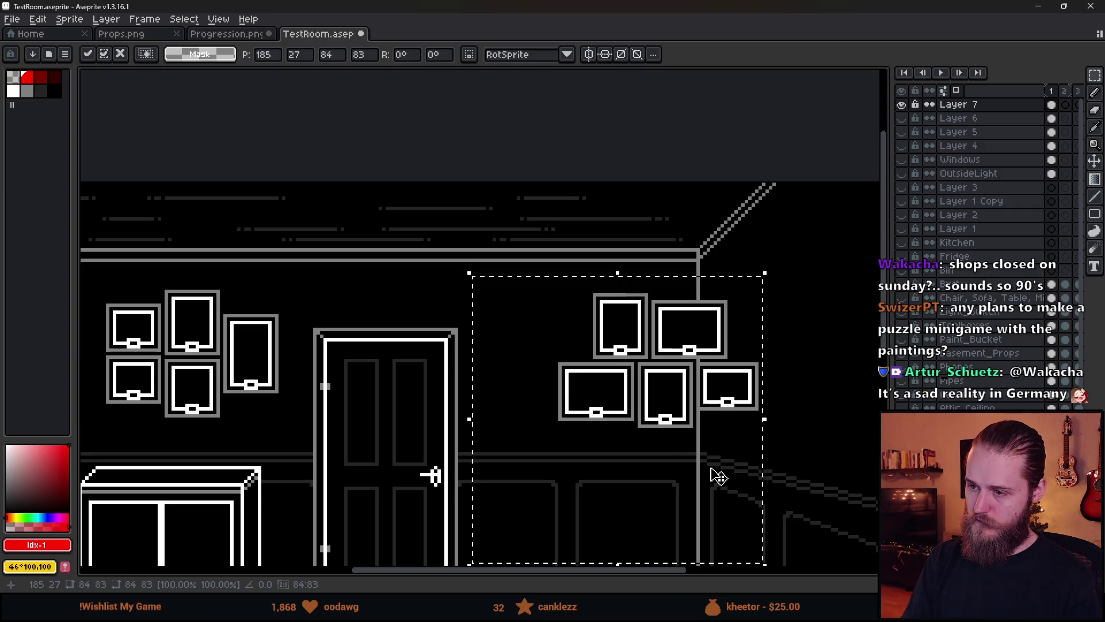
{"action": "left_click_drag", "start_coordinate": [714, 474], "coordinate": [640, 469]}
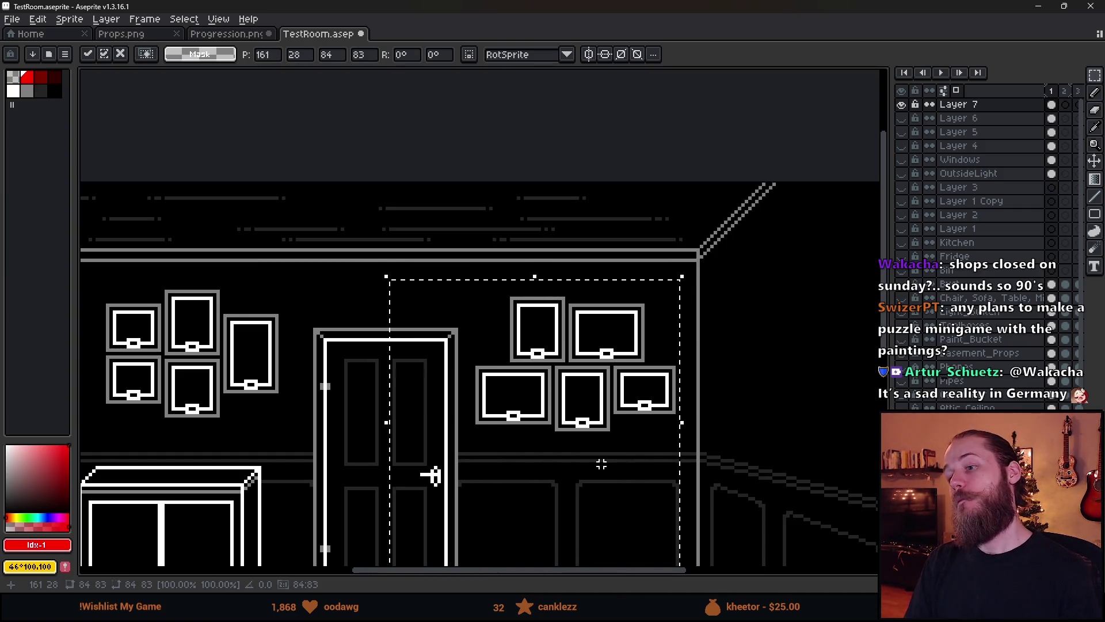
{"action": "key", "text": "shift+h"}
{"action": "left_click_drag", "start_coordinate": [565, 460], "coordinate": [633, 450]}
{"action": "key", "text": "shift+h"}
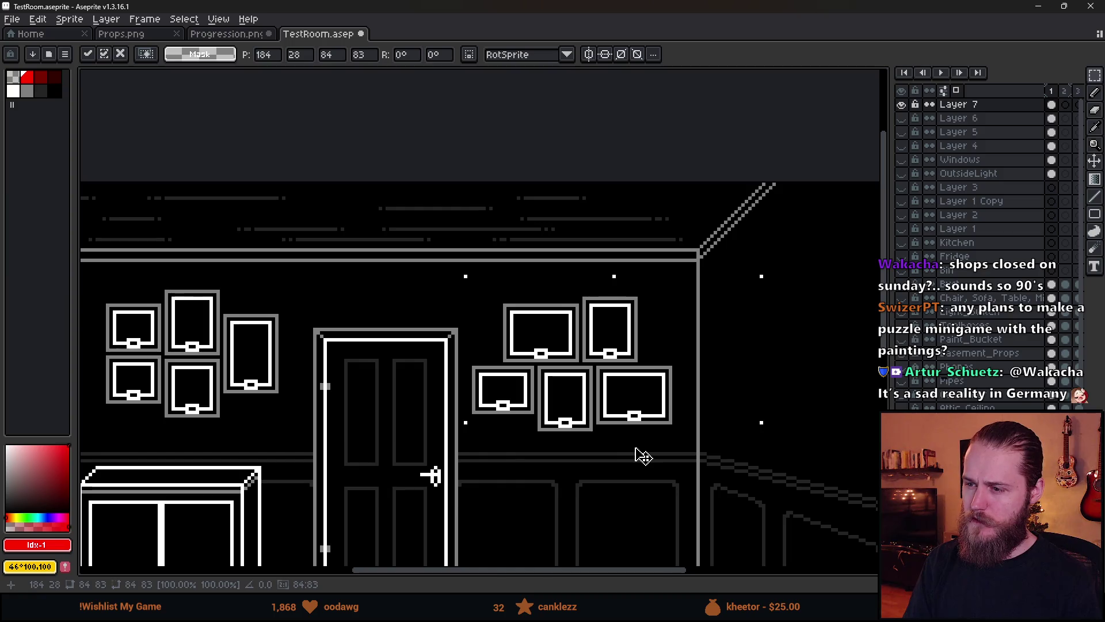
{"action": "key", "text": "shift+h"}
{"action": "key", "text": "Return"}
Lower the bottom of the bottom-middle frame one pixel.
{"action": "scroll", "coordinate": [578, 423], "scroll_direction": "up", "scroll_amount": 1}
{"action": "scroll", "coordinate": [578, 423], "scroll_direction": "up", "scroll_amount": 1}
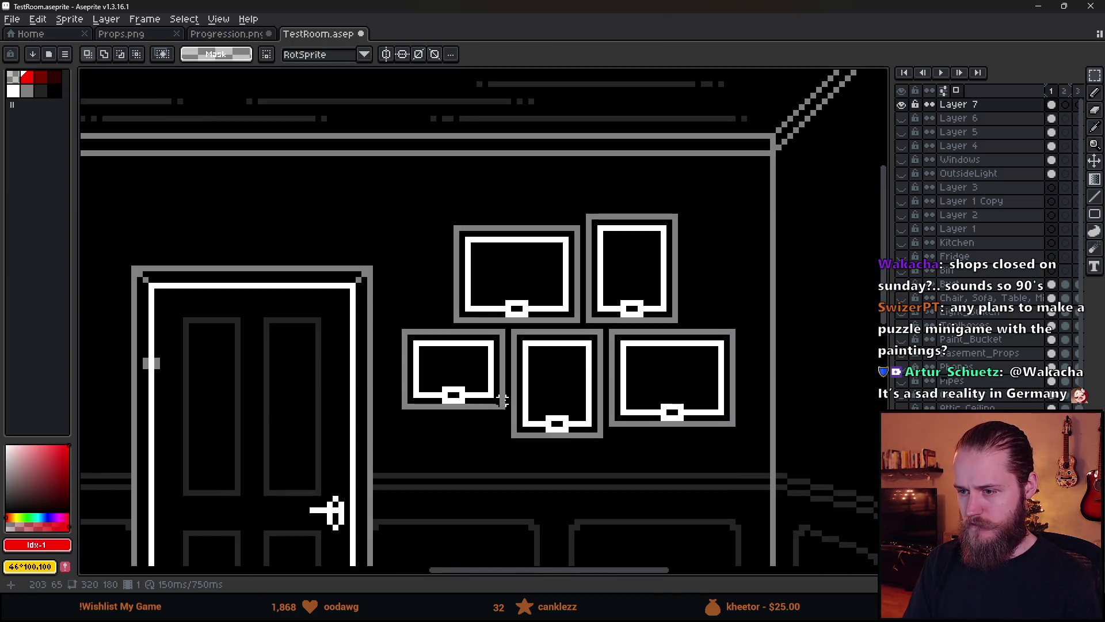
{"action": "mouse_move", "coordinate": [514, 399]}
{"action": "left_mouse_down"}
{"action": "mouse_move", "coordinate": [563, 455]}
{"action": "mouse_move", "coordinate": [604, 463]}
{"action": "mouse_move", "coordinate": [568, 454]}
{"action": "left_mouse_up"}
{"action": "key", "text": "ctrl+d"}
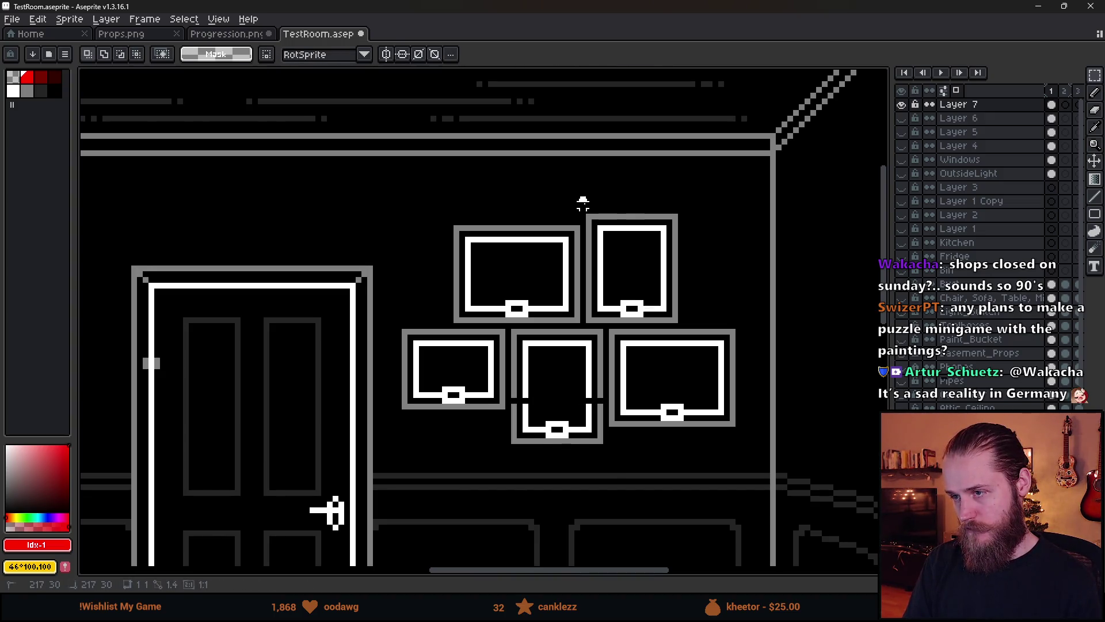
Raise the upper-right painting one pixel.
{"action": "left_click_drag", "start_coordinate": [578, 195], "coordinate": [705, 273]}
{"action": "key", "text": "Up"}
{"action": "key", "text": "Return"}
{"action": "scroll", "coordinate": [703, 344], "scroll_direction": "down", "scroll_amount": 3}
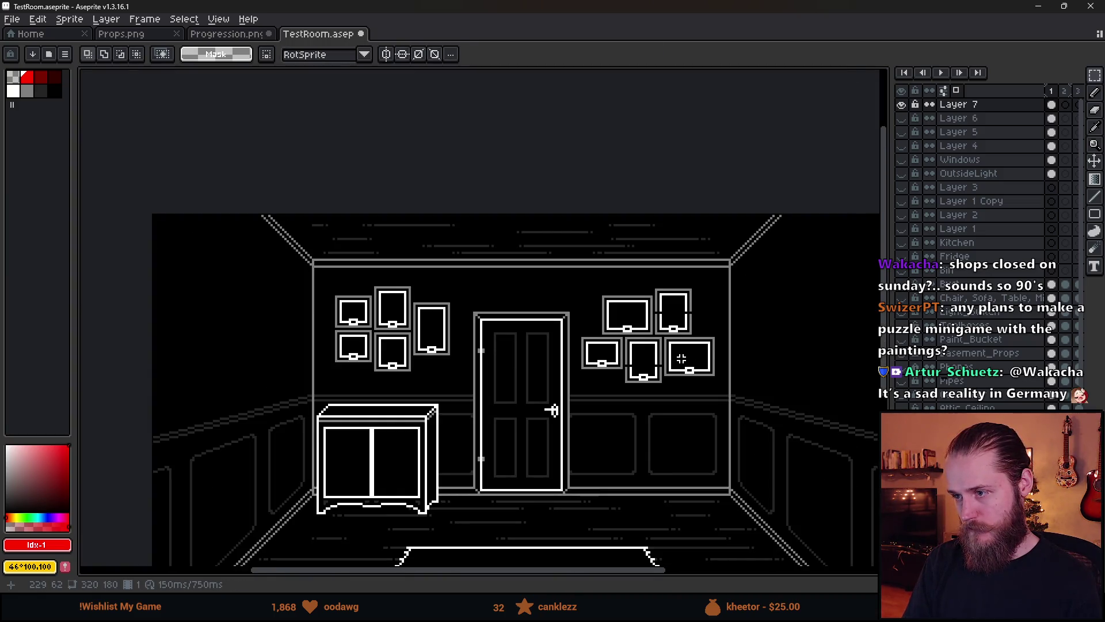
Fill the gaps in the upper-right and bottom-middle frames.
{"action": "scroll", "coordinate": [682, 358], "scroll_direction": "up", "scroll_amount": 4}
{"action": "mouse_move", "coordinate": [598, 194]}
{"action": "left_mouse_down"}
{"action": "mouse_move", "coordinate": [716, 208]}
{"action": "mouse_move", "coordinate": [661, 233]}
{"action": "left_mouse_up"}
{"action": "left_click", "coordinate": [535, 420]}
{"action": "mouse_move", "coordinate": [514, 359]}
{"action": "left_mouse_down"}
{"action": "mouse_move", "coordinate": [621, 375]}
{"action": "mouse_move", "coordinate": [572, 395]}
{"action": "left_mouse_up"}
{"action": "left_click", "coordinate": [659, 455]}
Move the right picture cluster 8 px left toward the door.
{"action": "scroll", "coordinate": [660, 455], "scroll_direction": "down", "scroll_amount": 4}
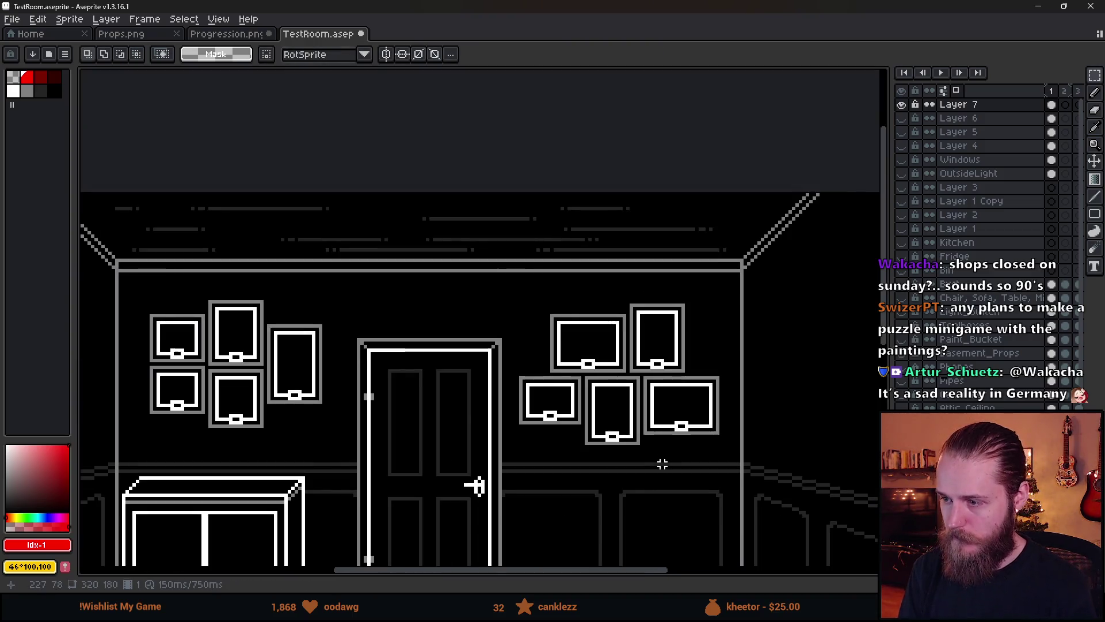
{"action": "left_click_drag", "start_coordinate": [616, 487], "coordinate": [548, 396]}
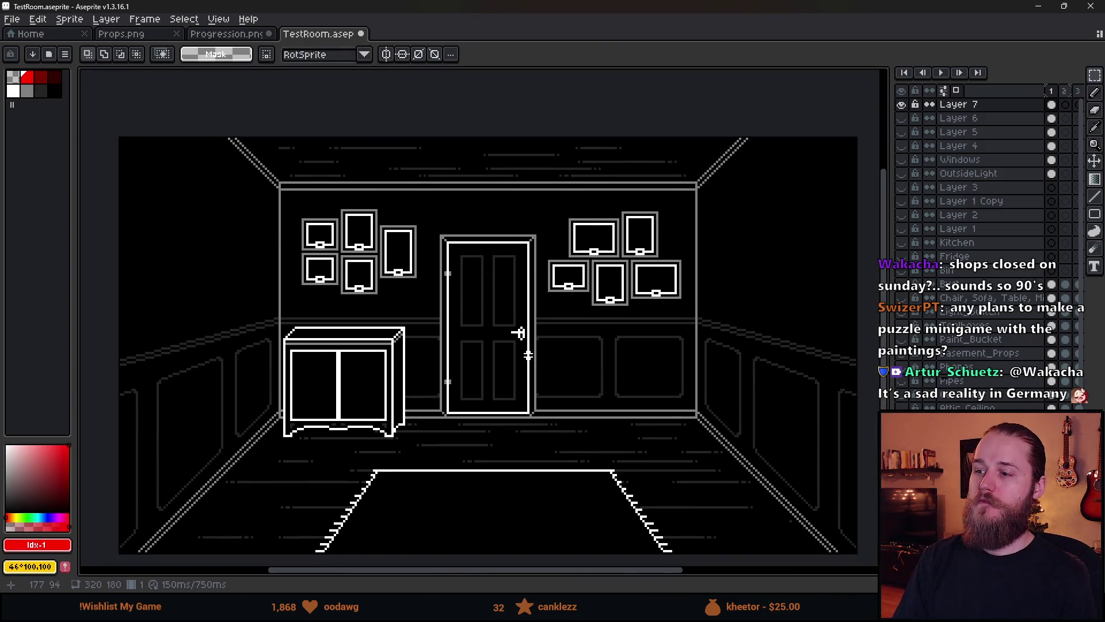
{"action": "left_click_drag", "start_coordinate": [540, 178], "coordinate": [703, 431]}
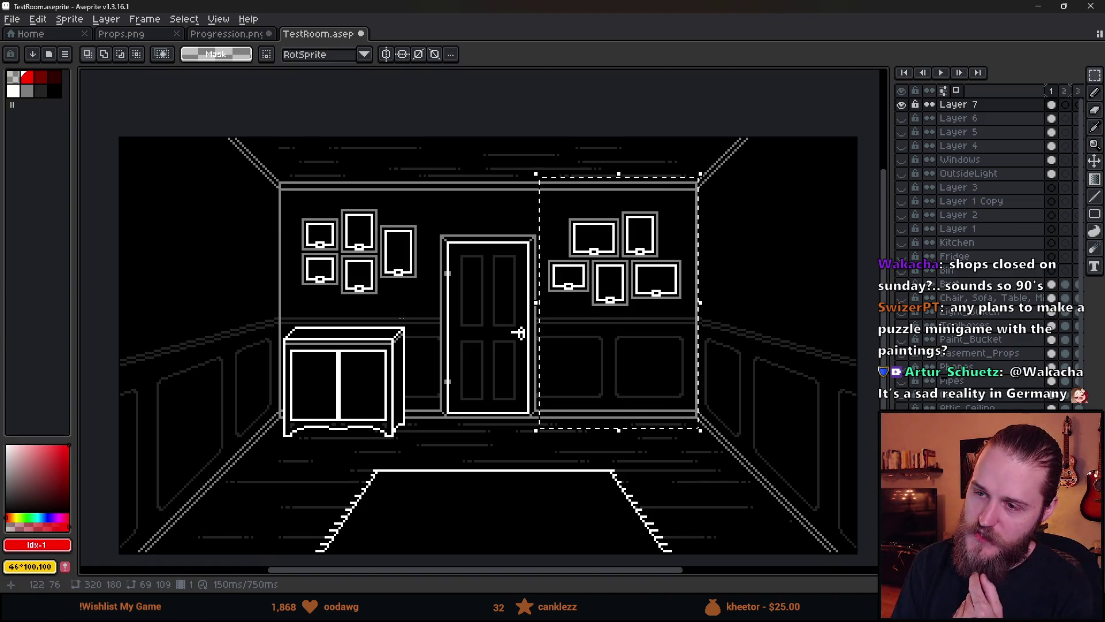
{"action": "mouse_move", "coordinate": [290, 172]}
{"action": "left_mouse_down"}
{"action": "mouse_move", "coordinate": [444, 362]}
{"action": "mouse_move", "coordinate": [428, 347]}
{"action": "left_mouse_up"}
{"action": "left_click", "coordinate": [483, 436]}
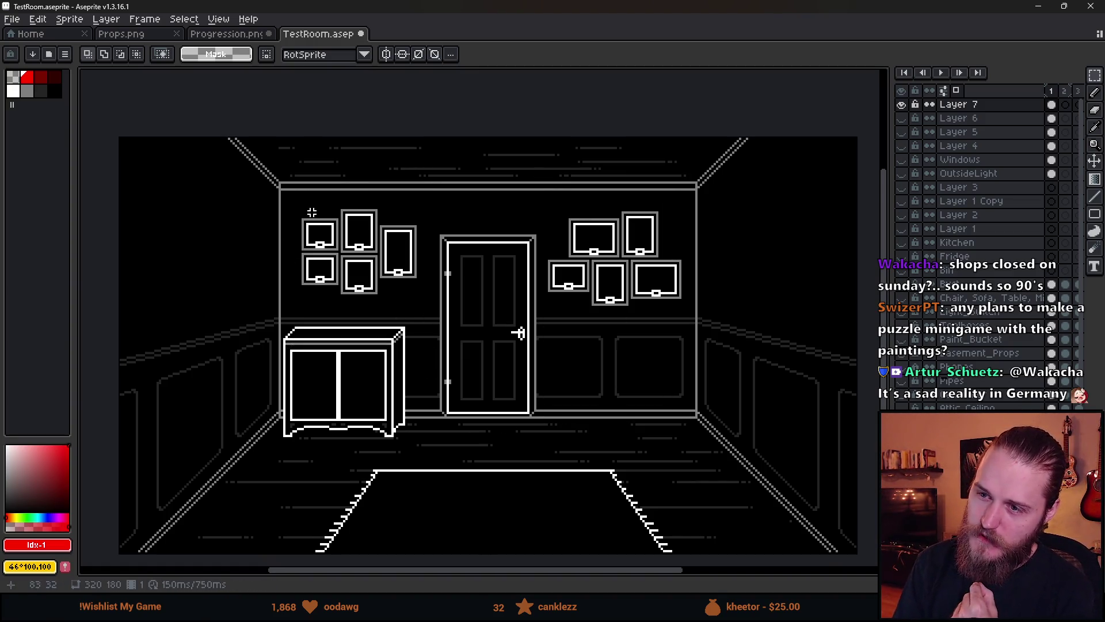
{"action": "left_click_drag", "start_coordinate": [291, 200], "coordinate": [385, 265]}
{"action": "key", "text": "ctrl+z"}
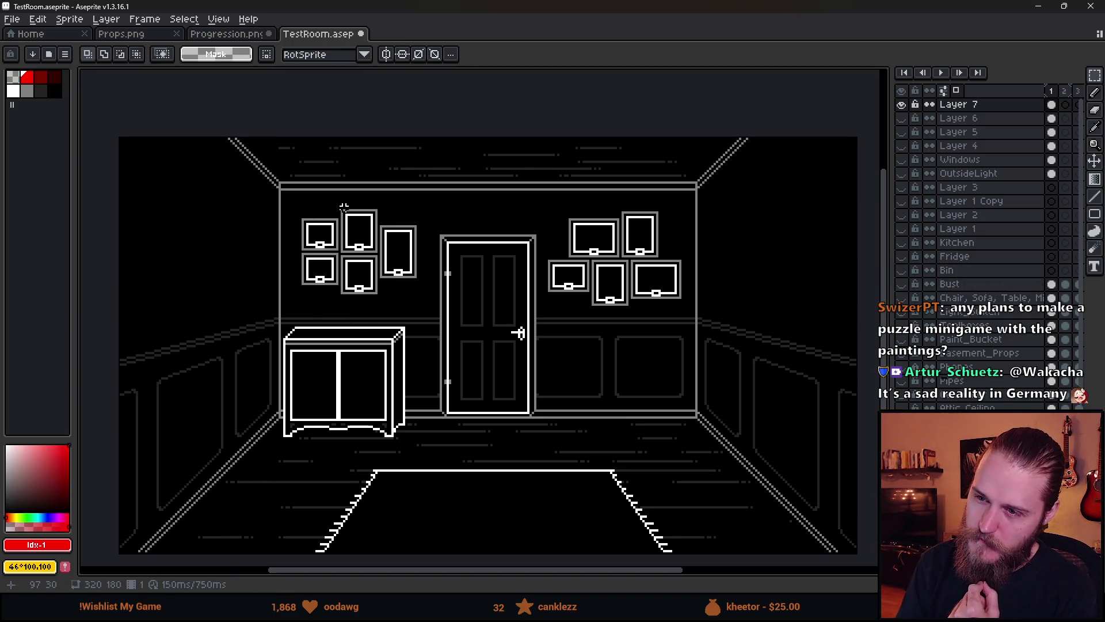
{"action": "left_click_drag", "start_coordinate": [343, 207], "coordinate": [380, 291]}
{"action": "left_click", "coordinate": [489, 346]}
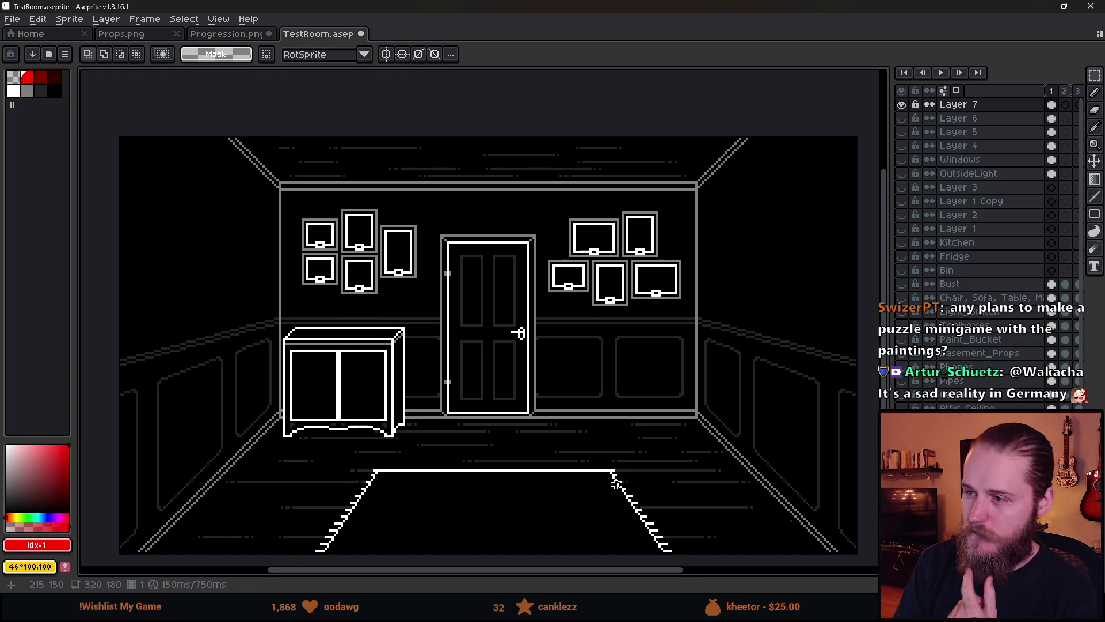
{"action": "left_click_drag", "start_coordinate": [525, 175], "coordinate": [725, 397]}
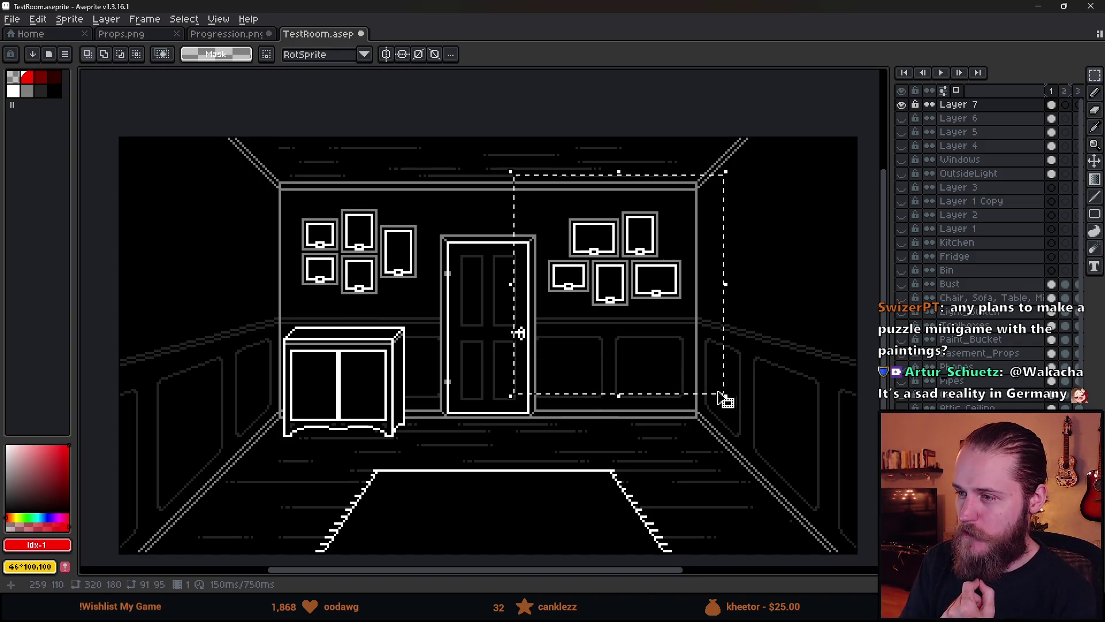
{"action": "scroll", "coordinate": [631, 284], "scroll_direction": "up", "scroll_amount": 3}
{"action": "mouse_move", "coordinate": [624, 314]}
{"action": "left_mouse_down"}
{"action": "mouse_move", "coordinate": [604, 310]}
{"action": "mouse_move", "coordinate": [619, 321]}
{"action": "mouse_move", "coordinate": [599, 323]}
{"action": "left_mouse_up"}
{"action": "key", "text": "ctrl+d"}
{"action": "key", "text": "b"}
{"action": "scroll", "coordinate": [422, 276], "scroll_direction": "up", "scroll_amount": 1}
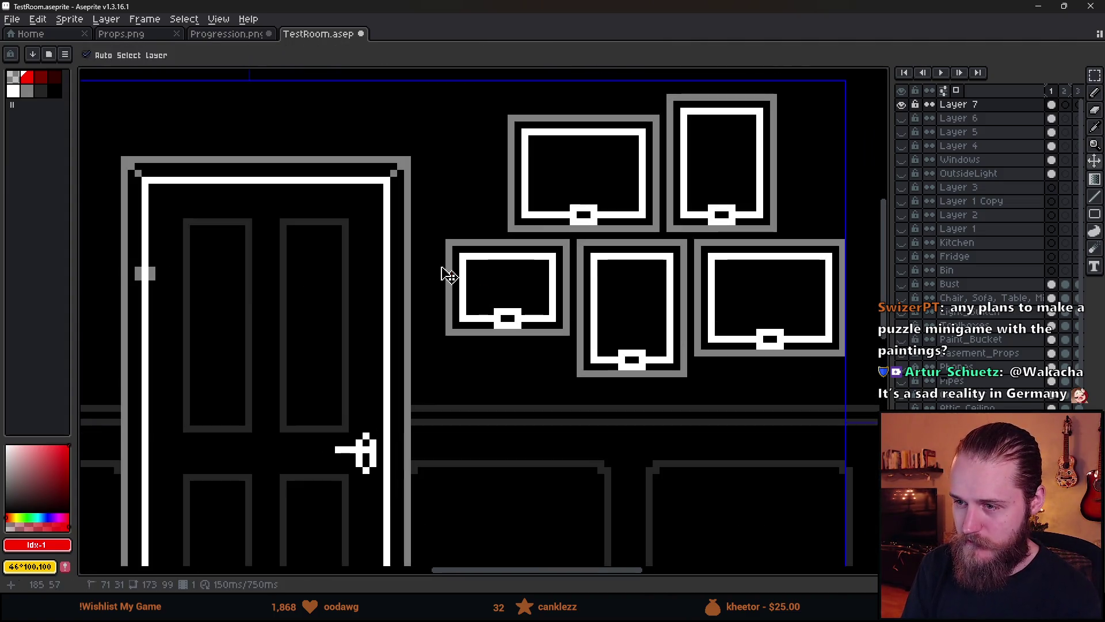
{"action": "scroll", "coordinate": [427, 279], "scroll_direction": "down", "scroll_amount": 1}
{"action": "scroll", "coordinate": [720, 296], "scroll_direction": "up", "scroll_amount": 1}
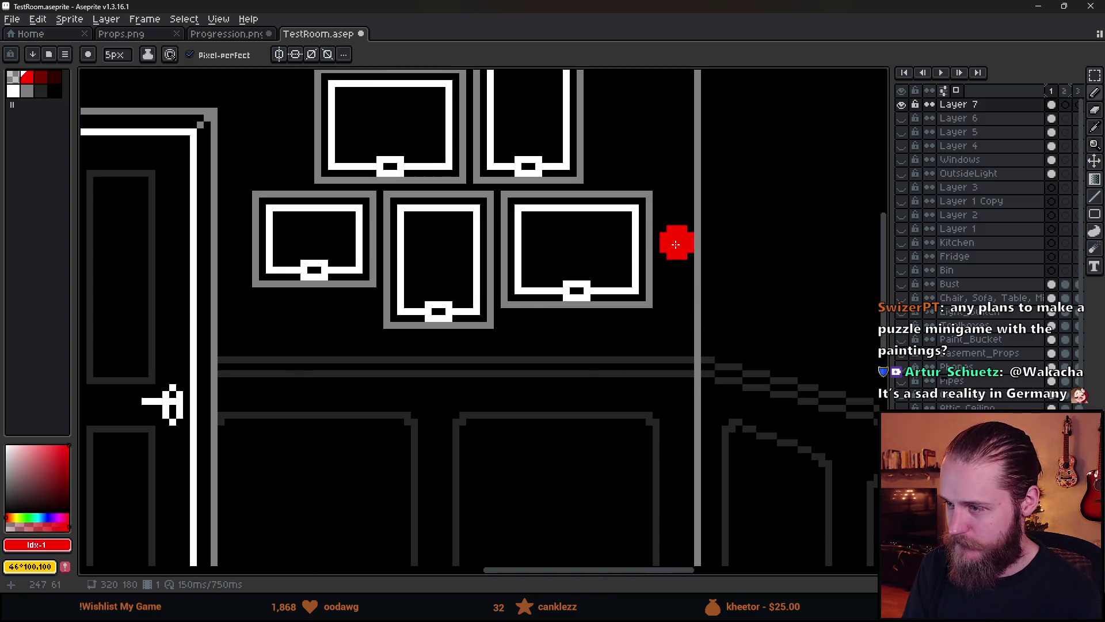
{"action": "scroll", "coordinate": [666, 299], "scroll_direction": "down", "scroll_amount": 5}
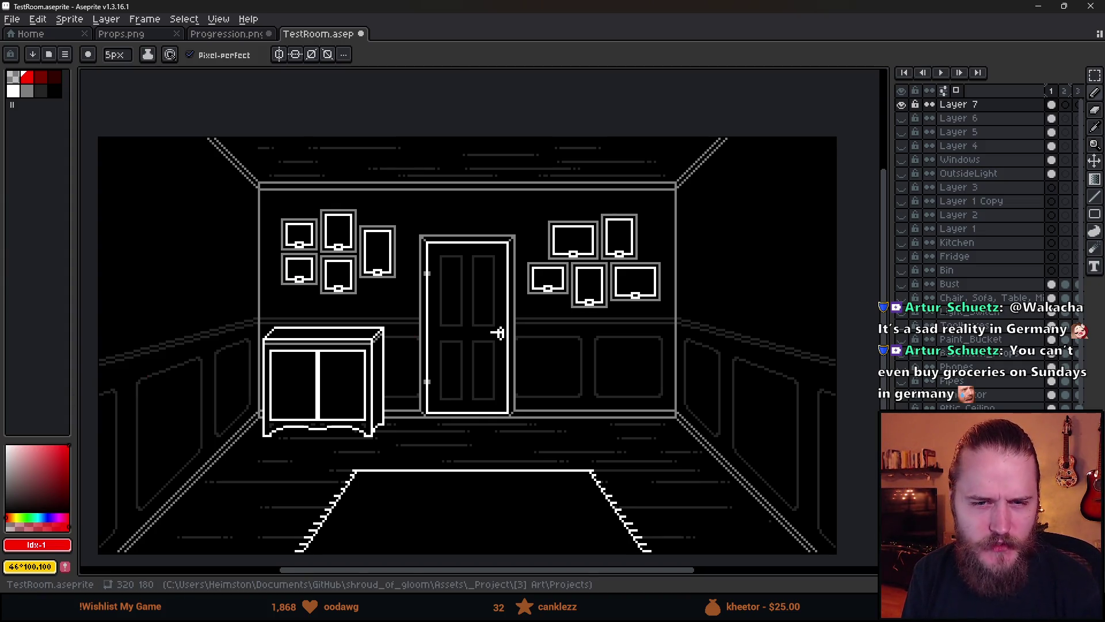
{"action": "scroll", "coordinate": [472, 351], "scroll_direction": "up", "scroll_amount": 1}
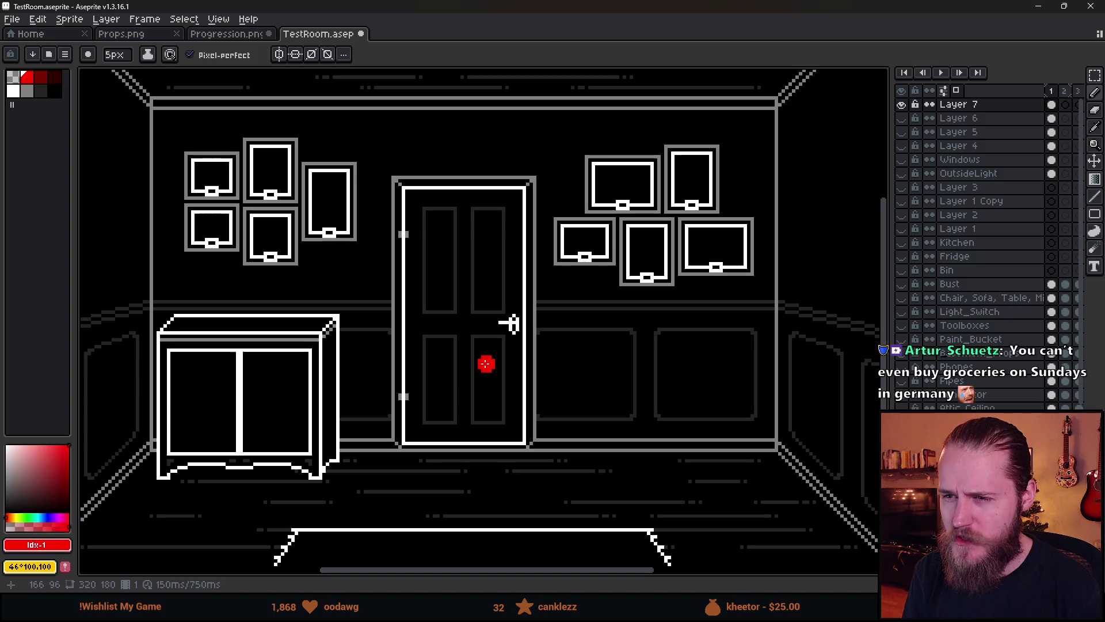
{"action": "scroll", "coordinate": [557, 241], "scroll_direction": "up", "scroll_amount": 1}
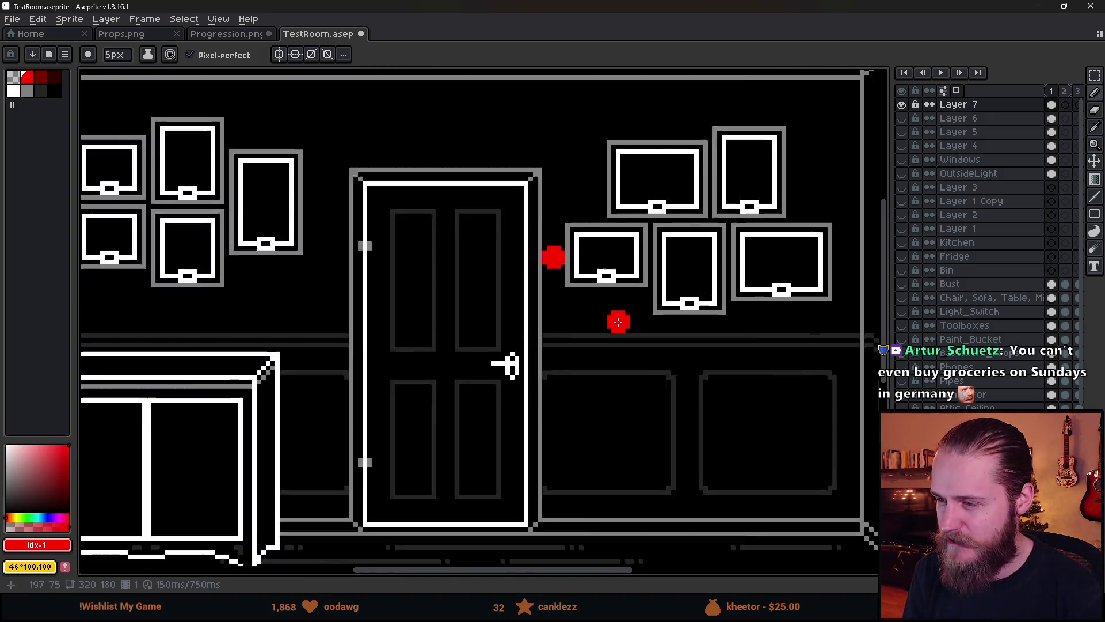
{"action": "scroll", "coordinate": [618, 322], "scroll_direction": "down", "scroll_amount": 2}
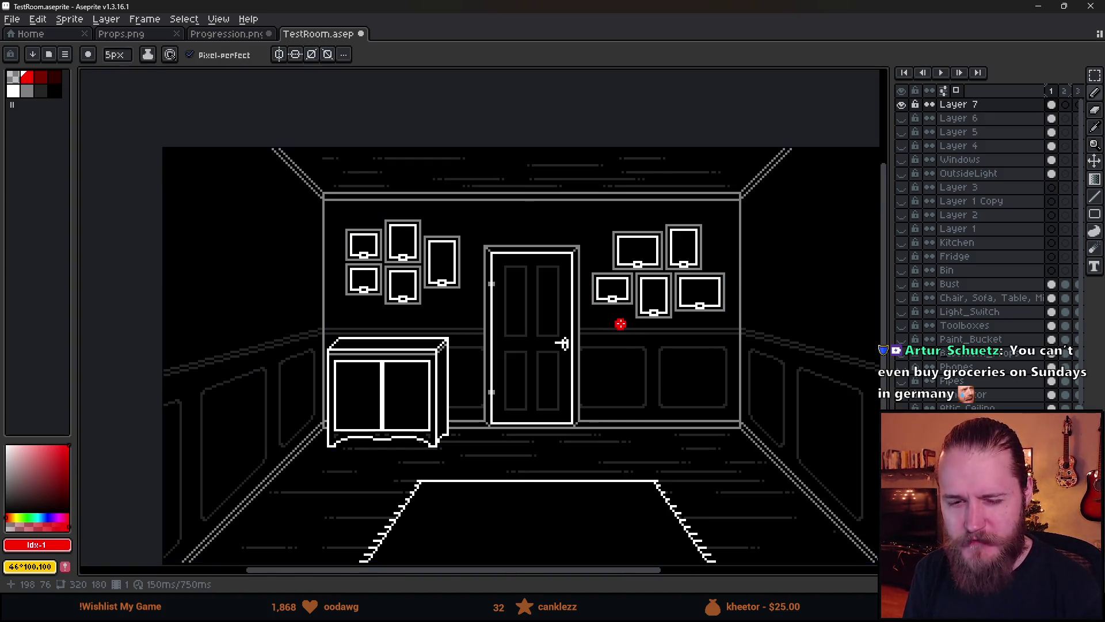
{"action": "scroll", "coordinate": [620, 323], "scroll_direction": "up", "scroll_amount": 1}
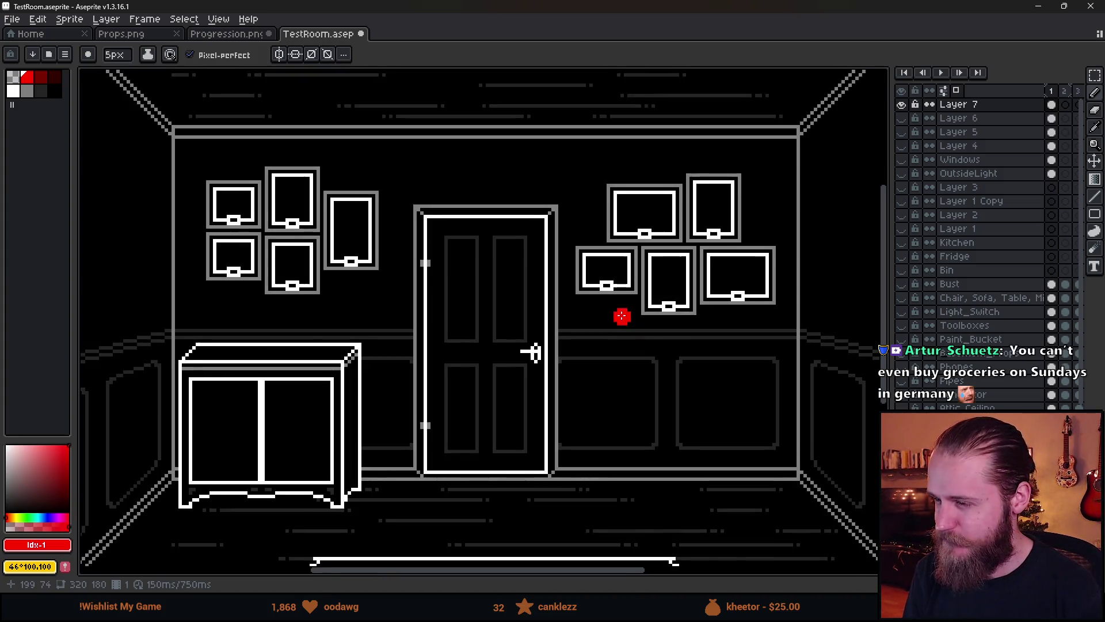
{"action": "scroll", "coordinate": [547, 361], "scroll_direction": "up", "scroll_amount": 1}
{"action": "key", "text": "minus"}
{"action": "key", "text": "minus"}
{"action": "key", "text": "minus"}
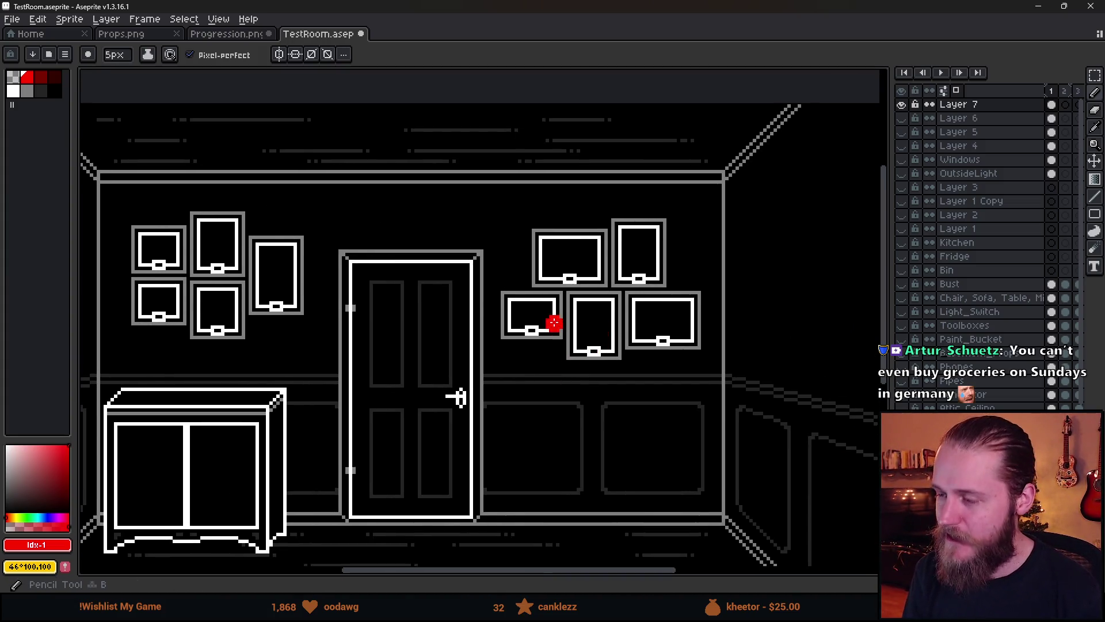
{"action": "mouse_move", "coordinate": [601, 209]}
{"action": "left_mouse_down"}
{"action": "mouse_move", "coordinate": [470, 334]}
{"action": "mouse_move", "coordinate": [598, 216]}
{"action": "left_mouse_up"}
{"action": "key", "text": "ctrl+z"}
Marquee the left wall's picture frames and nudge them slightly down and to the right.
{"action": "scroll", "coordinate": [548, 410], "scroll_direction": "down", "scroll_amount": 1}
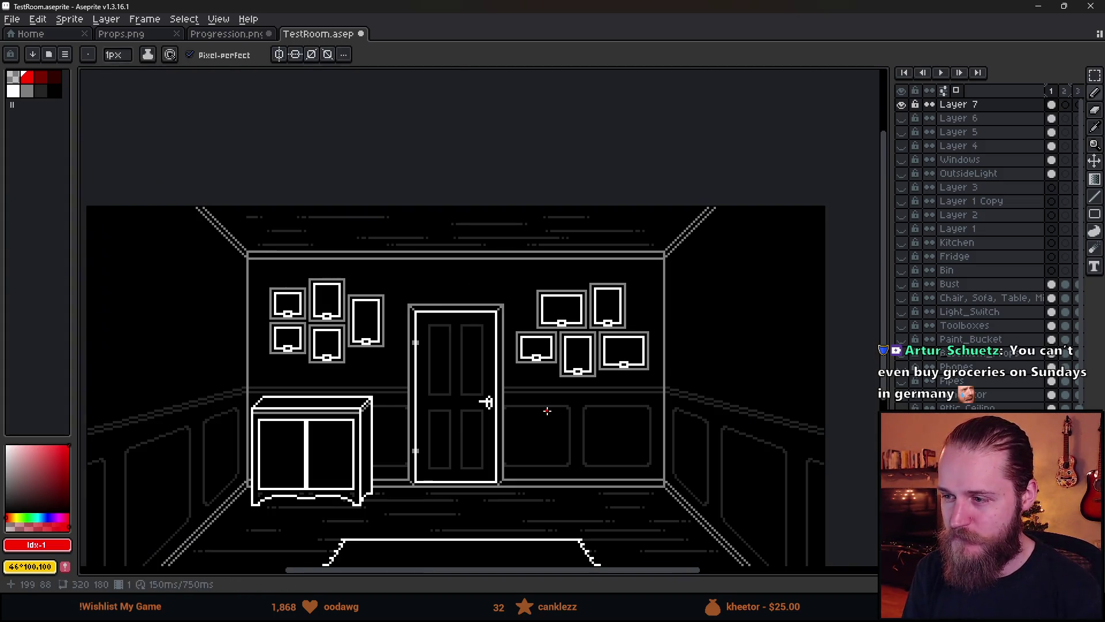
{"action": "scroll", "coordinate": [547, 410], "scroll_direction": "up", "scroll_amount": 1}
{"action": "scroll", "coordinate": [261, 397], "scroll_direction": "left", "scroll_amount": 2}
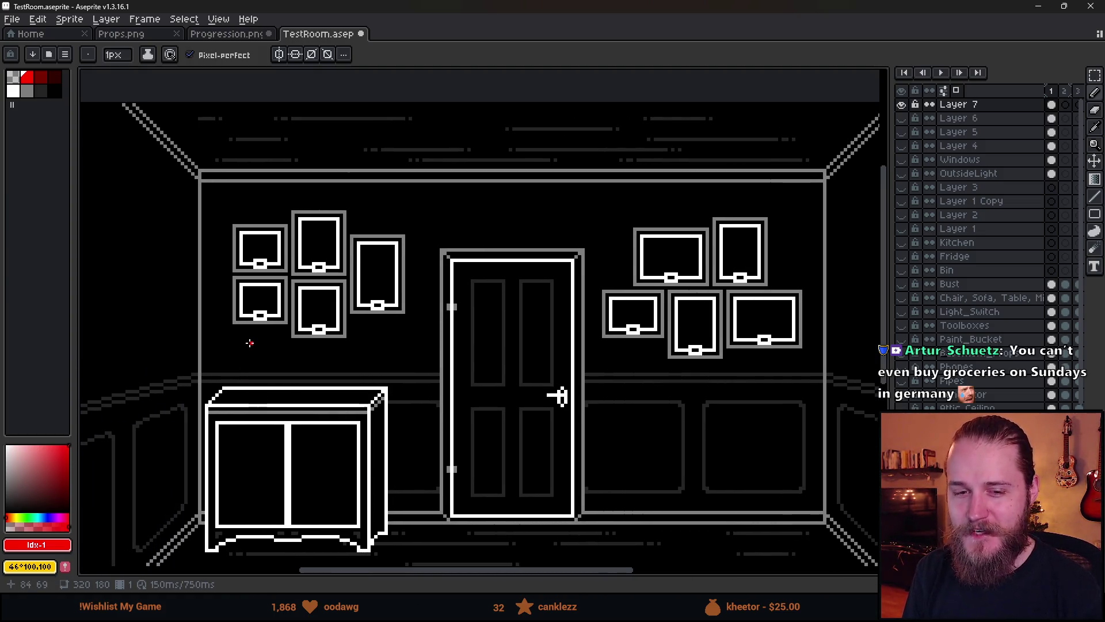
{"action": "key", "text": "m"}
{"action": "left_click_drag", "start_coordinate": [201, 182], "coordinate": [458, 402]}
{"action": "left_click_drag", "start_coordinate": [377, 327], "coordinate": [380, 344]}
{"action": "key", "text": "ctrl+z"}
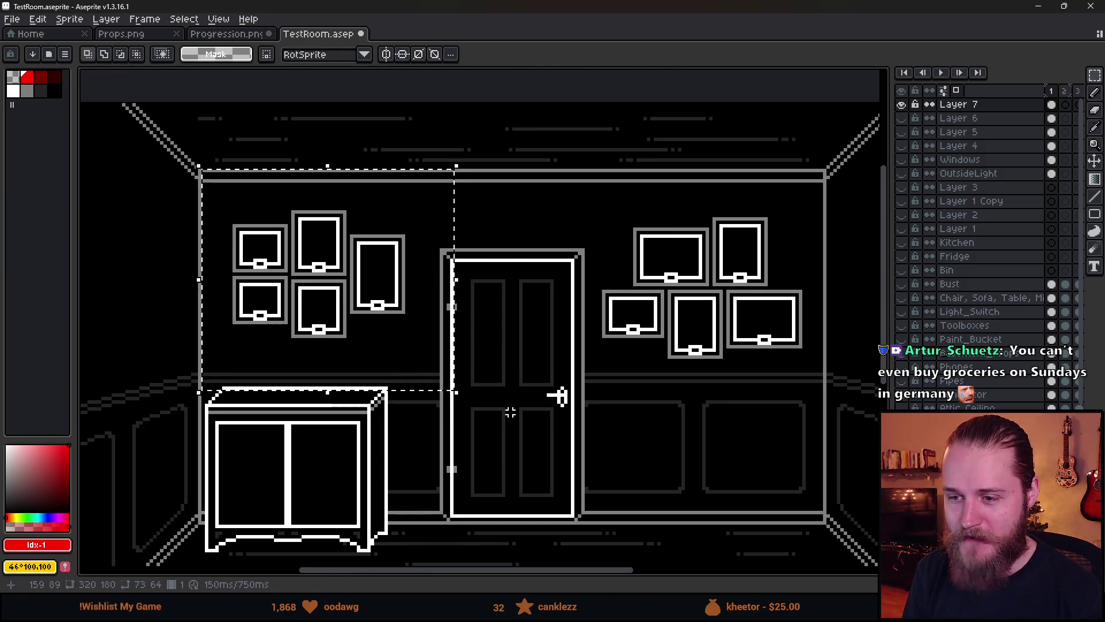
{"action": "key", "text": "ctrl+d"}
{"action": "mouse_move", "coordinate": [199, 180]}
{"action": "left_mouse_down"}
{"action": "mouse_move", "coordinate": [446, 361]}
{"action": "mouse_move", "coordinate": [417, 343]}
{"action": "left_mouse_up"}
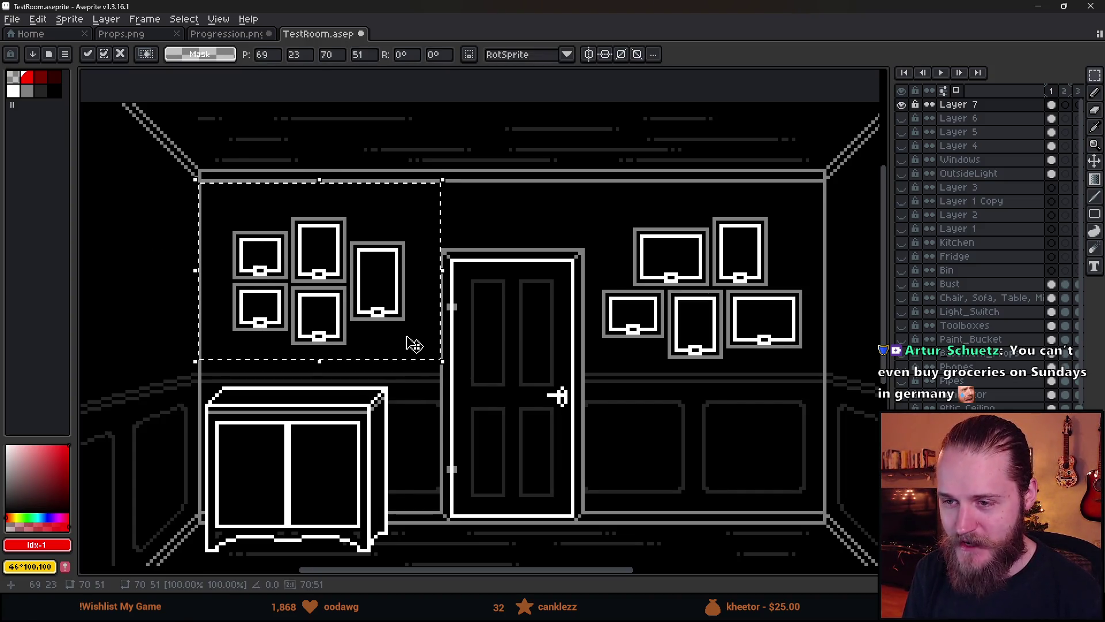
{"action": "key", "text": "ctrl+d"}
Move the right-wall picture frames about 8 px left toward the door.
{"action": "scroll", "coordinate": [546, 373], "scroll_direction": "right", "scroll_amount": 3}
{"action": "scroll", "coordinate": [547, 373], "scroll_direction": "up", "scroll_amount": 1}
{"action": "mouse_move", "coordinate": [377, 163]}
{"action": "left_mouse_down"}
{"action": "mouse_move", "coordinate": [604, 345]}
{"action": "mouse_move", "coordinate": [791, 452]}
{"action": "left_mouse_up"}
{"action": "left_click_drag", "start_coordinate": [742, 406], "coordinate": [733, 402]}
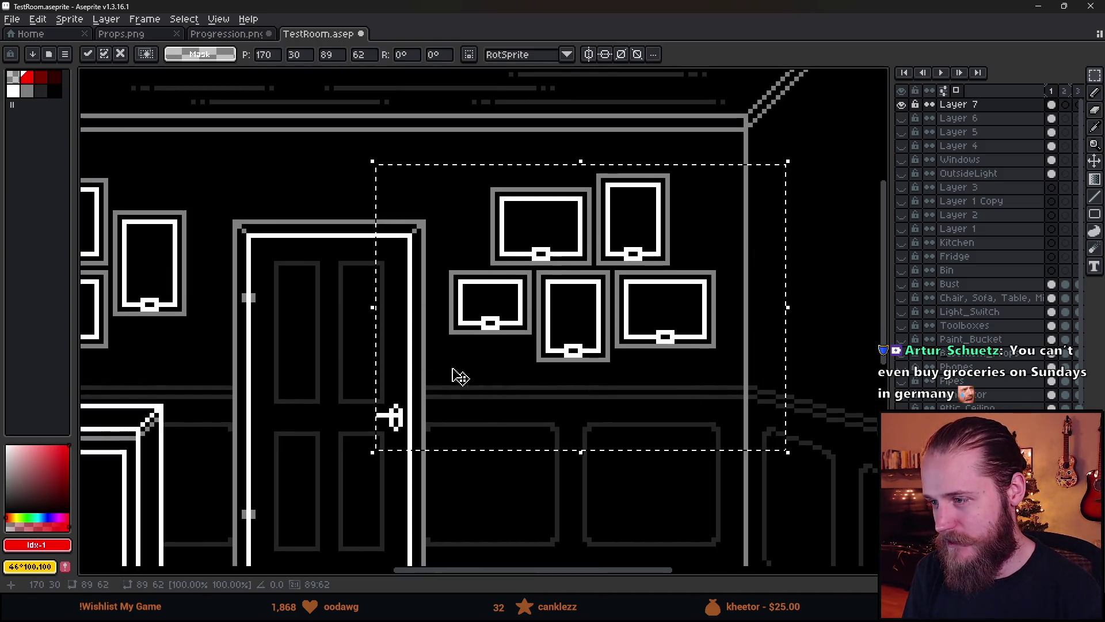
{"action": "key", "text": "ctrl+d"}
{"action": "scroll", "coordinate": [695, 353], "scroll_direction": "up", "scroll_amount": 1}
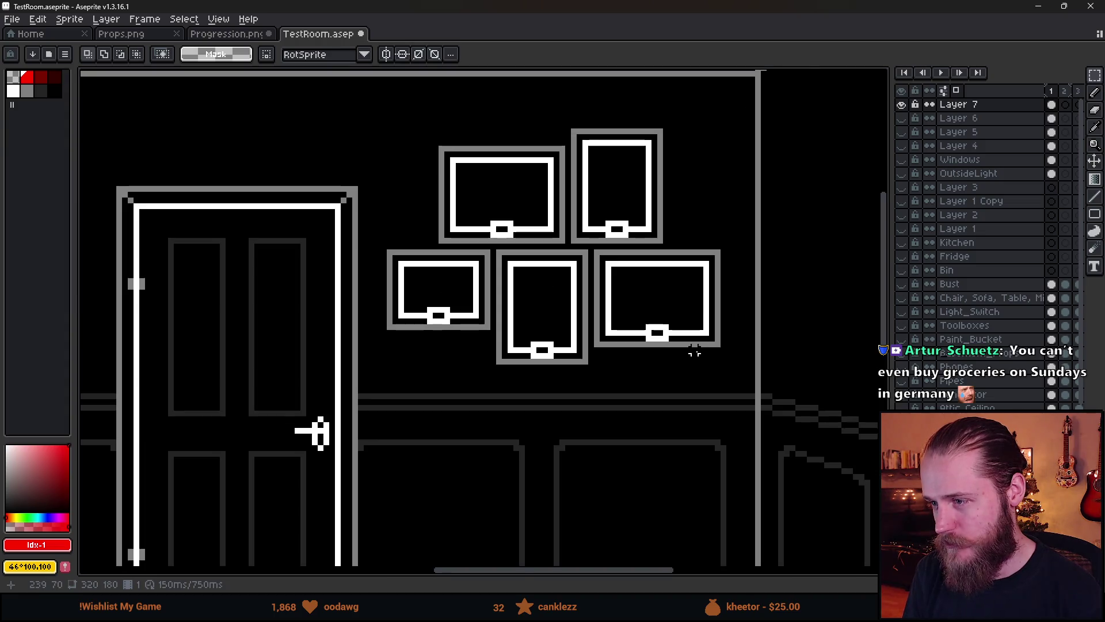
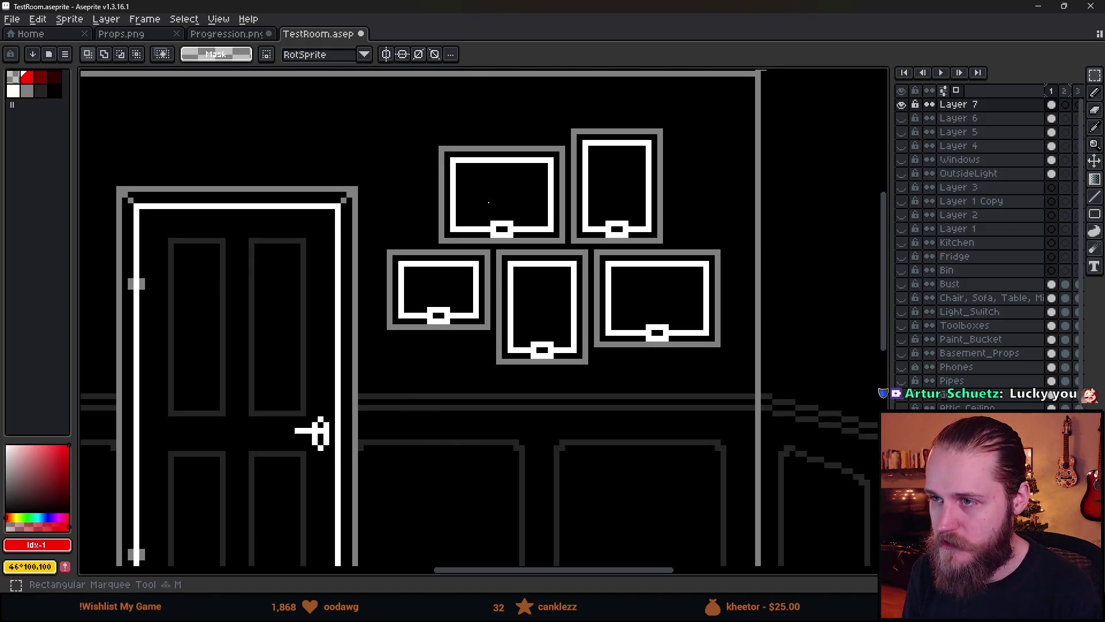
Select the lower-middle picture frame and move it down and left onto the door.
{"action": "scroll", "coordinate": [562, 333], "scroll_direction": "down", "scroll_amount": 1}
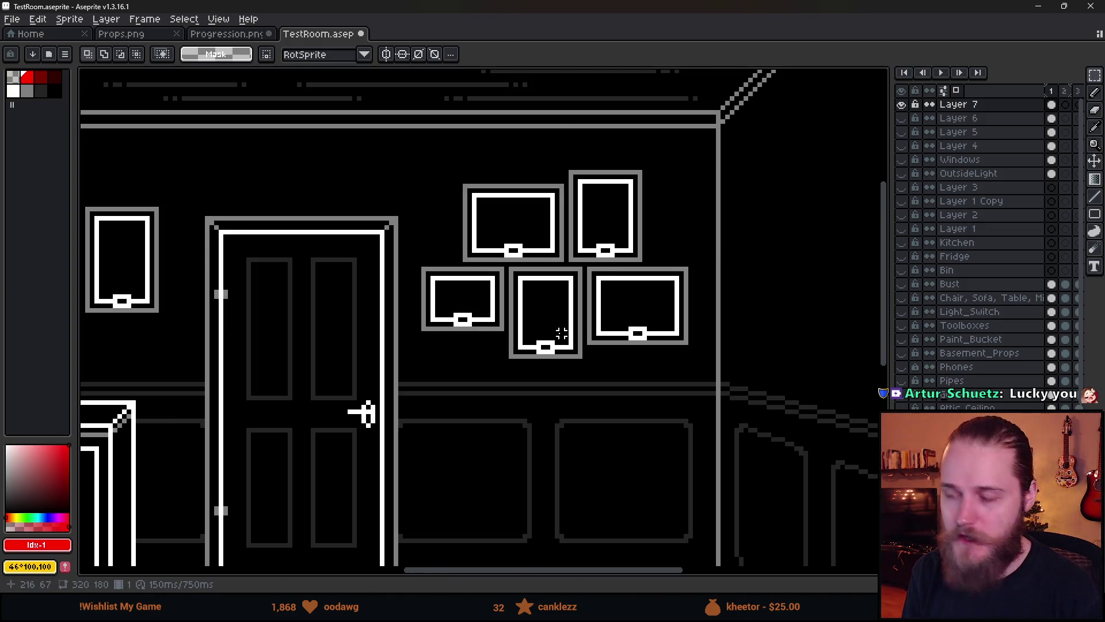
{"action": "scroll", "coordinate": [562, 333], "scroll_direction": "up", "scroll_amount": 2}
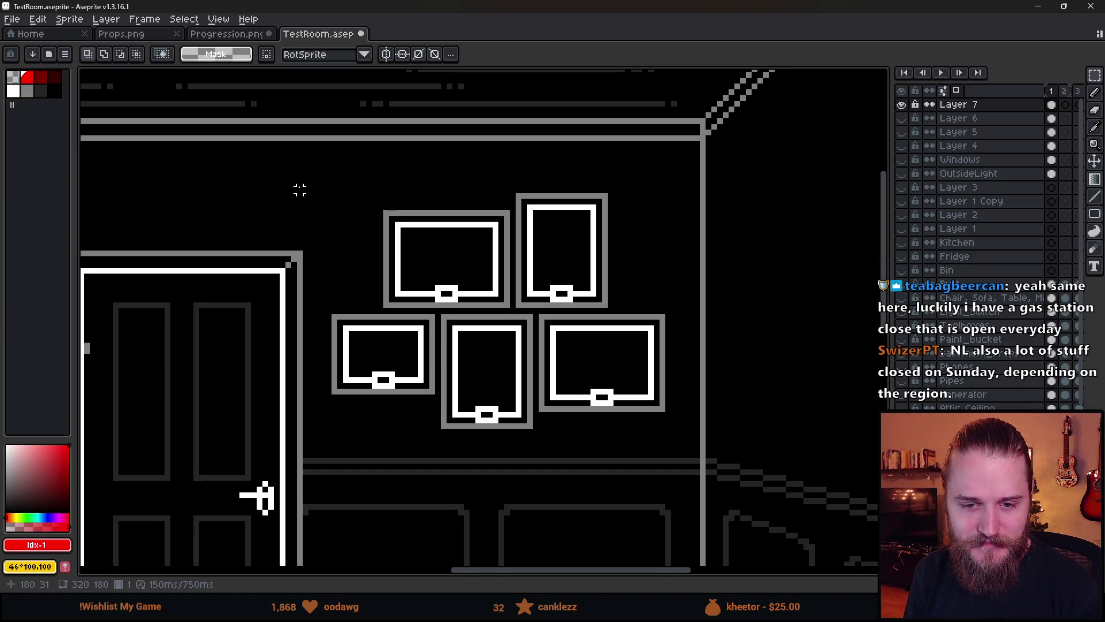
{"action": "scroll", "coordinate": [300, 184], "scroll_direction": "down", "scroll_amount": 1}
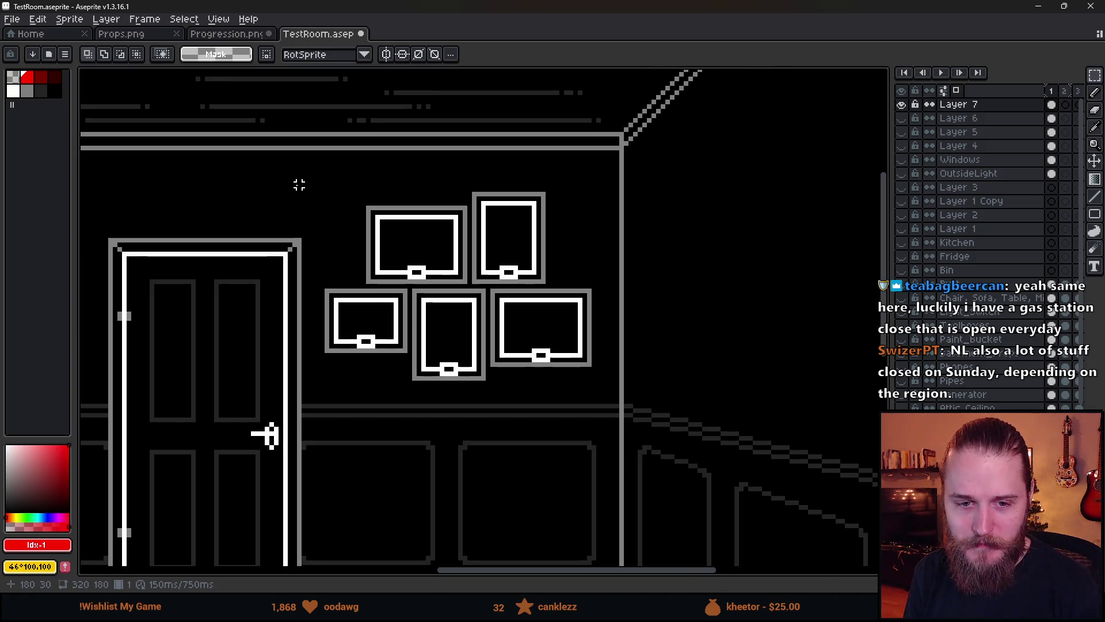
{"action": "scroll", "coordinate": [300, 184], "scroll_direction": "up", "scroll_amount": 1}
{"action": "scroll", "coordinate": [355, 225], "scroll_direction": "right", "scroll_amount": 1}
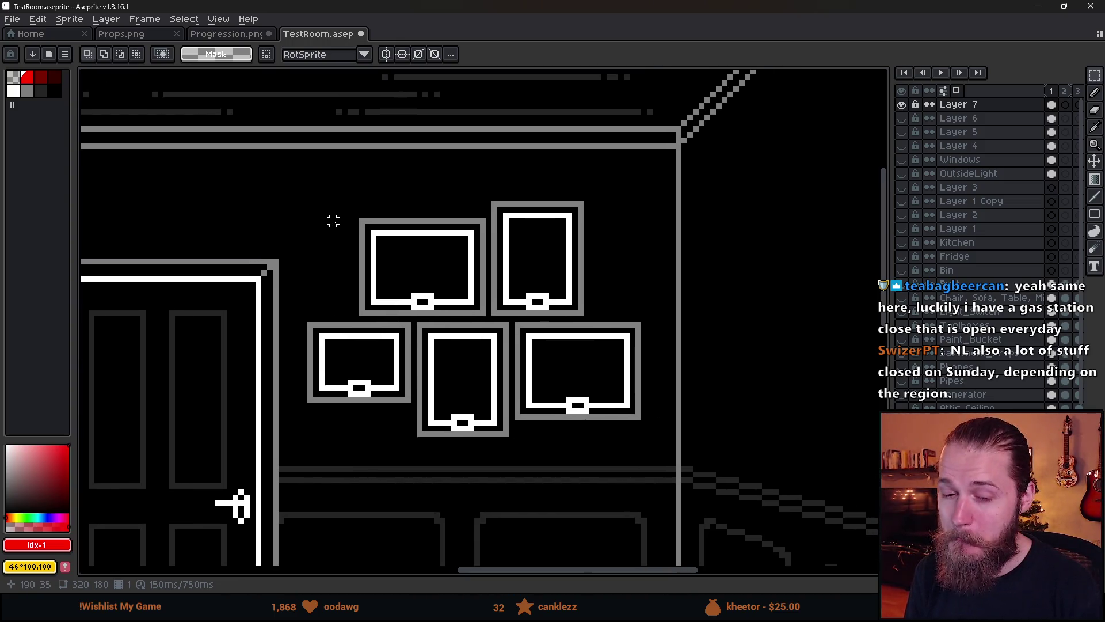
{"action": "scroll", "coordinate": [413, 256], "scroll_direction": "down", "scroll_amount": 1}
{"action": "scroll", "coordinate": [423, 297], "scroll_direction": "up", "scroll_amount": 1}
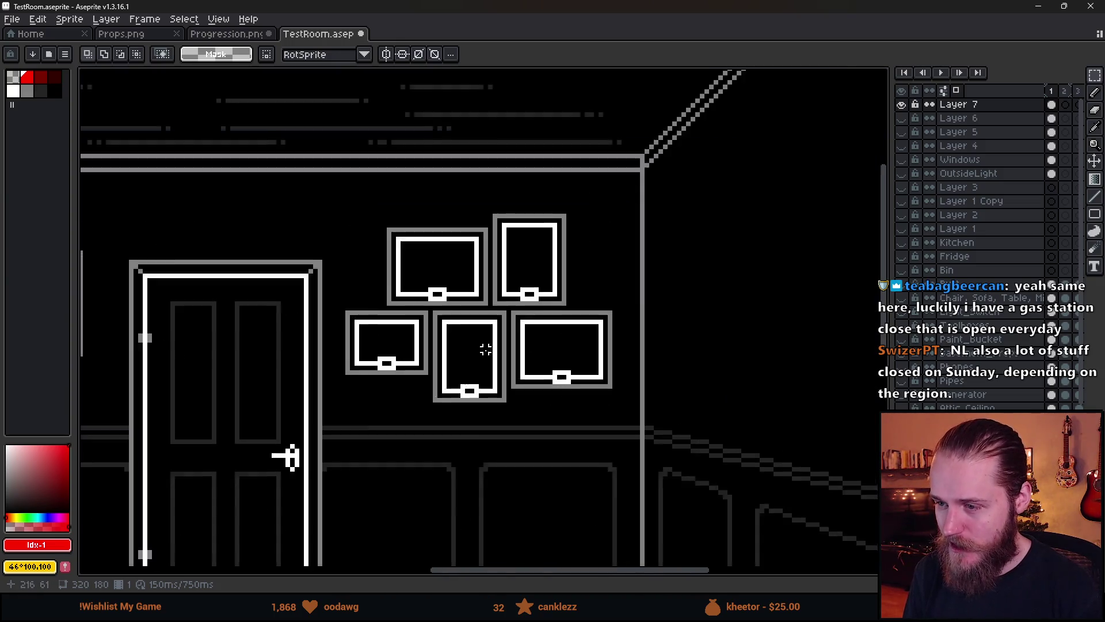
{"action": "left_click_drag", "start_coordinate": [423, 296], "coordinate": [512, 486]}
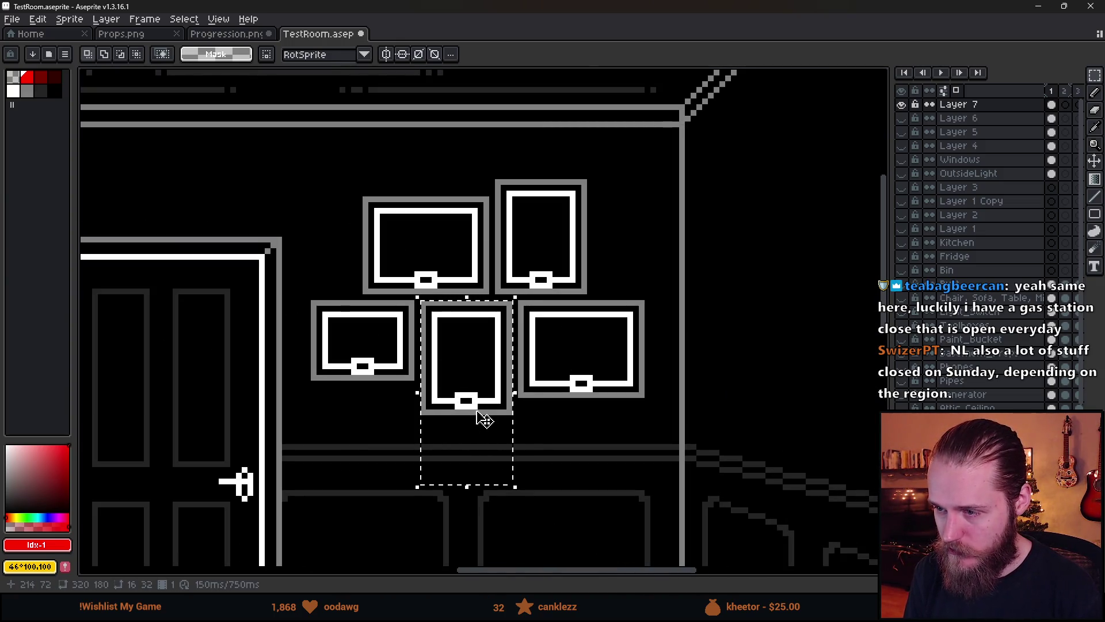
{"action": "mouse_move", "coordinate": [466, 420]}
{"action": "left_mouse_down"}
{"action": "mouse_move", "coordinate": [402, 529]}
{"action": "mouse_move", "coordinate": [98, 487]}
{"action": "left_mouse_up"}
Pick the grey frame colour and place a grey corner pixel in the gap with the pencil.
{"action": "scroll", "coordinate": [397, 333], "scroll_direction": "up", "scroll_amount": 2}
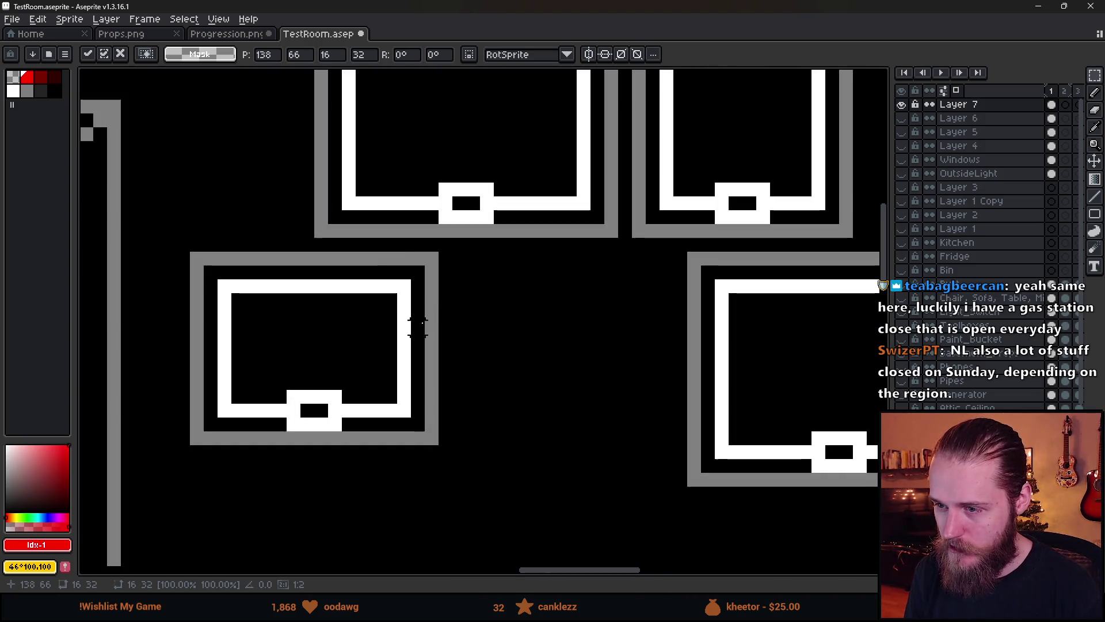
{"action": "left_click", "coordinate": [437, 303], "text": "alt"}
{"action": "key", "text": "b"}
{"action": "scroll", "coordinate": [609, 353], "scroll_direction": "down", "scroll_amount": 3}
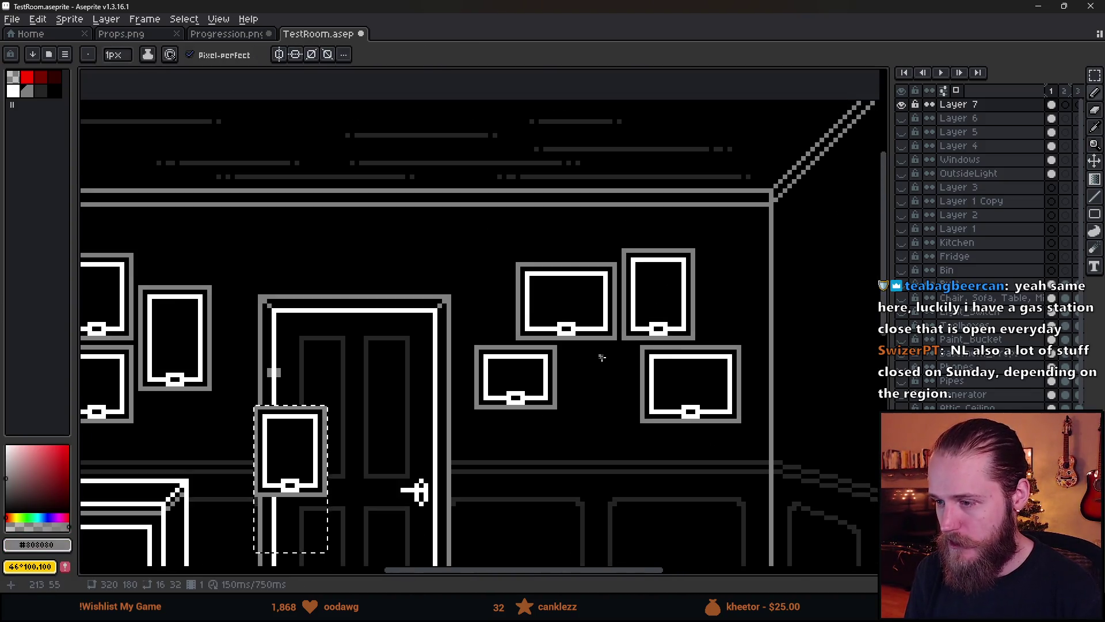
{"action": "scroll", "coordinate": [599, 352], "scroll_direction": "up", "scroll_amount": 1}
{"action": "left_click", "coordinate": [592, 349]}
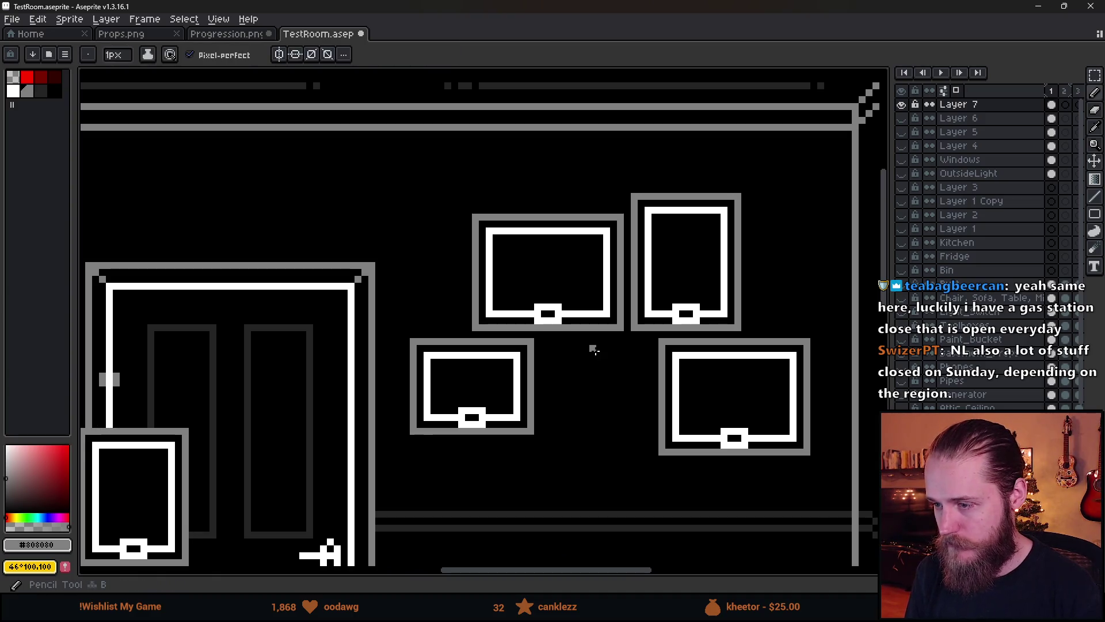
Switch to the dark palette colour and draw the top and left edges of a dark outline.
{"action": "scroll", "coordinate": [621, 493], "scroll_direction": "down", "scroll_amount": 1}
{"action": "scroll", "coordinate": [621, 492], "scroll_direction": "down", "scroll_amount": 3}
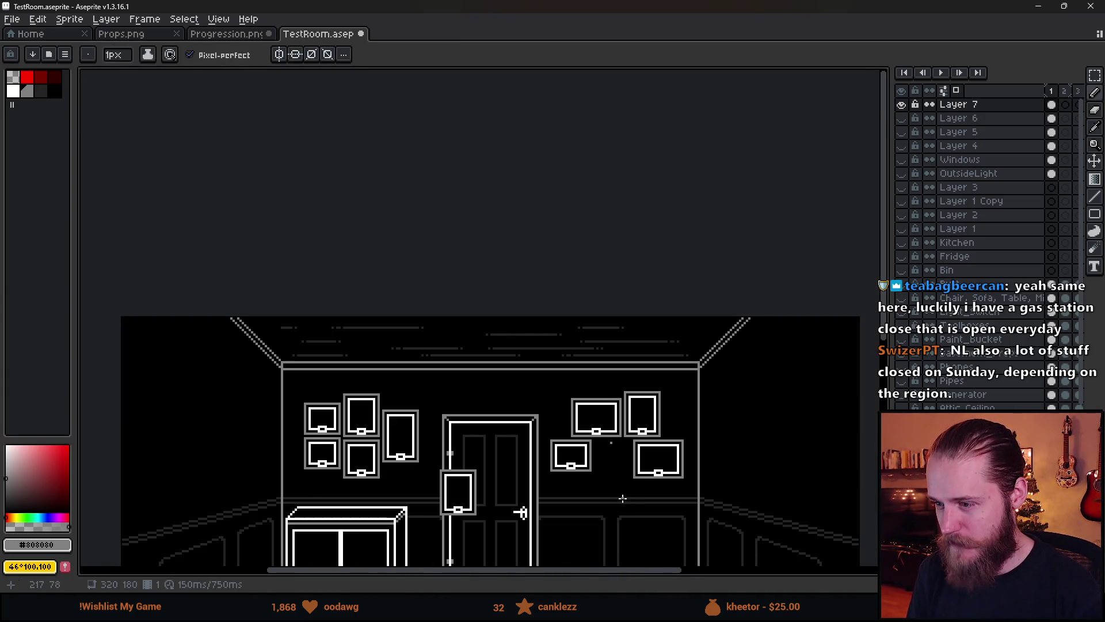
{"action": "scroll", "coordinate": [616, 461], "scroll_direction": "up", "scroll_amount": 6}
{"action": "left_click", "coordinate": [40, 90]}
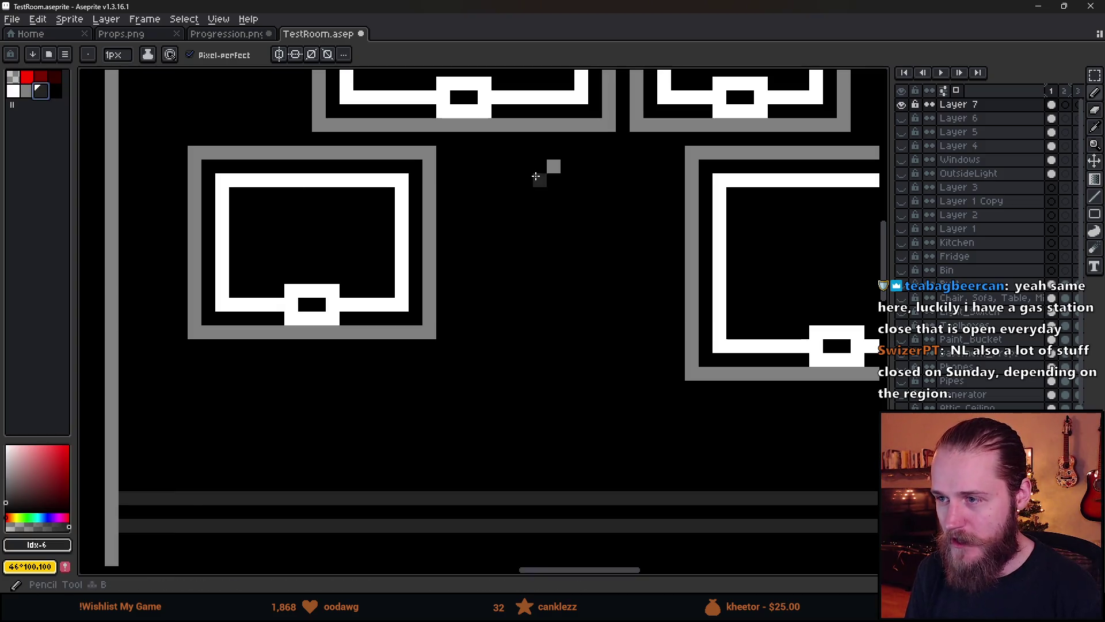
{"action": "left_click_drag", "start_coordinate": [532, 175], "coordinate": [463, 176]}
{"action": "key", "text": "ctrl+z"}
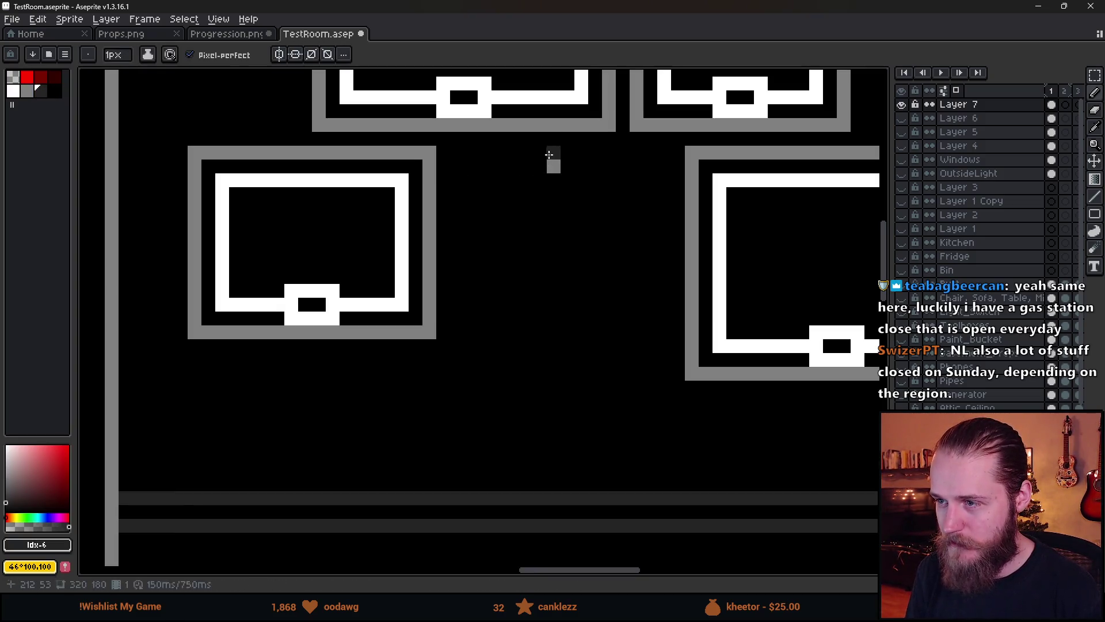
{"action": "mouse_move", "coordinate": [549, 154]}
{"action": "left_mouse_down"}
{"action": "mouse_move", "coordinate": [459, 151]}
{"action": "mouse_move", "coordinate": [481, 414]}
{"action": "mouse_move", "coordinate": [457, 405]}
{"action": "mouse_move", "coordinate": [664, 397]}
{"action": "mouse_move", "coordinate": [662, 153]}
{"action": "mouse_move", "coordinate": [557, 157]}
{"action": "left_mouse_up"}
Paint over the grey corner pixel in the dark colour.
{"action": "scroll", "coordinate": [600, 299], "scroll_direction": "down", "scroll_amount": 10}
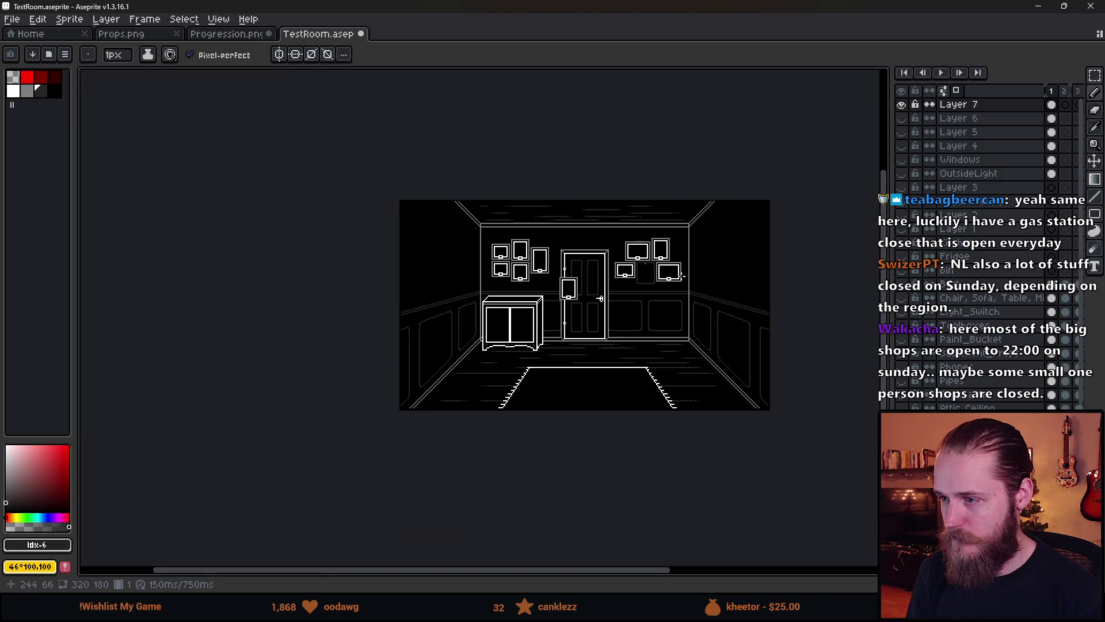
{"action": "scroll", "coordinate": [600, 298], "scroll_direction": "up", "scroll_amount": 6}
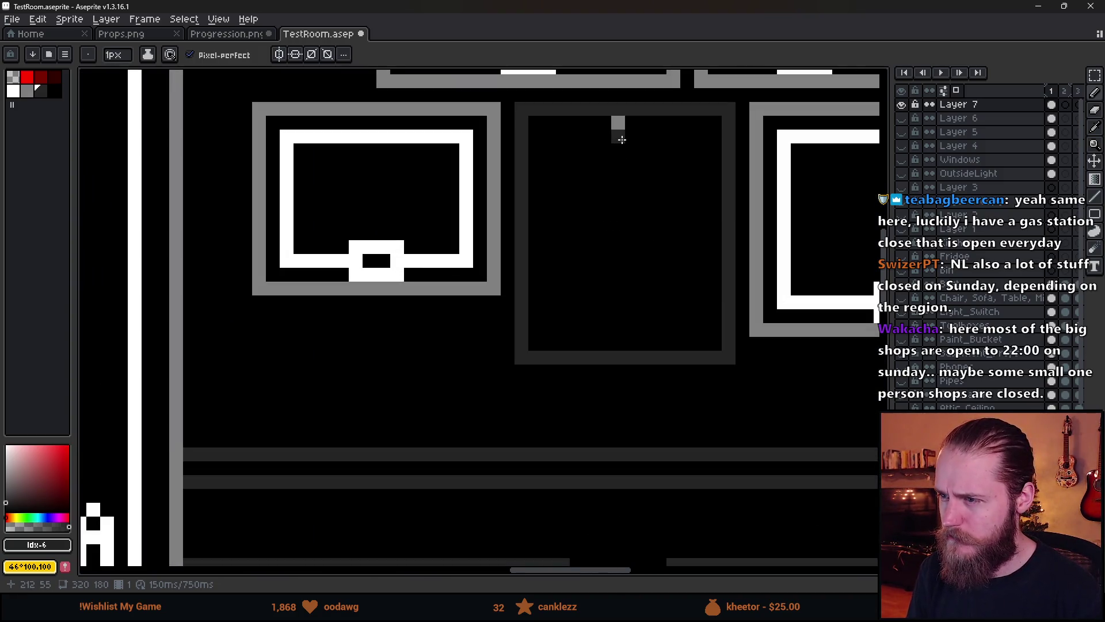
{"action": "left_click", "coordinate": [630, 138]}
{"action": "left_click", "coordinate": [618, 122]}
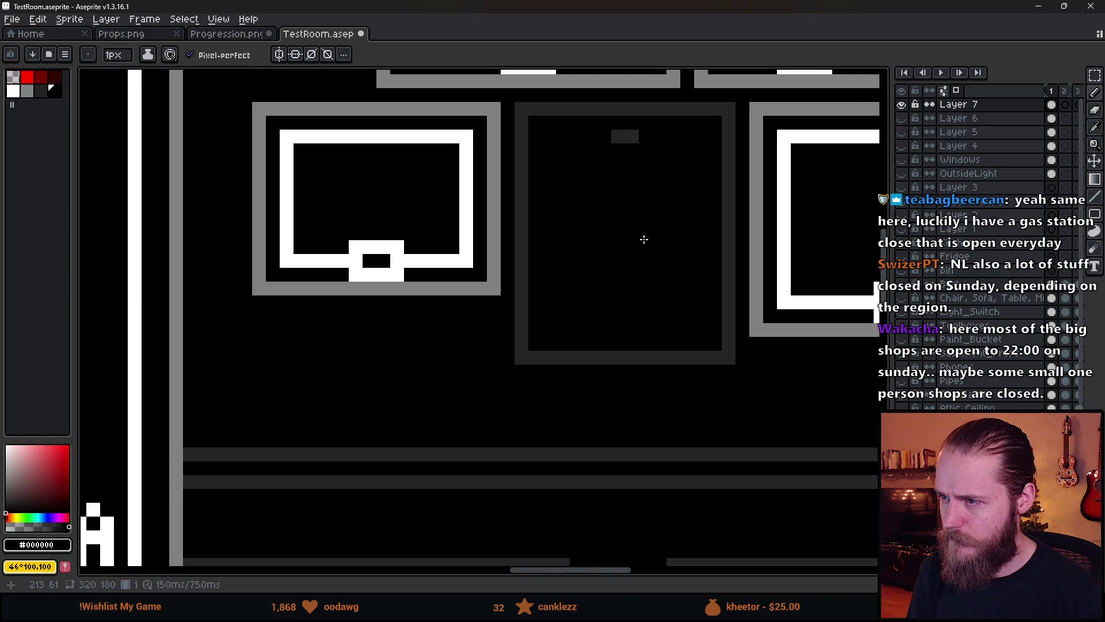
{"action": "scroll", "coordinate": [703, 333], "scroll_direction": "down", "scroll_amount": 8}
{"action": "scroll", "coordinate": [702, 333], "scroll_direction": "up", "scroll_amount": 8}
Undo the dark outline strokes and the frame move, returning to the Pencil tool.
{"action": "key", "text": "v"}
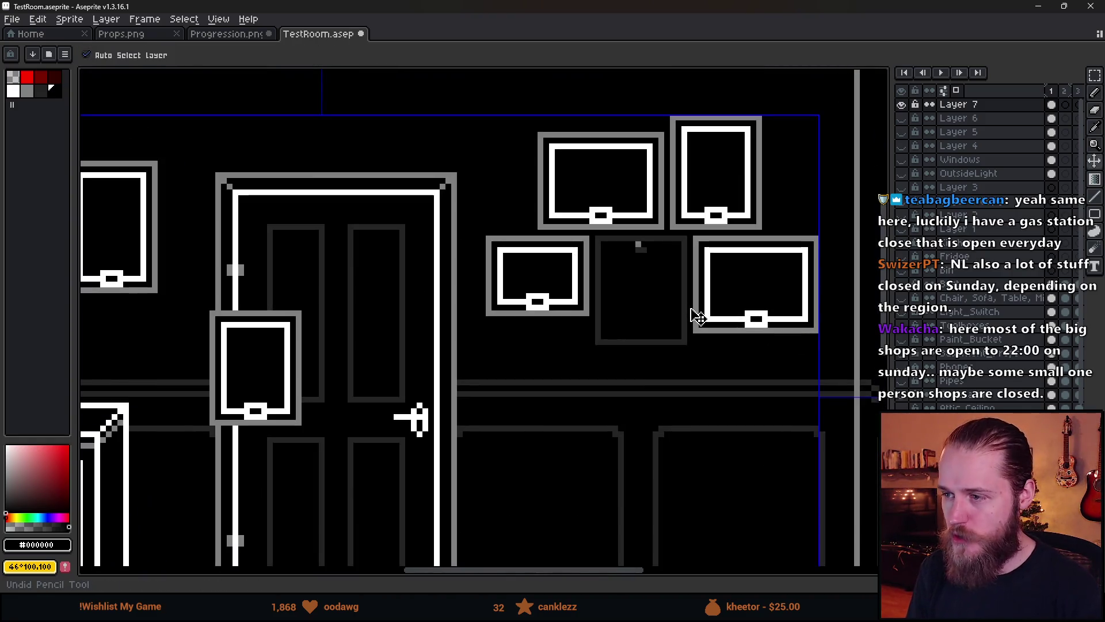
{"action": "key", "text": "ctrl+z"}
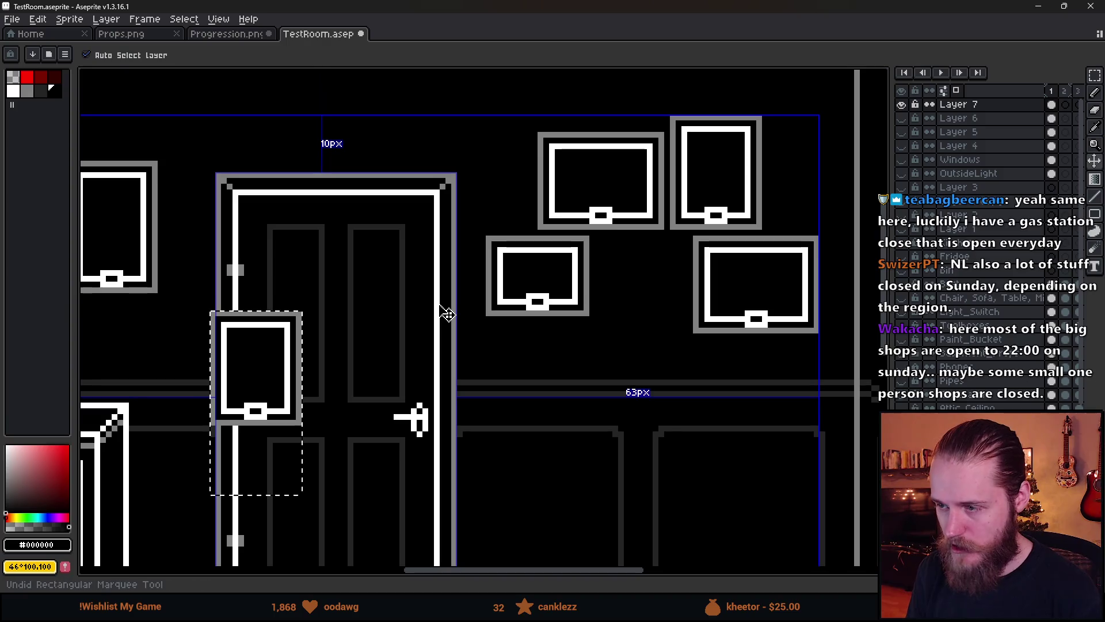
{"action": "key", "text": "ctrl+z"}
{"action": "key", "text": "b"}
{"action": "scroll", "coordinate": [376, 302], "scroll_direction": "down", "scroll_amount": 3}
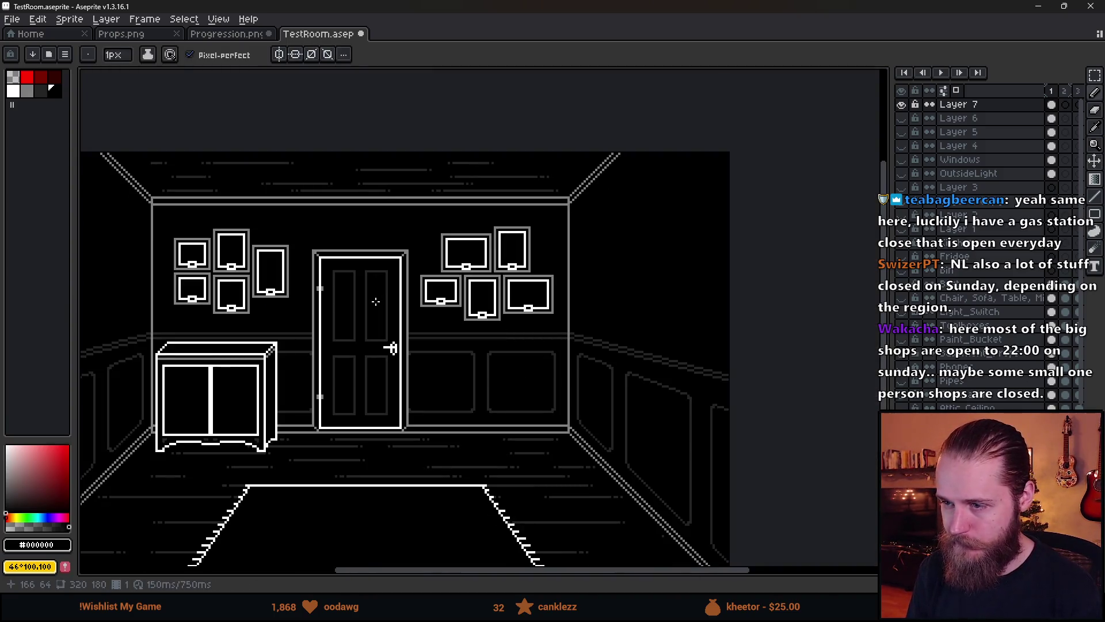
{"action": "key", "text": "m"}
{"action": "scroll", "coordinate": [274, 260], "scroll_direction": "up", "scroll_amount": 2}
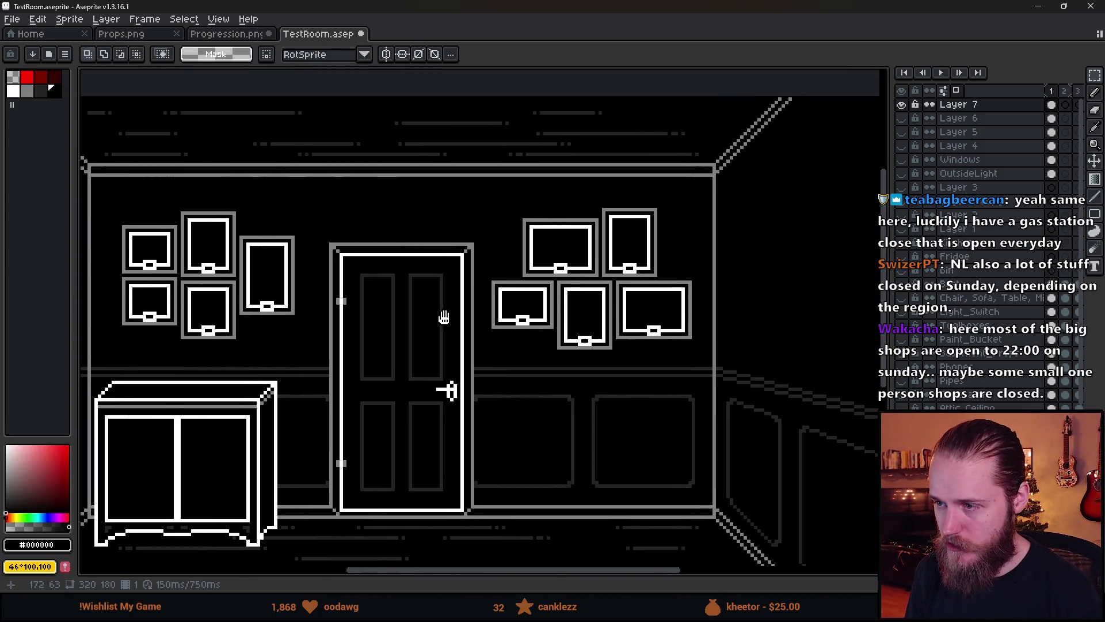
{"action": "scroll", "coordinate": [184, 242], "scroll_direction": "left", "scroll_amount": 2}
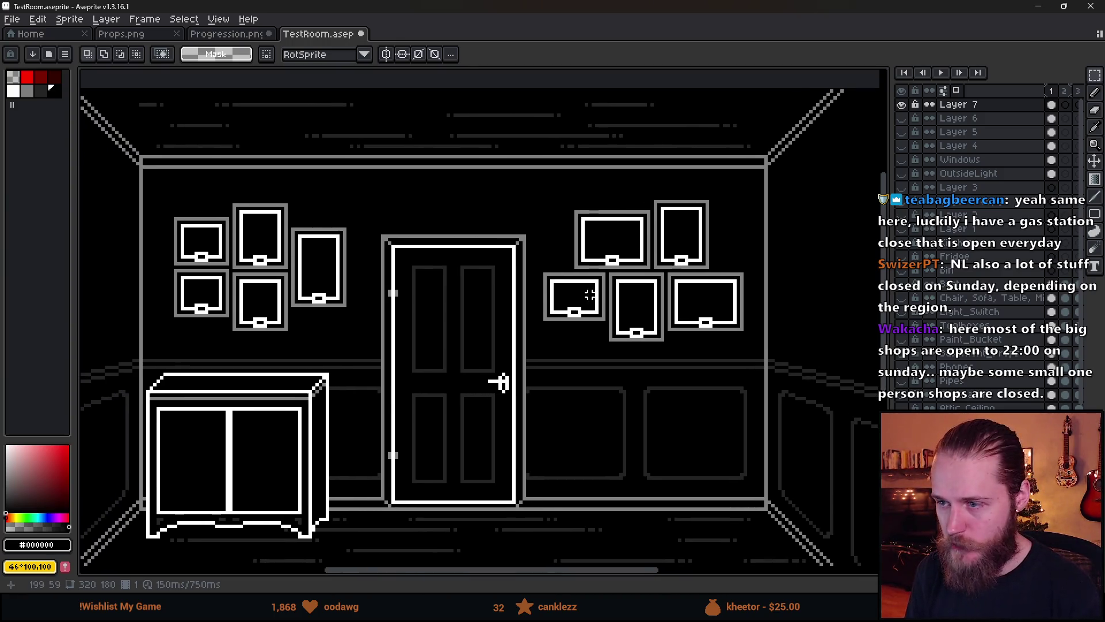
{"action": "scroll", "coordinate": [590, 295], "scroll_direction": "right", "scroll_amount": 4}
{"action": "left_click_drag", "start_coordinate": [402, 167], "coordinate": [696, 473]}
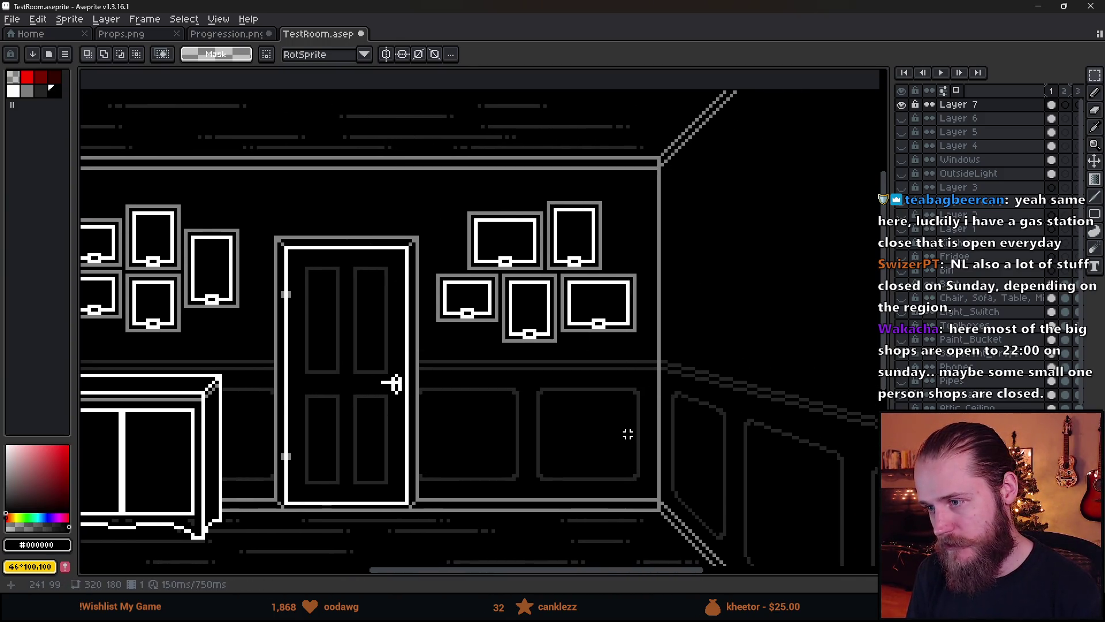
{"action": "scroll", "coordinate": [625, 424], "scroll_direction": "down", "scroll_amount": 4}
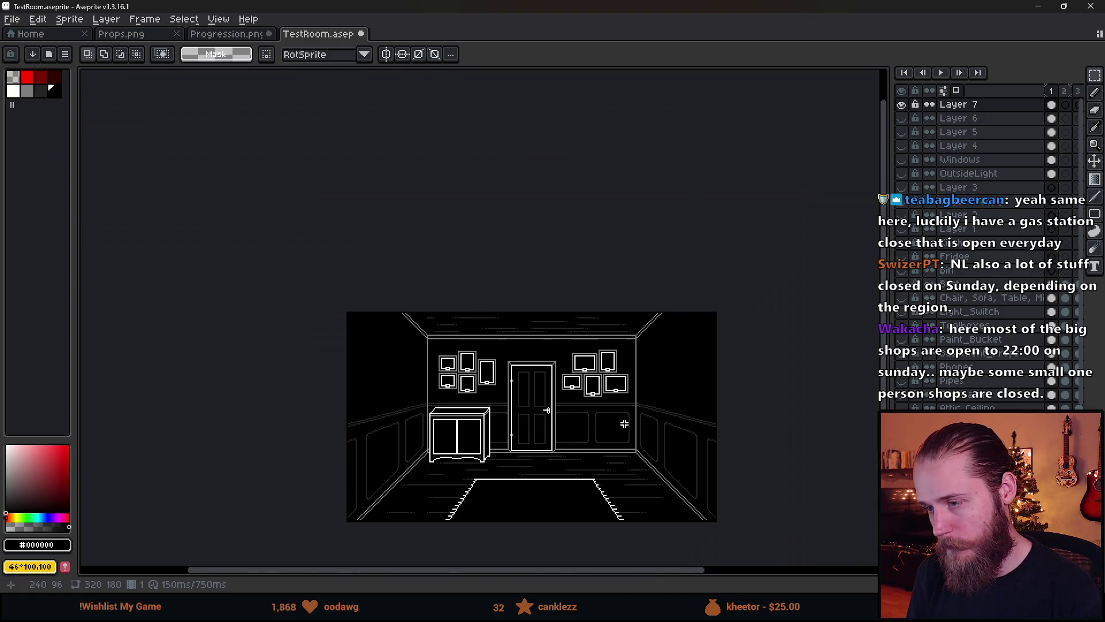
{"action": "scroll", "coordinate": [624, 424], "scroll_direction": "up", "scroll_amount": 4}
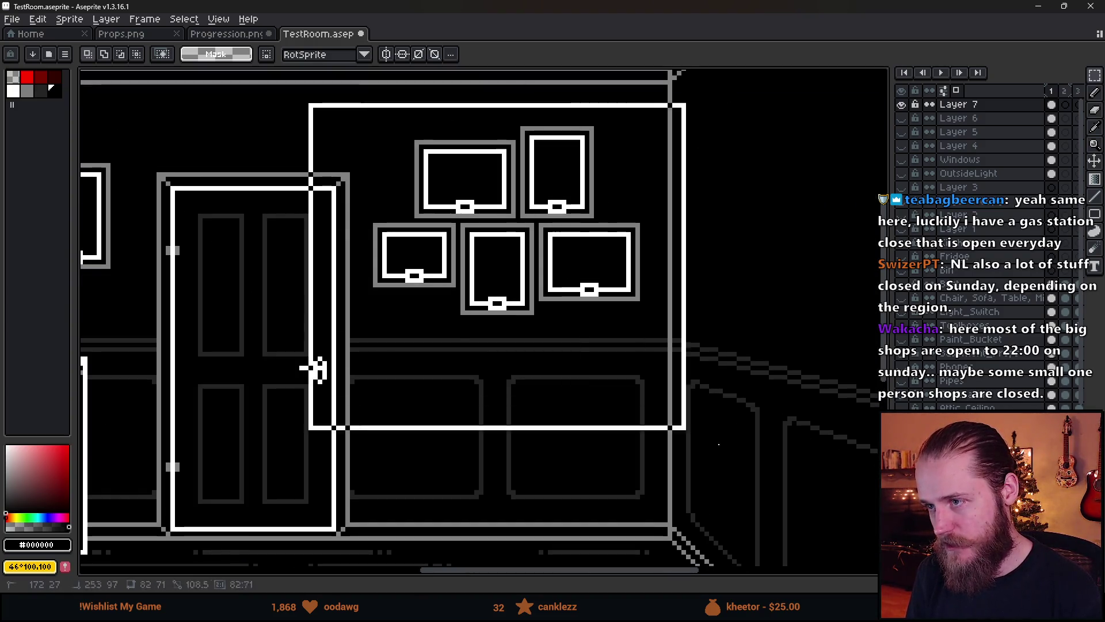
{"action": "left_click", "coordinate": [656, 396]}
{"action": "left_click_drag", "start_coordinate": [656, 396], "coordinate": [661, 388]}
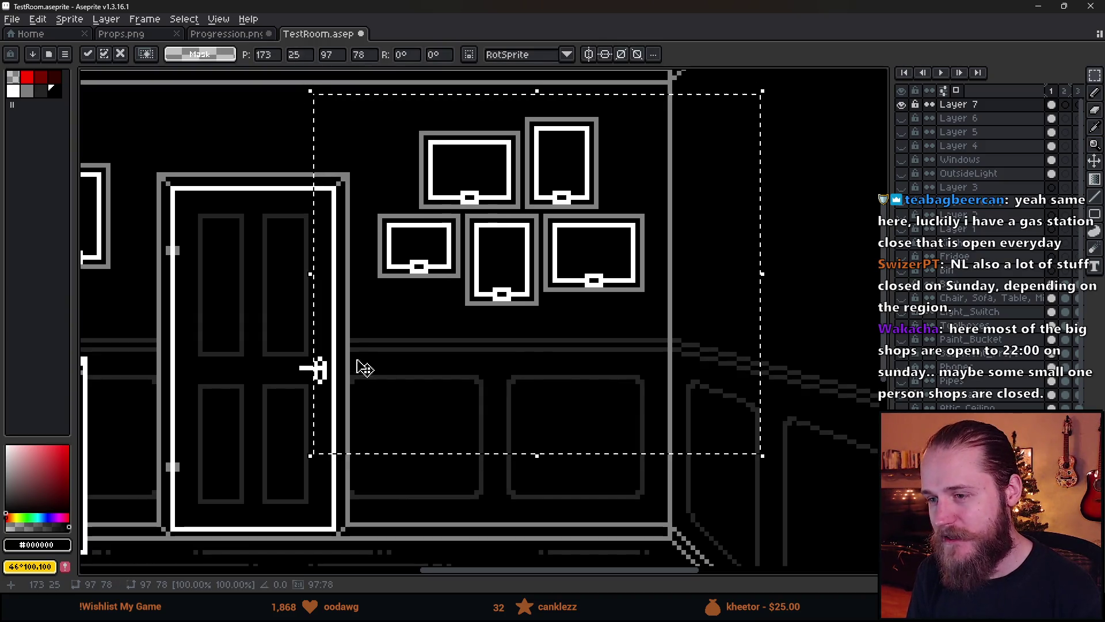
{"action": "key", "text": "Return"}
{"action": "scroll", "coordinate": [254, 330], "scroll_direction": "down", "scroll_amount": 2}
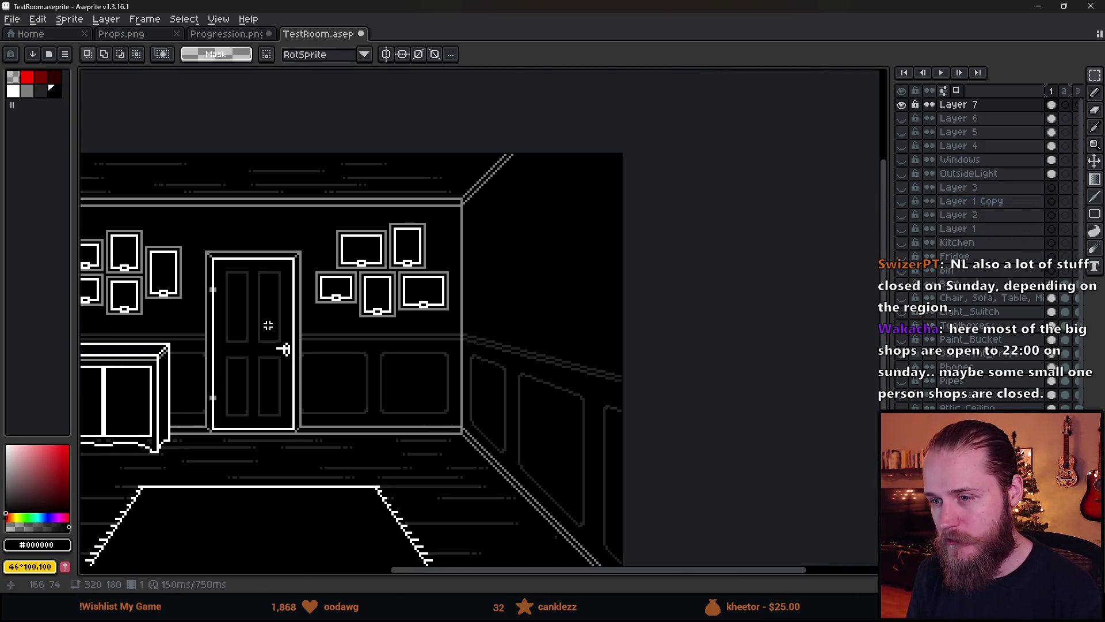
{"action": "scroll", "coordinate": [272, 327], "scroll_direction": "up", "scroll_amount": 1}
{"action": "scroll", "coordinate": [432, 296], "scroll_direction": "up", "scroll_amount": 2}
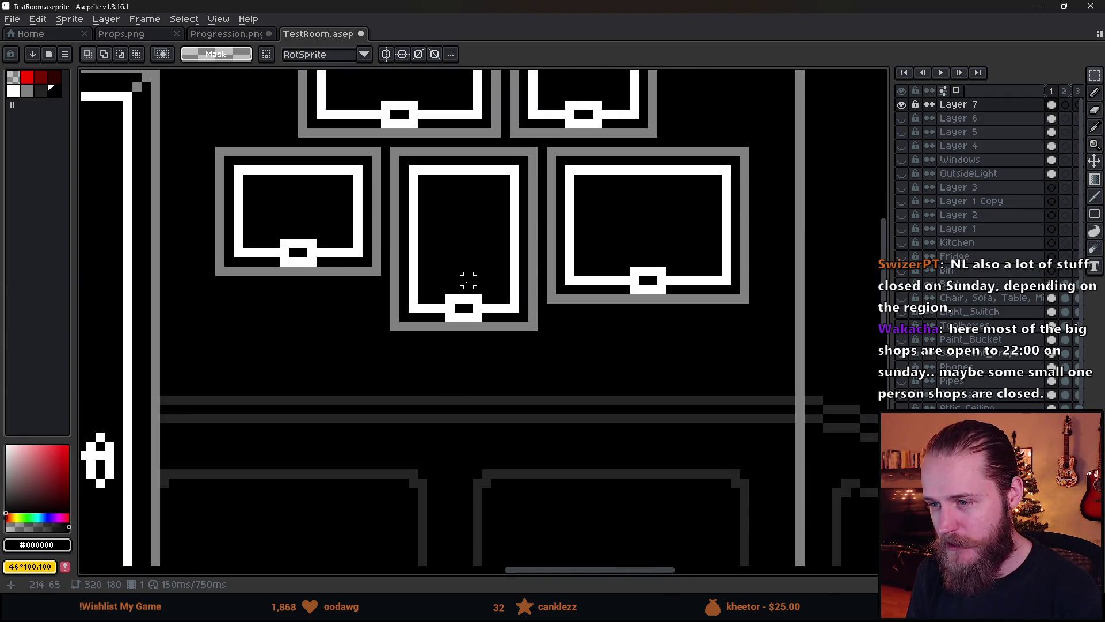
{"action": "key", "text": "b"}
{"action": "key", "text": "m"}
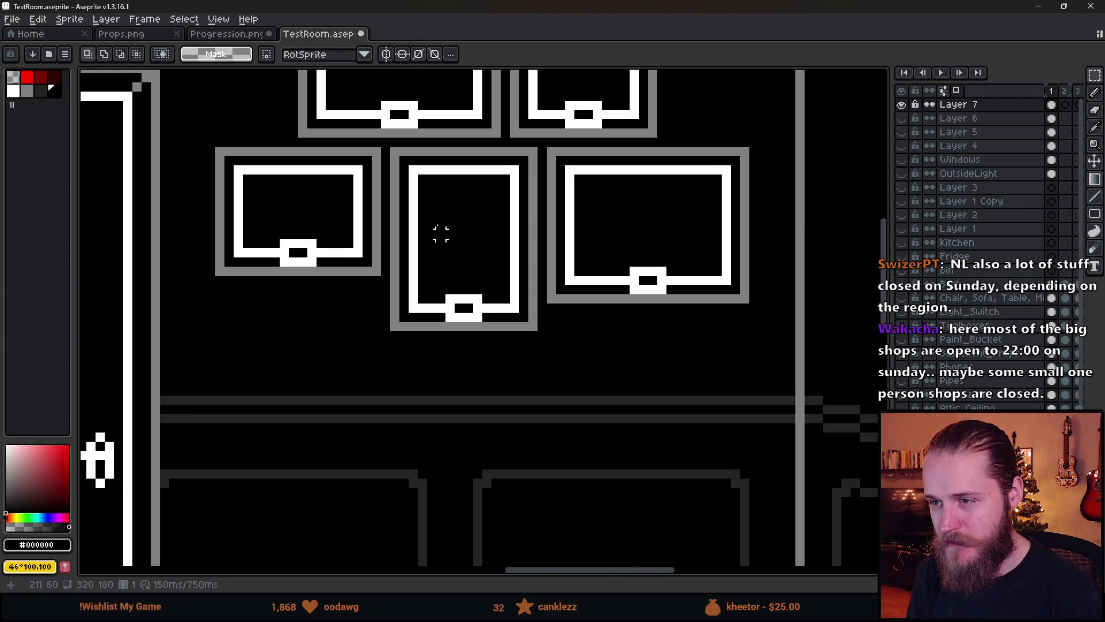
{"action": "mouse_move", "coordinate": [411, 169]}
{"action": "left_mouse_down"}
{"action": "mouse_move", "coordinate": [437, 225]}
{"action": "mouse_move", "coordinate": [522, 316]}
{"action": "left_mouse_up"}
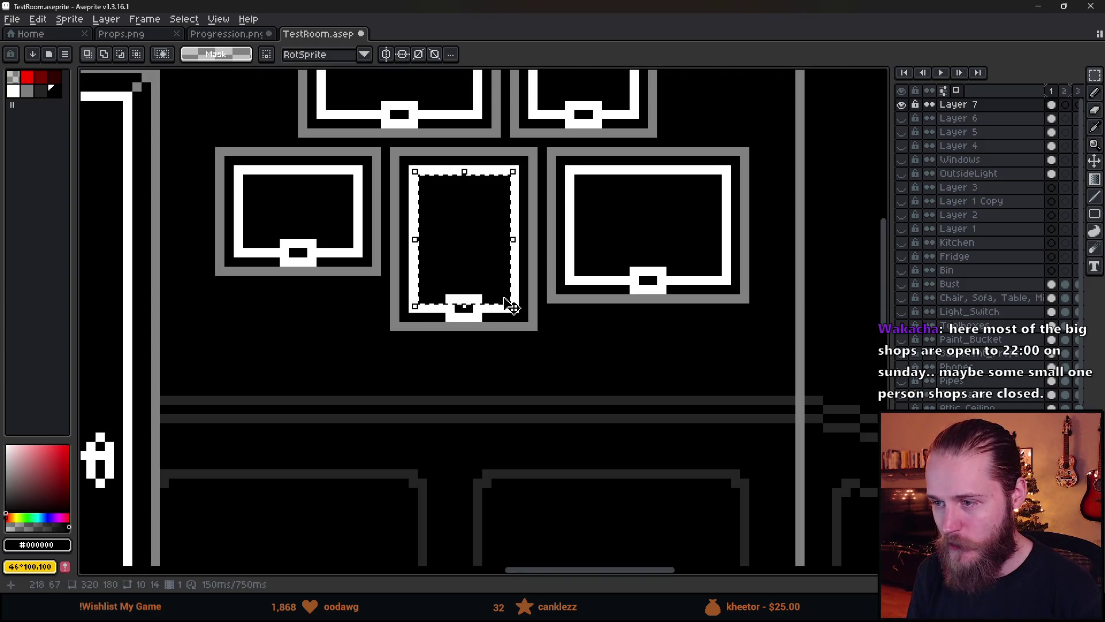
{"action": "left_click", "coordinate": [523, 363]}
{"action": "scroll", "coordinate": [524, 363], "scroll_direction": "down", "scroll_amount": 2}
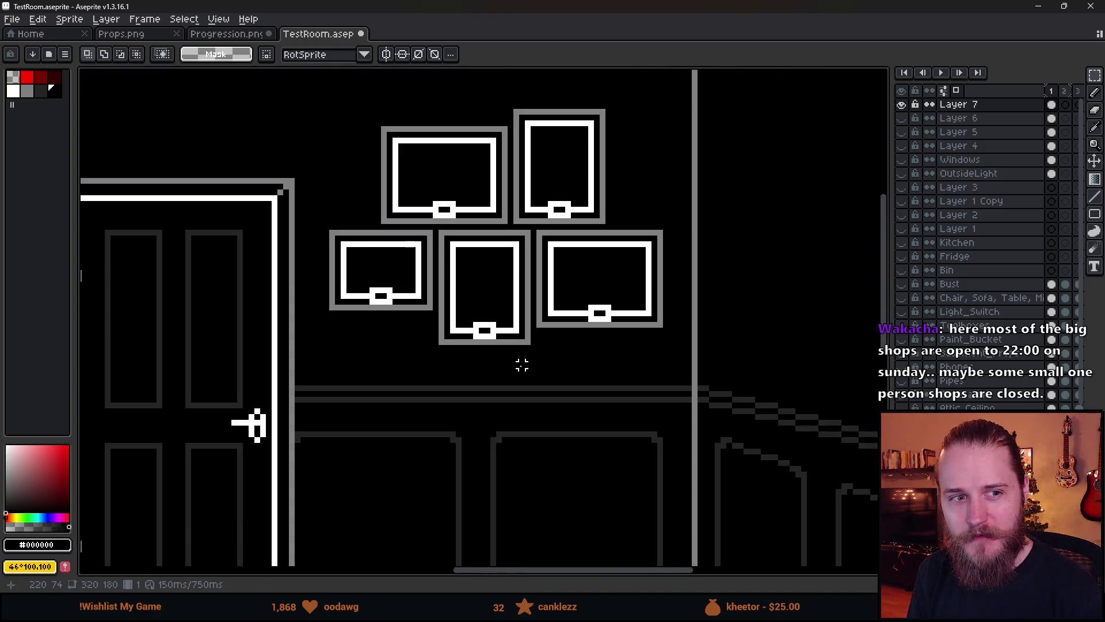
{"action": "scroll", "coordinate": [522, 364], "scroll_direction": "down", "scroll_amount": 1}
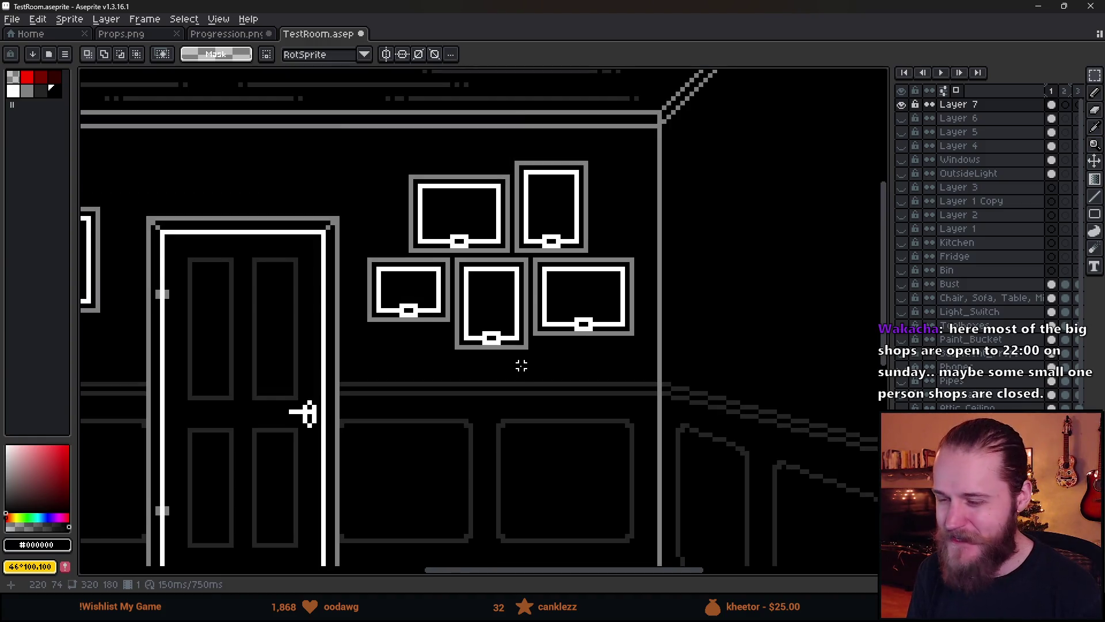
{"action": "scroll", "coordinate": [522, 366], "scroll_direction": "down", "scroll_amount": 1}
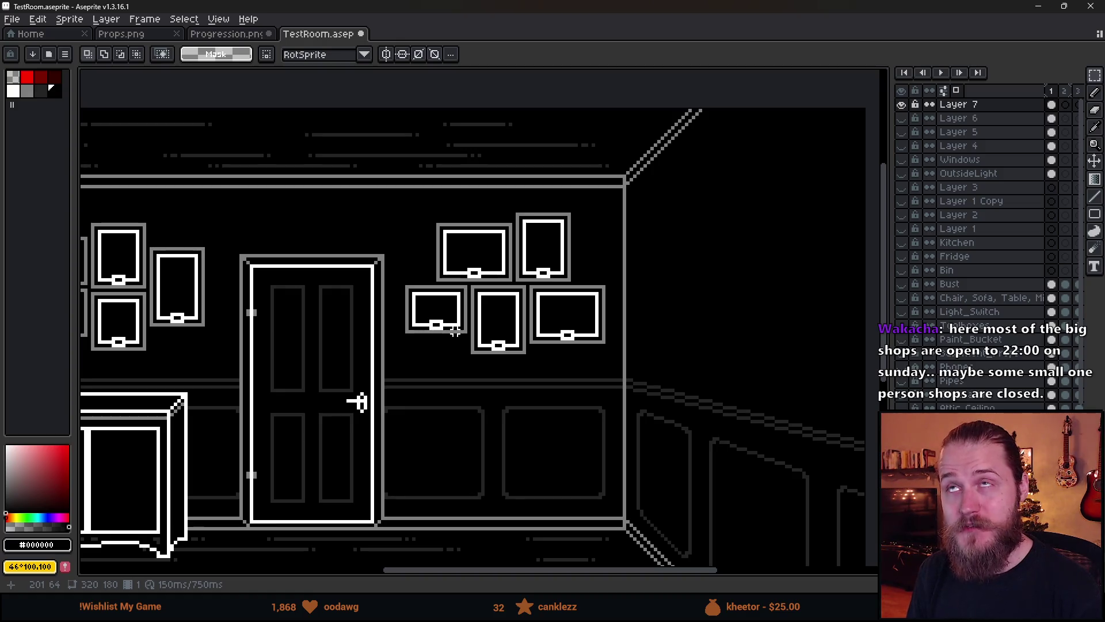
{"action": "scroll", "coordinate": [454, 331], "scroll_direction": "up", "scroll_amount": 1}
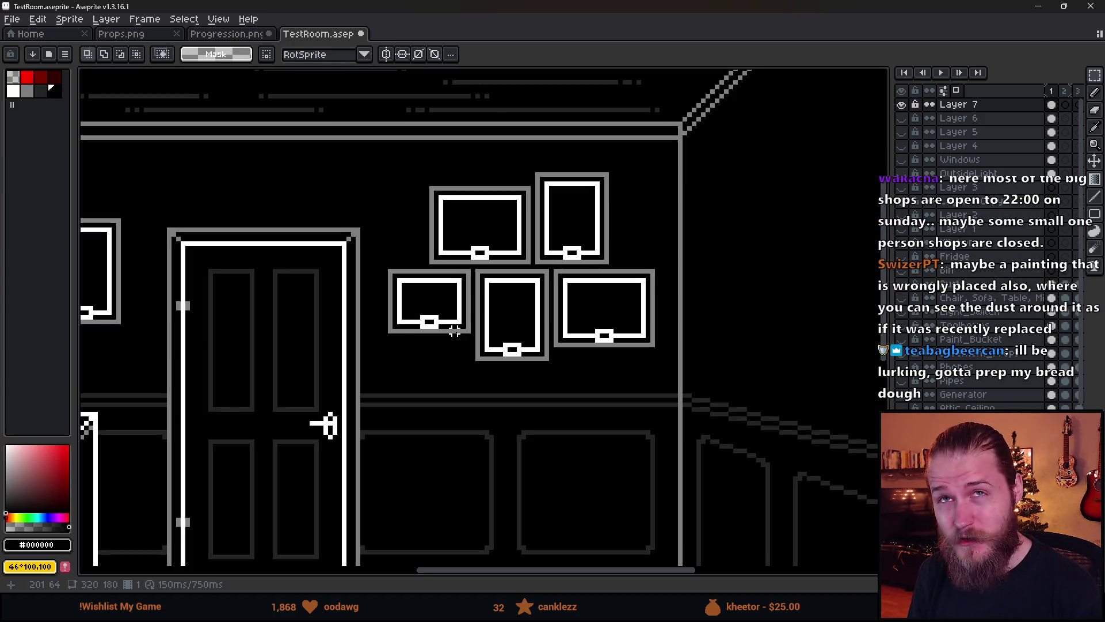
{"action": "scroll", "coordinate": [454, 331], "scroll_direction": "up", "scroll_amount": 1}
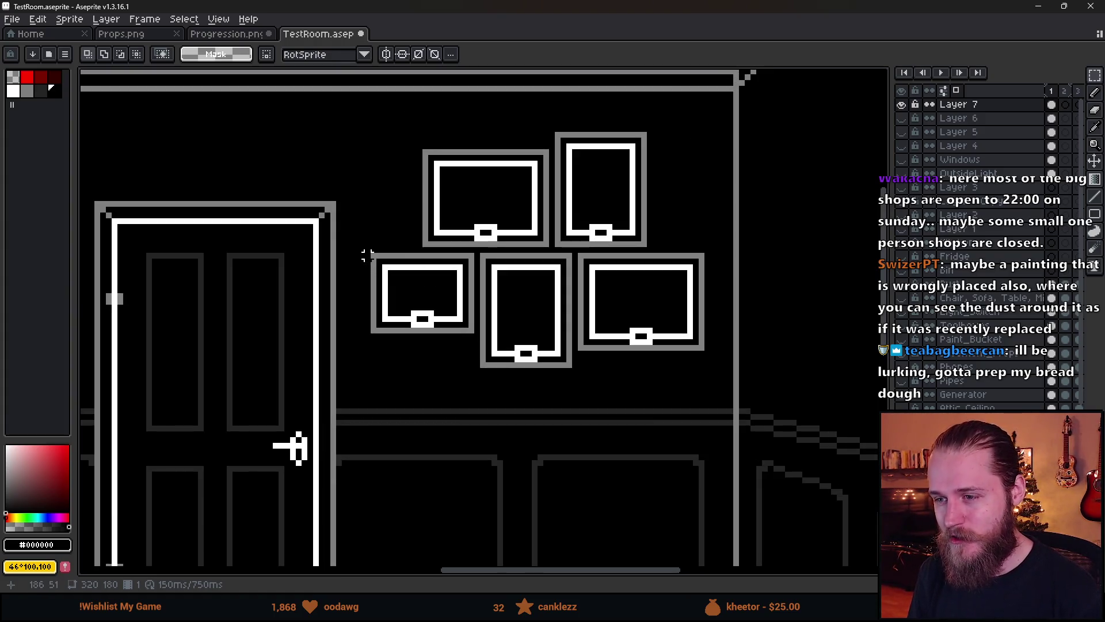
{"action": "left_click_drag", "start_coordinate": [364, 252], "coordinate": [543, 493]}
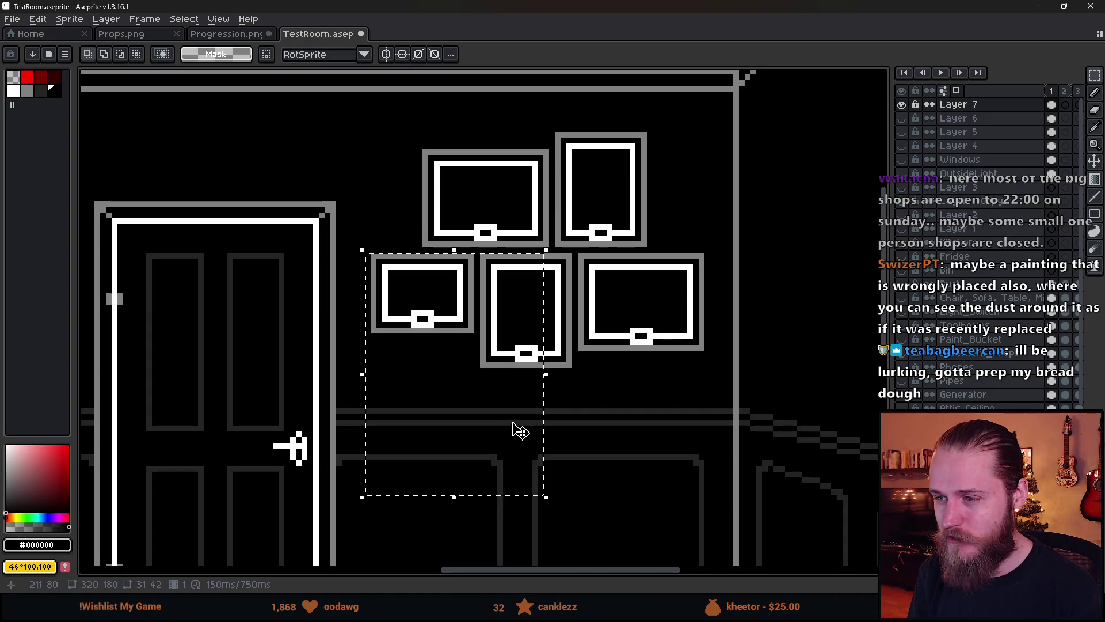
{"action": "left_click", "coordinate": [498, 400]}
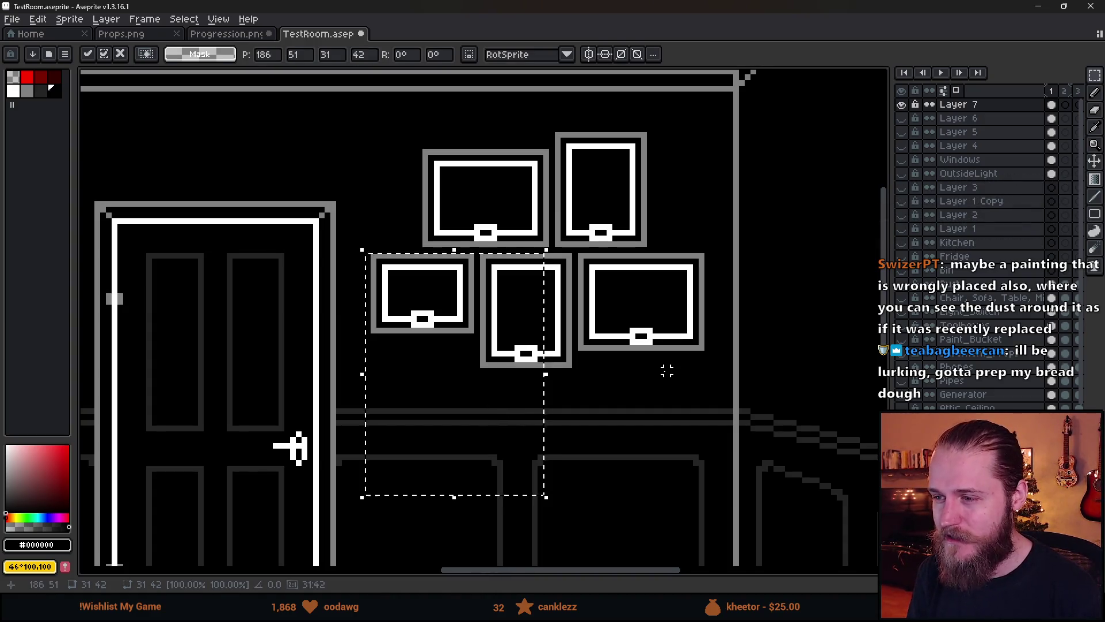
{"action": "key", "text": "ctrl+d"}
{"action": "left_click_drag", "start_coordinate": [346, 249], "coordinate": [547, 414]}
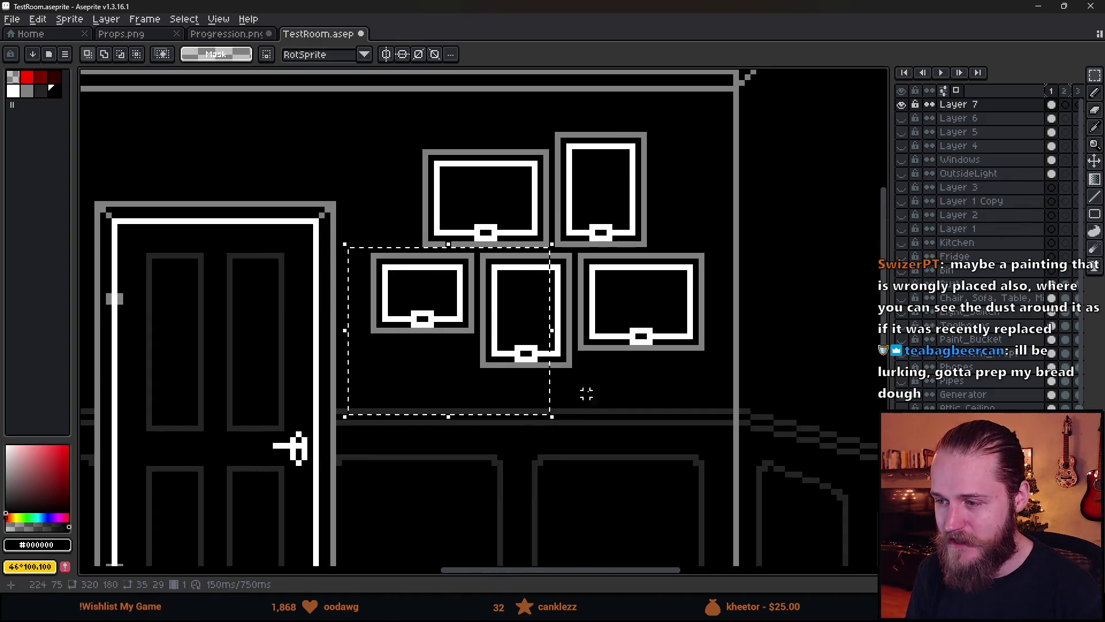
{"action": "key", "text": "ctrl+d"}
{"action": "scroll", "coordinate": [592, 371], "scroll_direction": "down", "scroll_amount": 5}
{"action": "scroll", "coordinate": [486, 354], "scroll_direction": "up", "scroll_amount": 5}
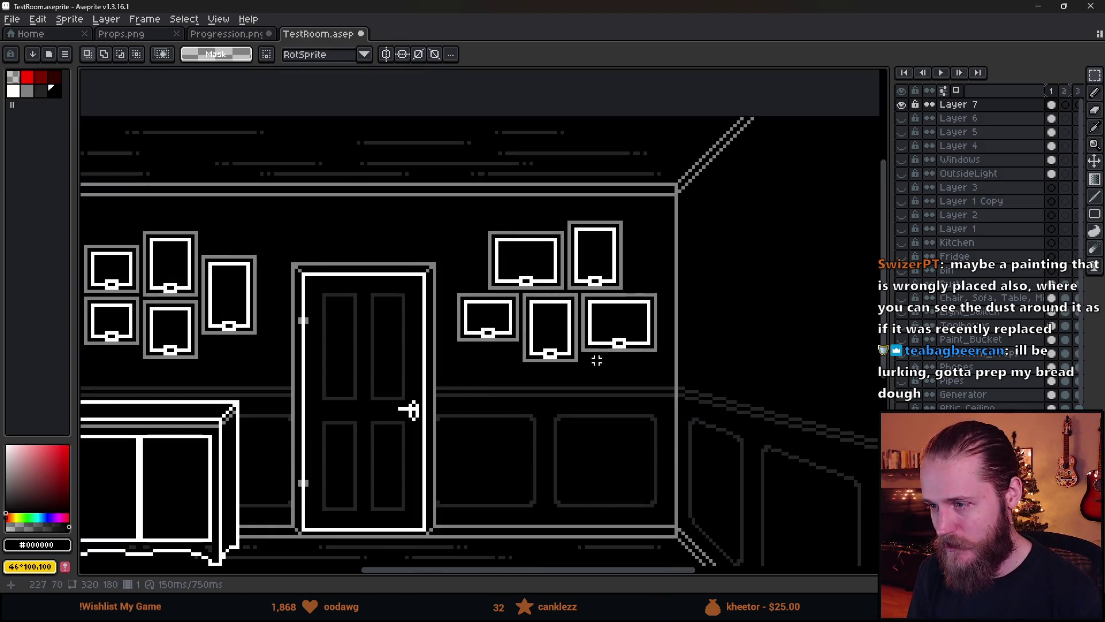
{"action": "scroll", "coordinate": [620, 394], "scroll_direction": "down", "scroll_amount": 5}
{"action": "scroll", "coordinate": [621, 394], "scroll_direction": "up", "scroll_amount": 1}
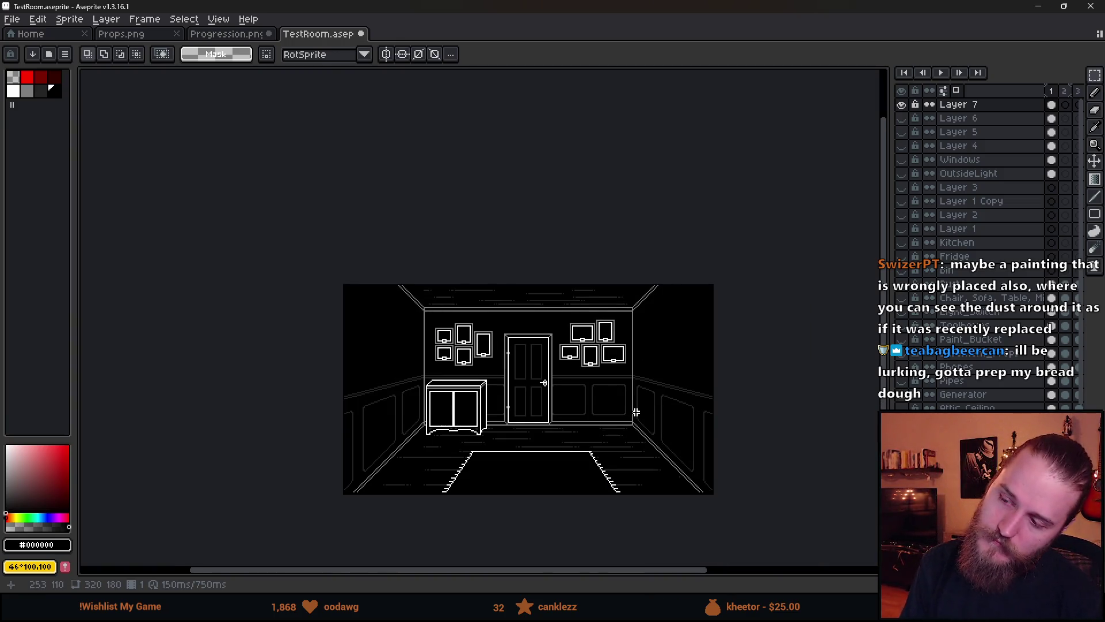
Select the right-hand frame cluster, mirror it horizontally and back, then drop it.
{"action": "scroll", "coordinate": [627, 370], "scroll_direction": "up", "scroll_amount": 3}
{"action": "left_click_drag", "start_coordinate": [225, 100], "coordinate": [694, 480]}
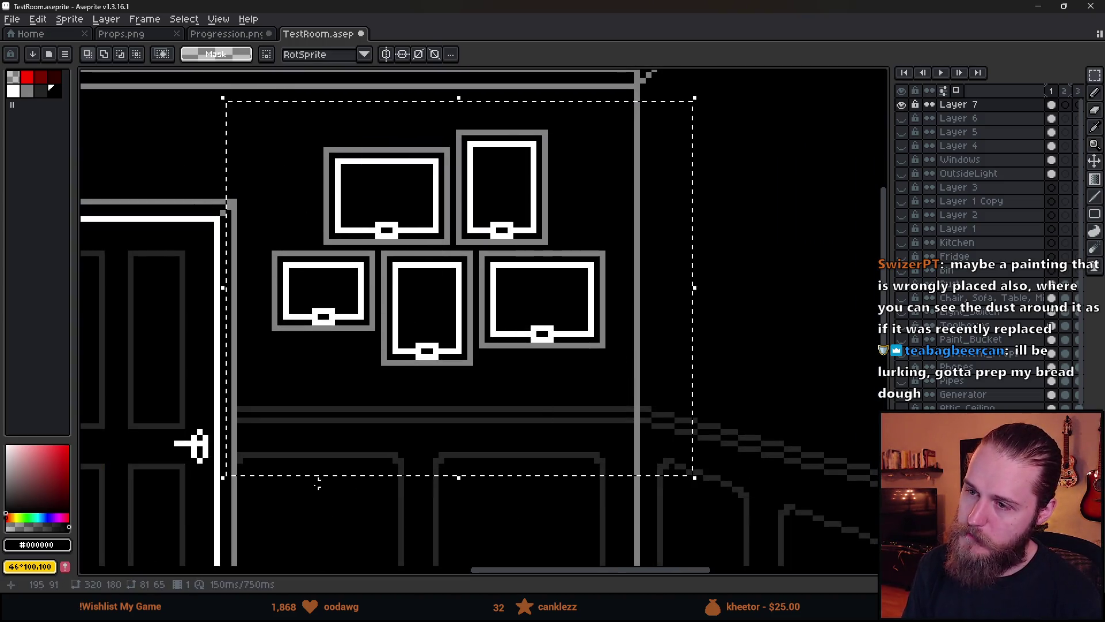
{"action": "scroll", "coordinate": [337, 493], "scroll_direction": "down", "scroll_amount": 1}
{"action": "scroll", "coordinate": [338, 494], "scroll_direction": "down", "scroll_amount": 1}
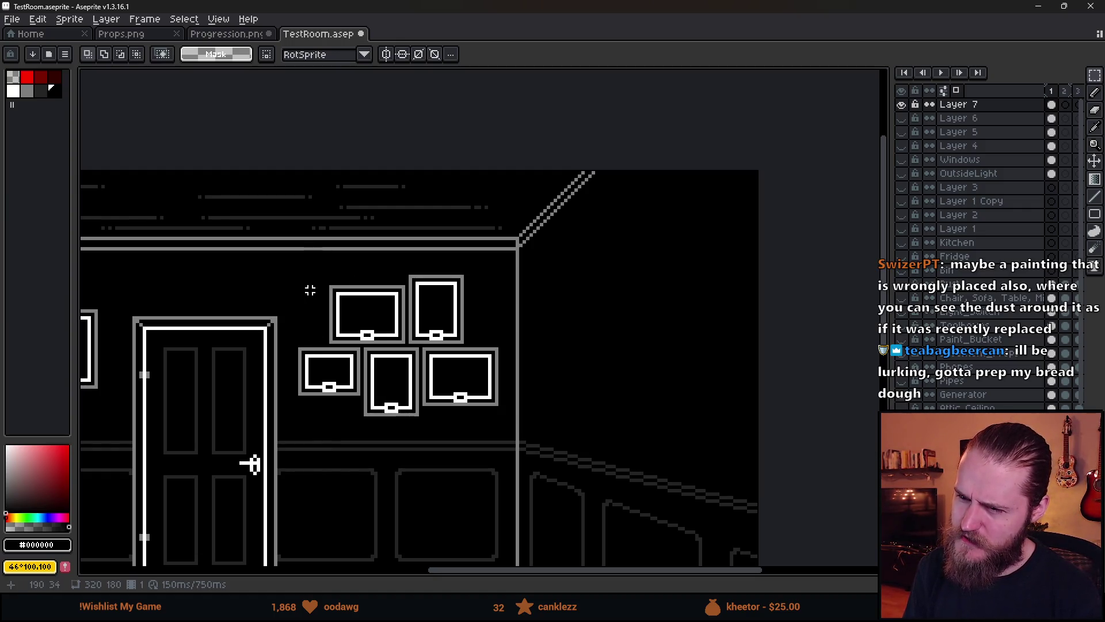
{"action": "scroll", "coordinate": [321, 323], "scroll_direction": "up", "scroll_amount": 2}
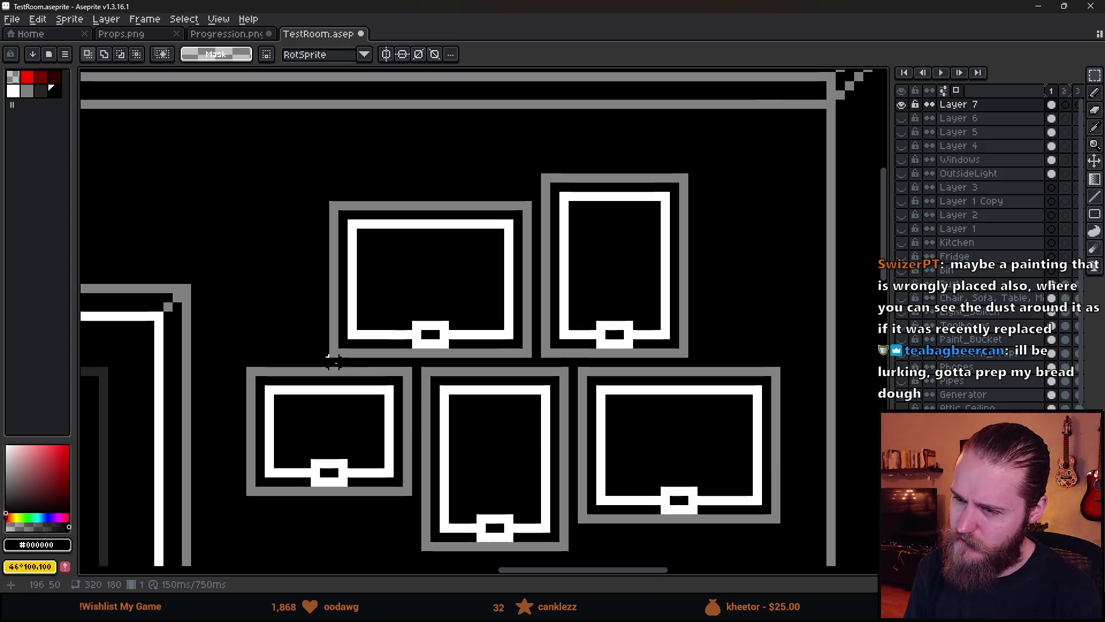
{"action": "scroll", "coordinate": [653, 390], "scroll_direction": "down", "scroll_amount": 3}
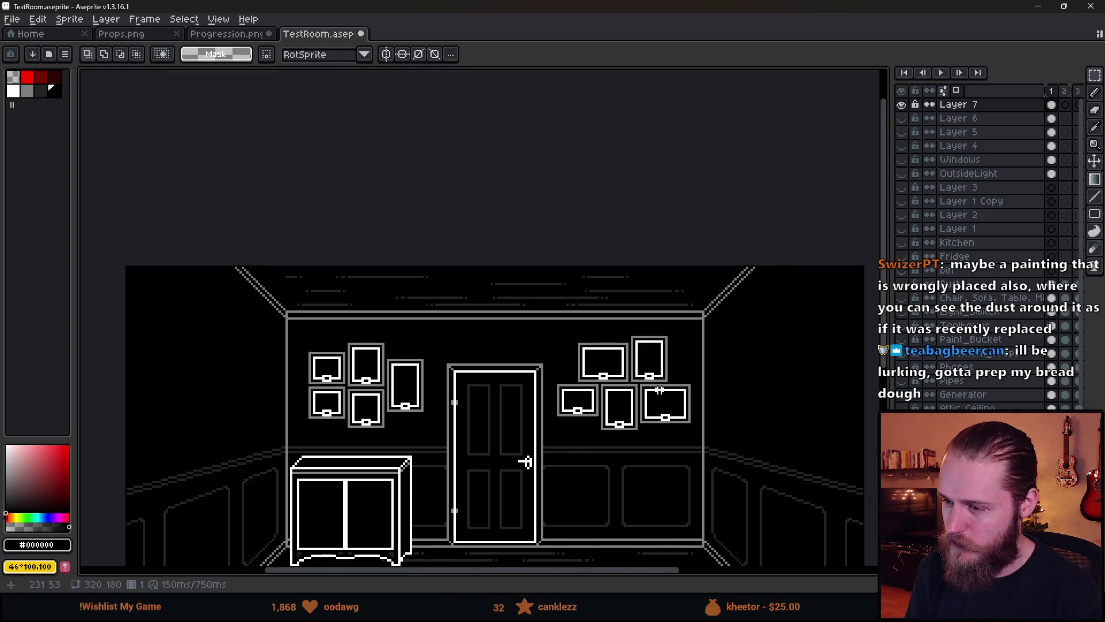
{"action": "left_click_drag", "start_coordinate": [487, 210], "coordinate": [687, 363]}
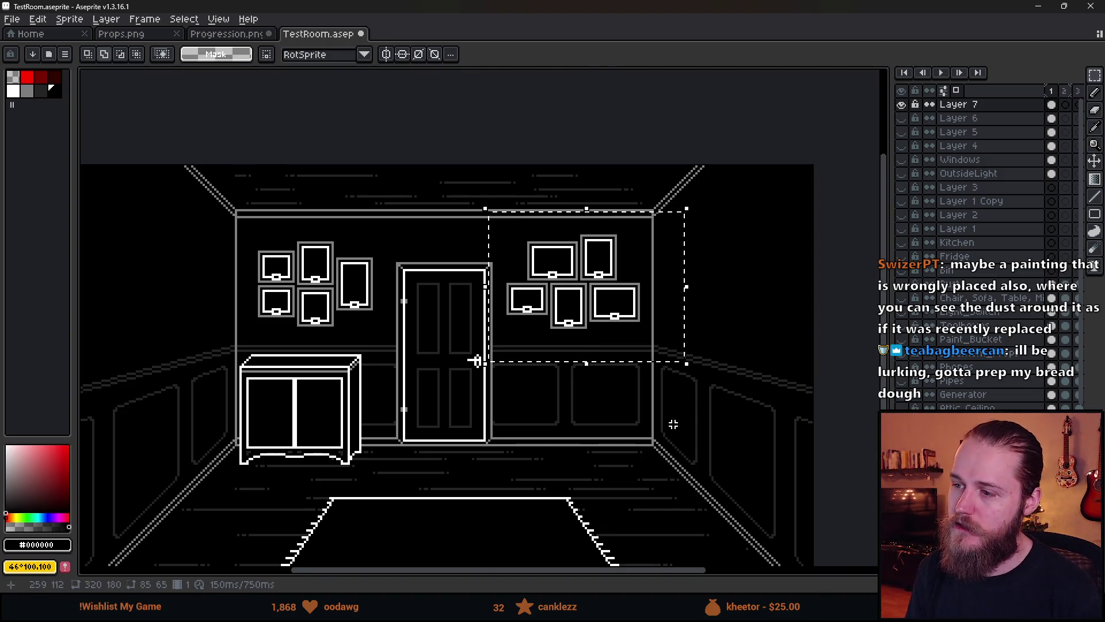
{"action": "key", "text": "shift+h"}
{"action": "mouse_move", "coordinate": [634, 319]}
{"action": "left_mouse_down"}
{"action": "mouse_move", "coordinate": [606, 319]}
{"action": "mouse_move", "coordinate": [612, 350]}
{"action": "mouse_move", "coordinate": [627, 343]}
{"action": "left_mouse_up"}
{"action": "key", "text": "shift+h"}
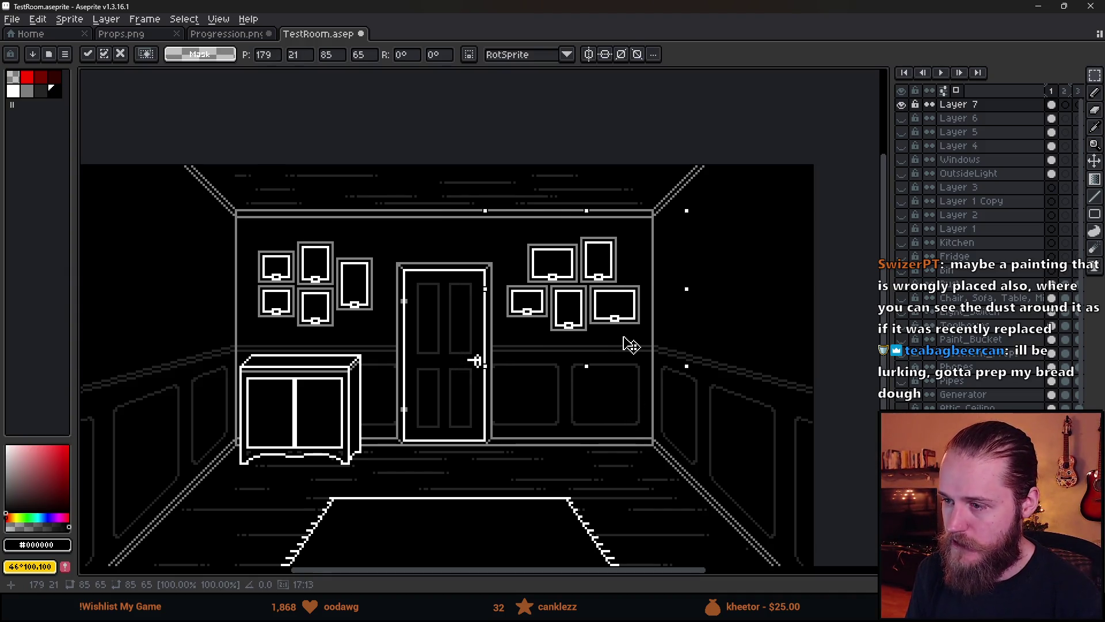
{"action": "left_click", "coordinate": [377, 376]}
Delete only the left picture frames, sparing the cabinet, then reselect the right cluster.
{"action": "left_click_drag", "start_coordinate": [217, 193], "coordinate": [407, 380]}
{"action": "key", "text": "Delete"}
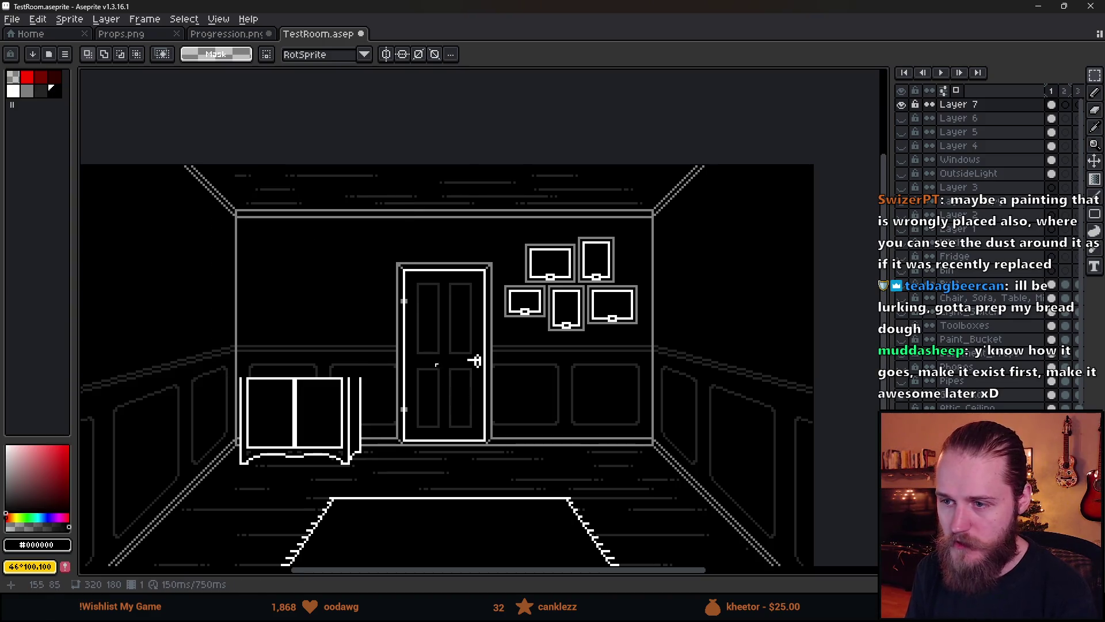
{"action": "key", "text": "ctrl+z"}
{"action": "key", "text": "ctrl+z"}
{"action": "mouse_move", "coordinate": [202, 191]}
{"action": "left_mouse_down"}
{"action": "mouse_move", "coordinate": [370, 328]}
{"action": "mouse_move", "coordinate": [402, 339]}
{"action": "left_mouse_up"}
{"action": "key", "text": "Delete"}
{"action": "mouse_move", "coordinate": [488, 217]}
{"action": "left_mouse_down"}
{"action": "mouse_move", "coordinate": [544, 304]}
{"action": "mouse_move", "coordinate": [671, 397]}
{"action": "left_mouse_up"}
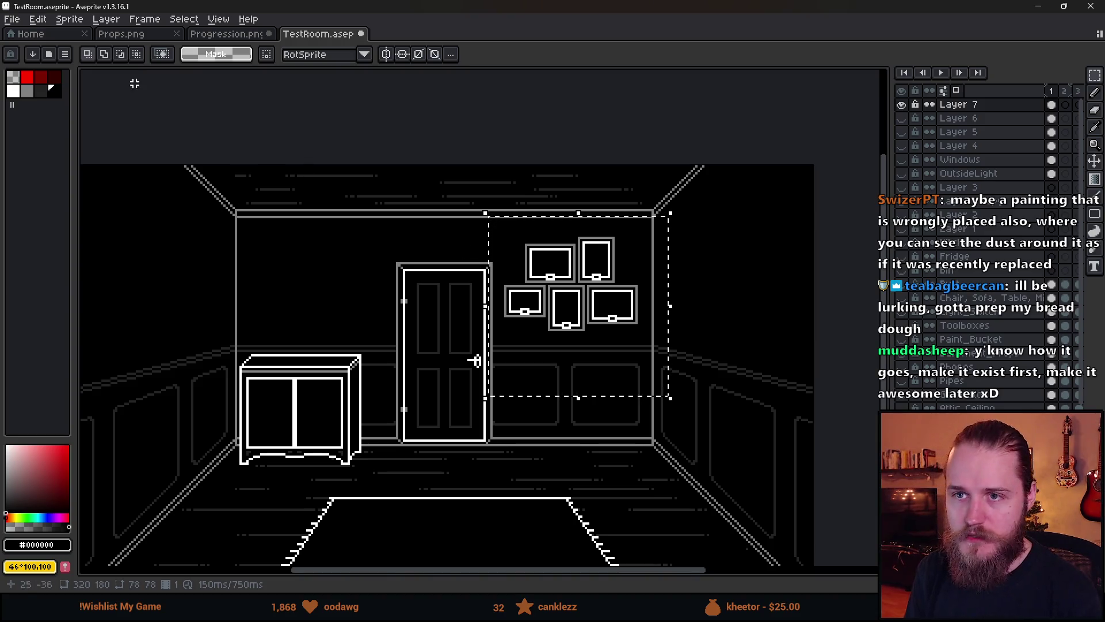
Paste the copied picture frames into an empty area of Props.png.
{"action": "left_click", "coordinate": [132, 38]}
{"action": "scroll", "coordinate": [476, 346], "scroll_direction": "down", "scroll_amount": 2}
{"action": "scroll", "coordinate": [476, 345], "scroll_direction": "right", "scroll_amount": 1}
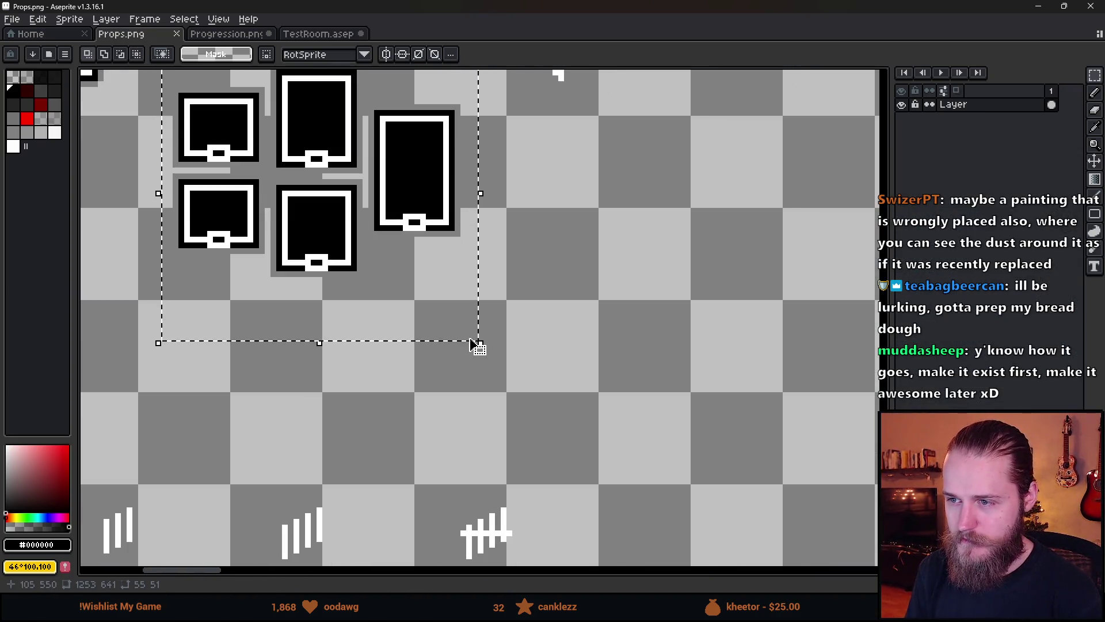
{"action": "left_click_drag", "start_coordinate": [694, 297], "coordinate": [451, 370]}
{"action": "key", "text": "ctrl+v"}
{"action": "left_click_drag", "start_coordinate": [763, 287], "coordinate": [348, 364]}
{"action": "key", "text": "ctrl+d"}
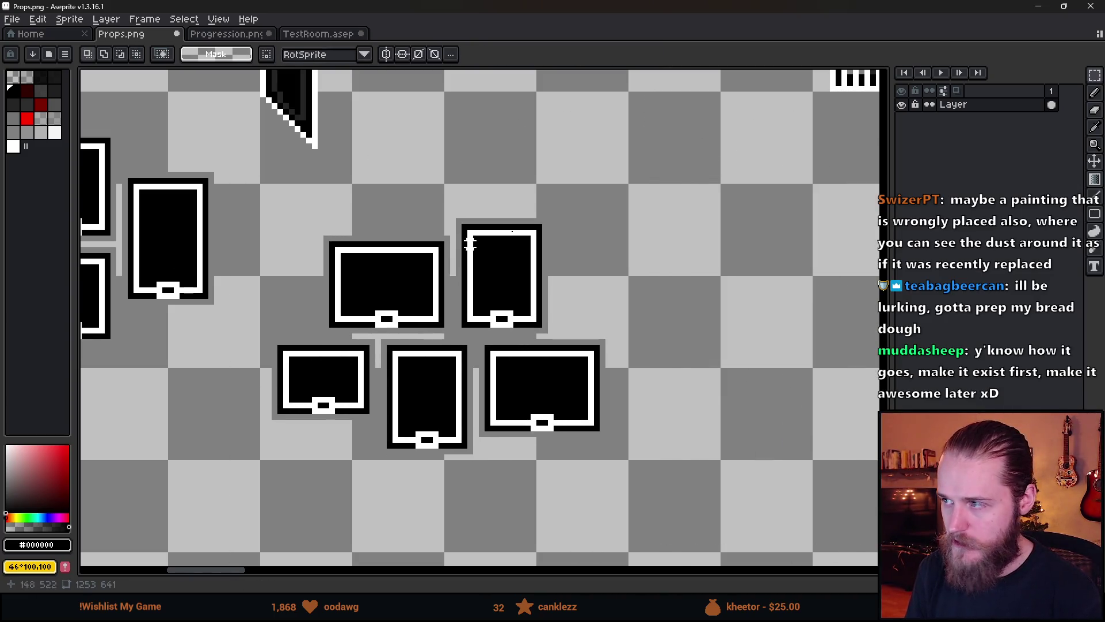
Add a new layer beneath the frames layer and choose a medium-dark purple colour.
{"action": "key", "text": "shift+n"}
{"action": "left_click_drag", "start_coordinate": [1021, 104], "coordinate": [1018, 123]}
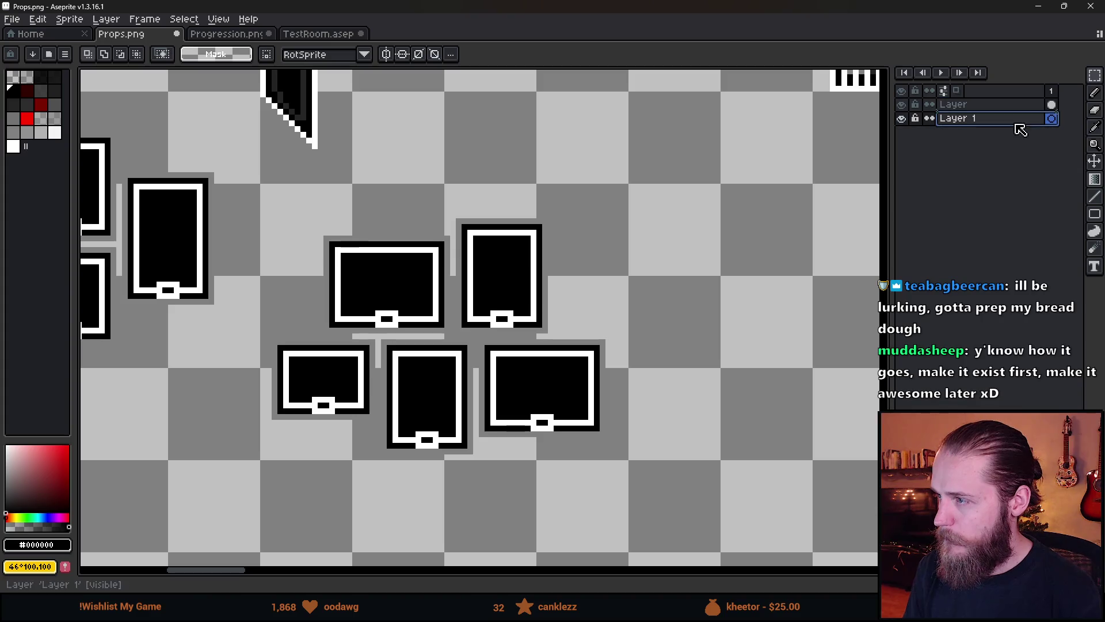
{"action": "mouse_move", "coordinate": [60, 471]}
{"action": "left_mouse_down"}
{"action": "mouse_move", "coordinate": [54, 504]}
{"action": "mouse_move", "coordinate": [65, 515]}
{"action": "left_mouse_up"}
{"action": "left_click", "coordinate": [60, 518]}
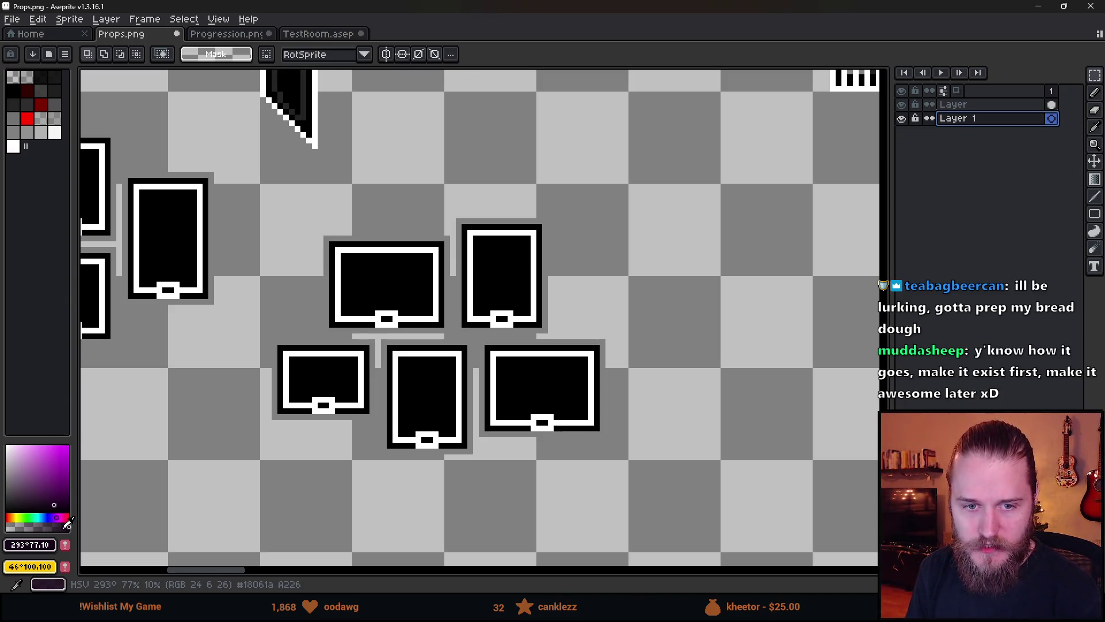
{"action": "left_click", "coordinate": [60, 488]}
{"action": "left_click", "coordinate": [56, 496]}
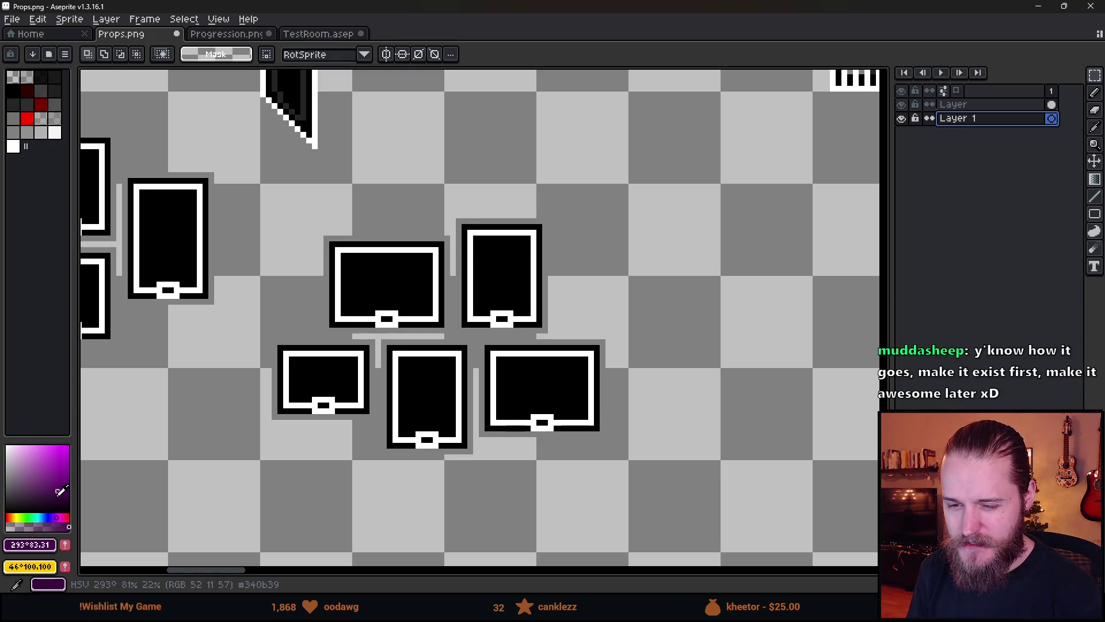
{"action": "key", "text": "g"}
{"action": "left_click", "coordinate": [131, 478]}
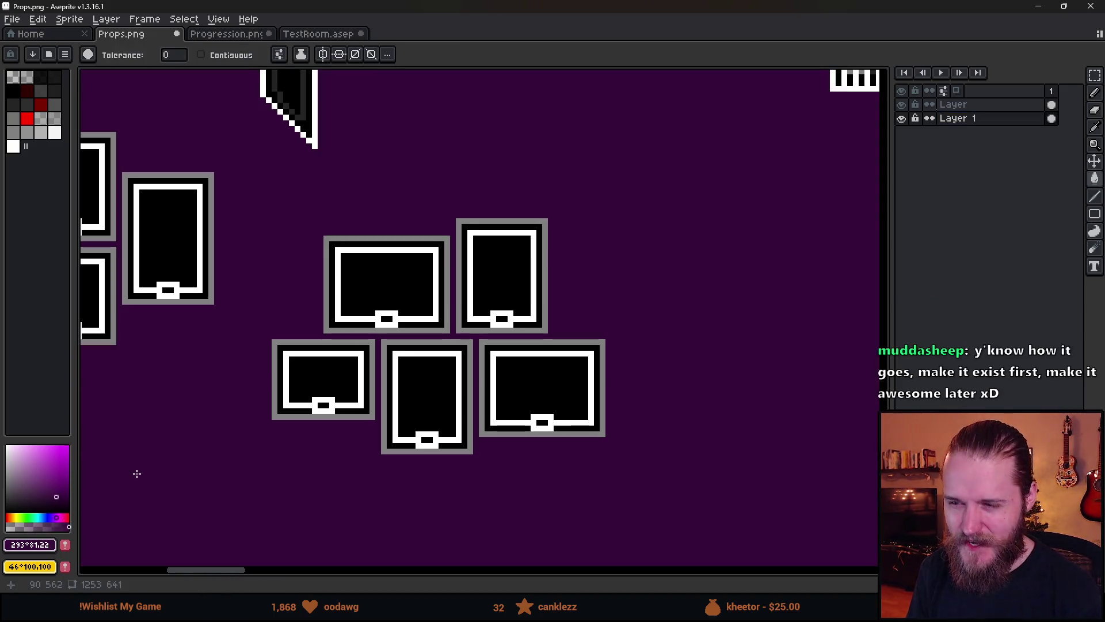
{"action": "scroll", "coordinate": [397, 284], "scroll_direction": "up", "scroll_amount": 1}
{"action": "left_click", "coordinate": [406, 268], "text": "alt"}
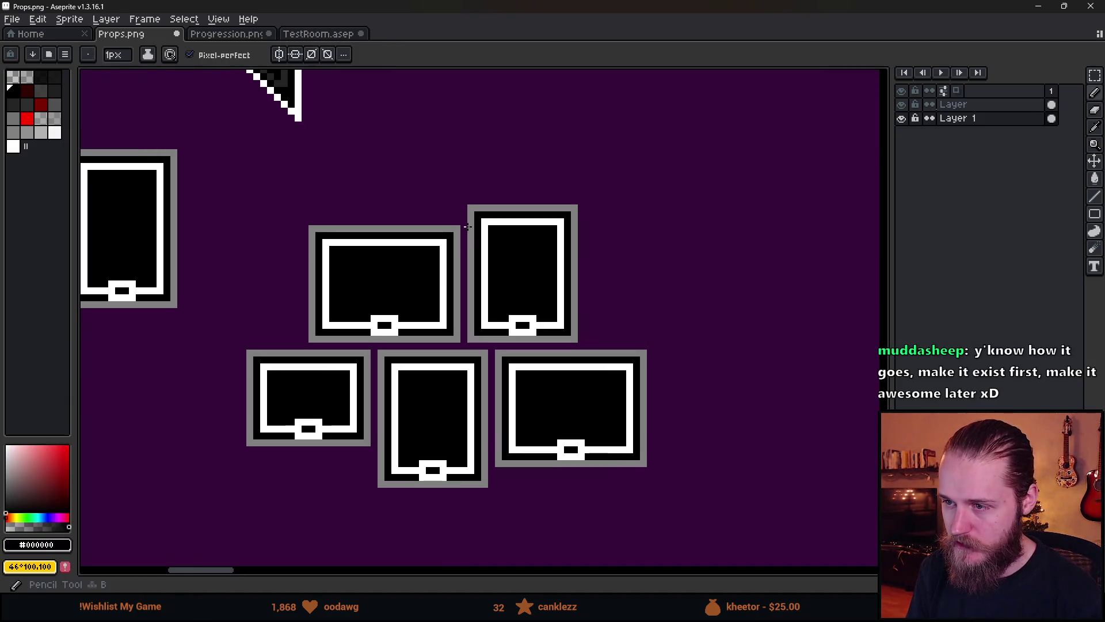
{"action": "left_click_drag", "start_coordinate": [463, 236], "coordinate": [463, 334]}
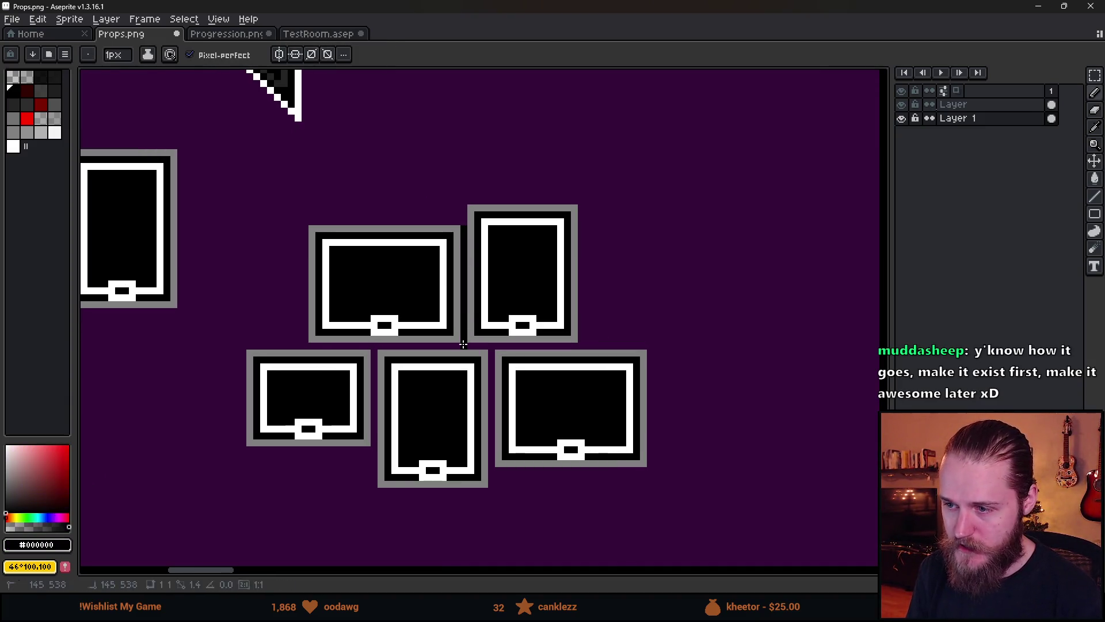
{"action": "left_click_drag", "start_coordinate": [310, 344], "coordinate": [568, 347]}
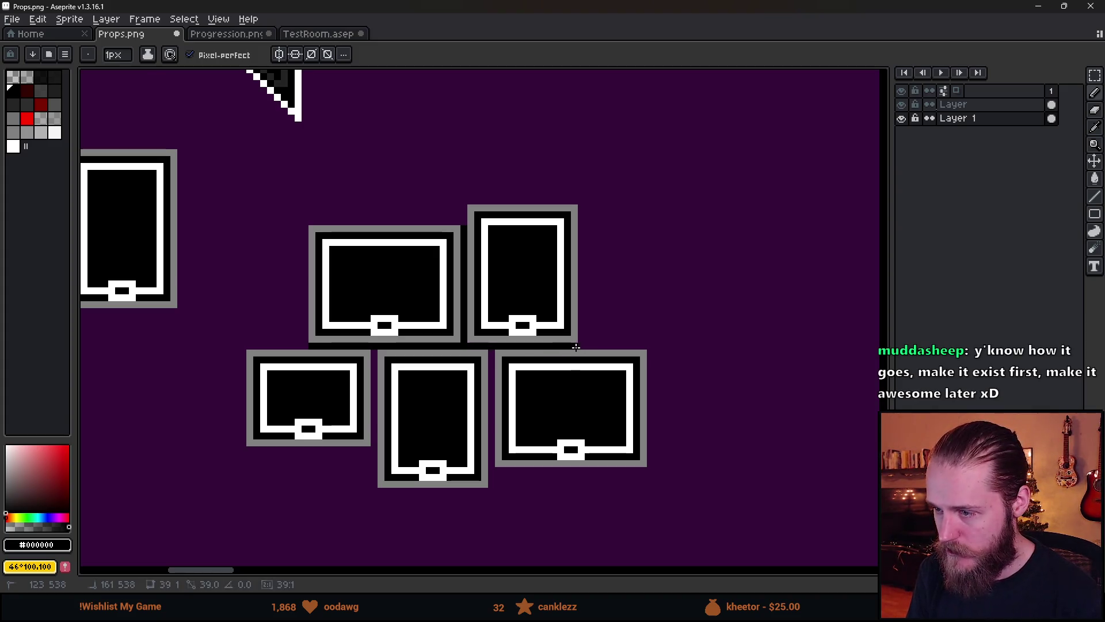
{"action": "left_click_drag", "start_coordinate": [490, 466], "coordinate": [490, 406]}
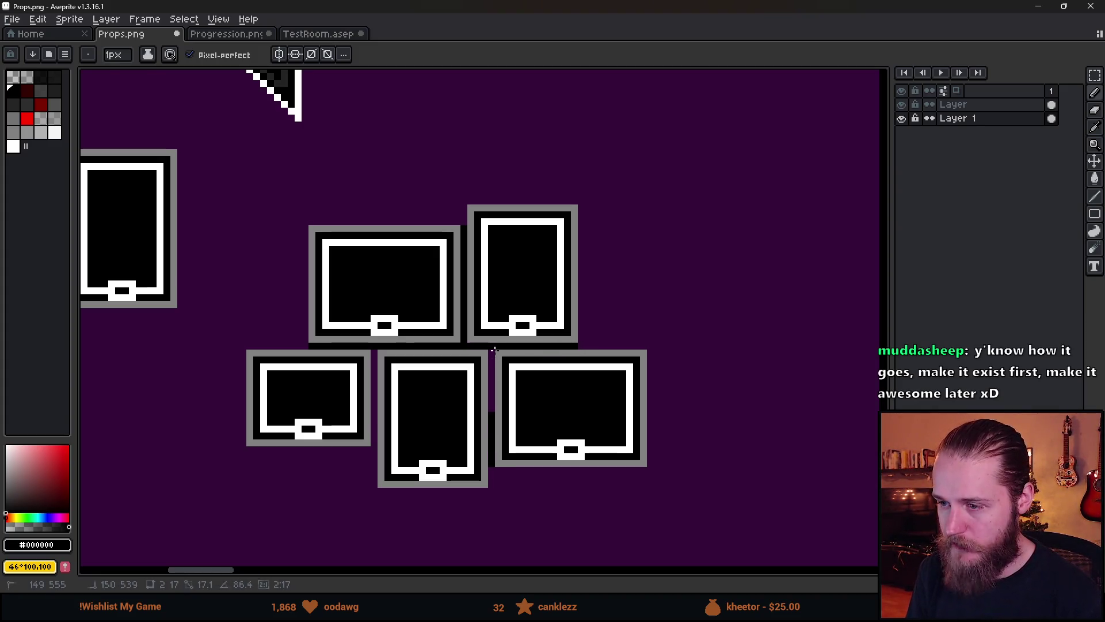
{"action": "left_click_drag", "start_coordinate": [372, 443], "coordinate": [373, 350]}
{"action": "scroll", "coordinate": [429, 431], "scroll_direction": "down", "scroll_amount": 3}
{"action": "scroll", "coordinate": [430, 435], "scroll_direction": "down", "scroll_amount": 3}
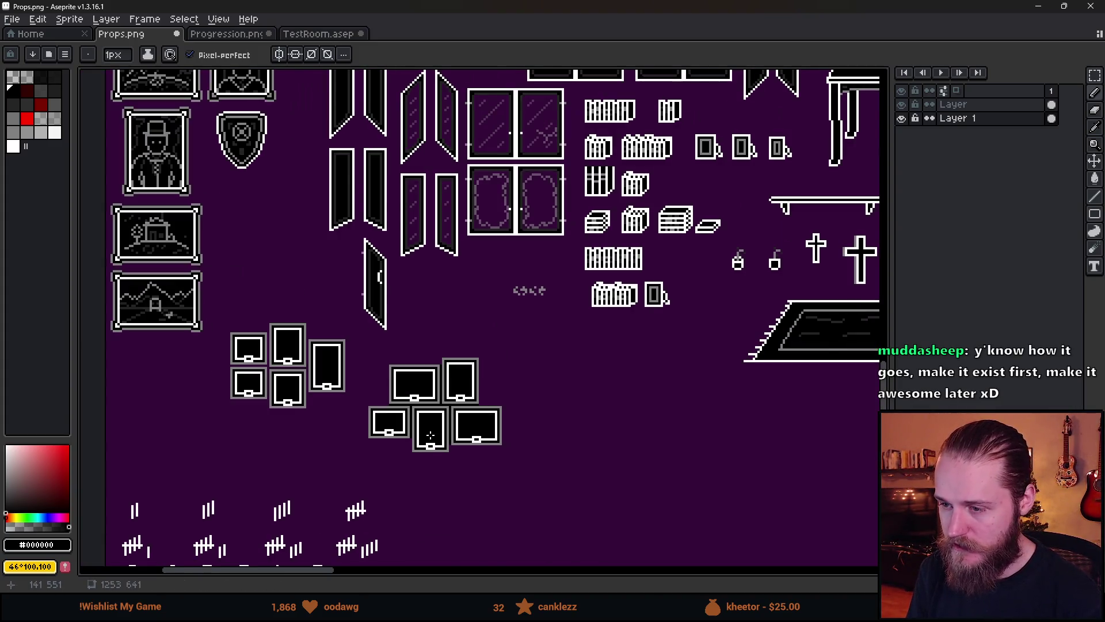
{"action": "scroll", "coordinate": [431, 435], "scroll_direction": "up", "scroll_amount": 4}
{"action": "scroll", "coordinate": [430, 435], "scroll_direction": "up", "scroll_amount": 1}
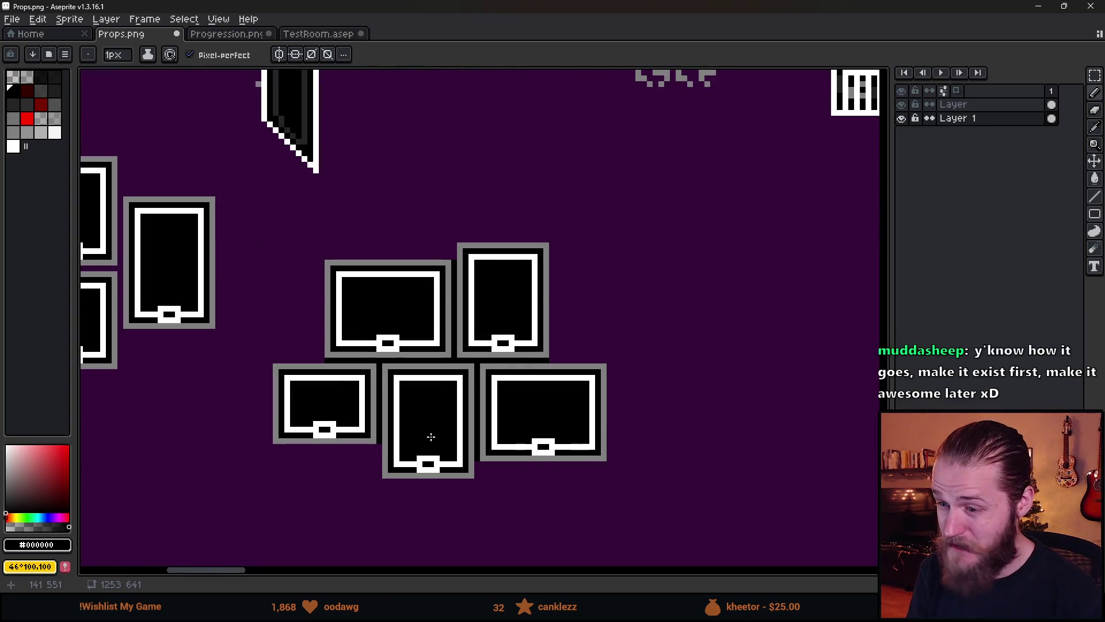
{"action": "scroll", "coordinate": [431, 436], "scroll_direction": "up", "scroll_amount": 1}
{"action": "scroll", "coordinate": [431, 437], "scroll_direction": "down", "scroll_amount": 1}
{"action": "scroll", "coordinate": [431, 437], "scroll_direction": "down", "scroll_amount": 2}
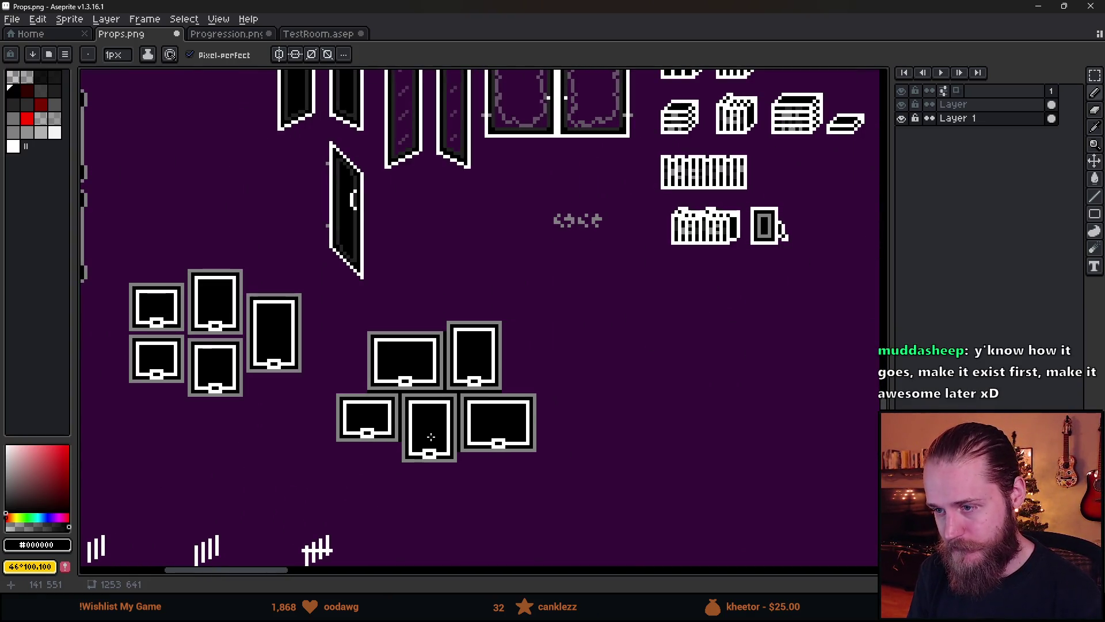
{"action": "scroll", "coordinate": [437, 414], "scroll_direction": "up", "scroll_amount": 1}
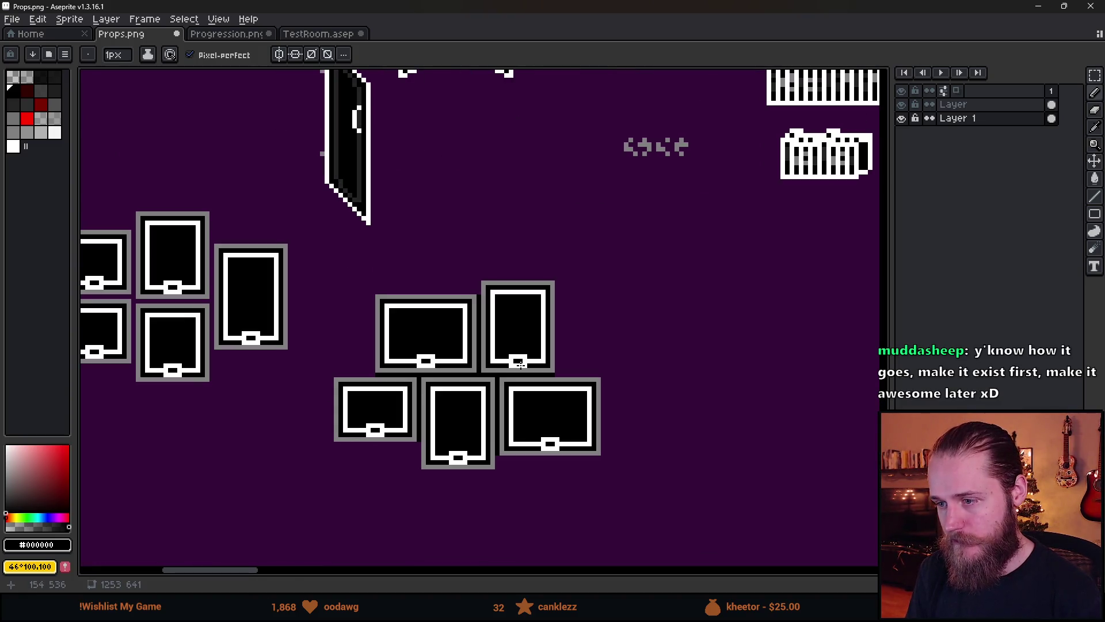
{"action": "scroll", "coordinate": [544, 397], "scroll_direction": "up", "scroll_amount": 1}
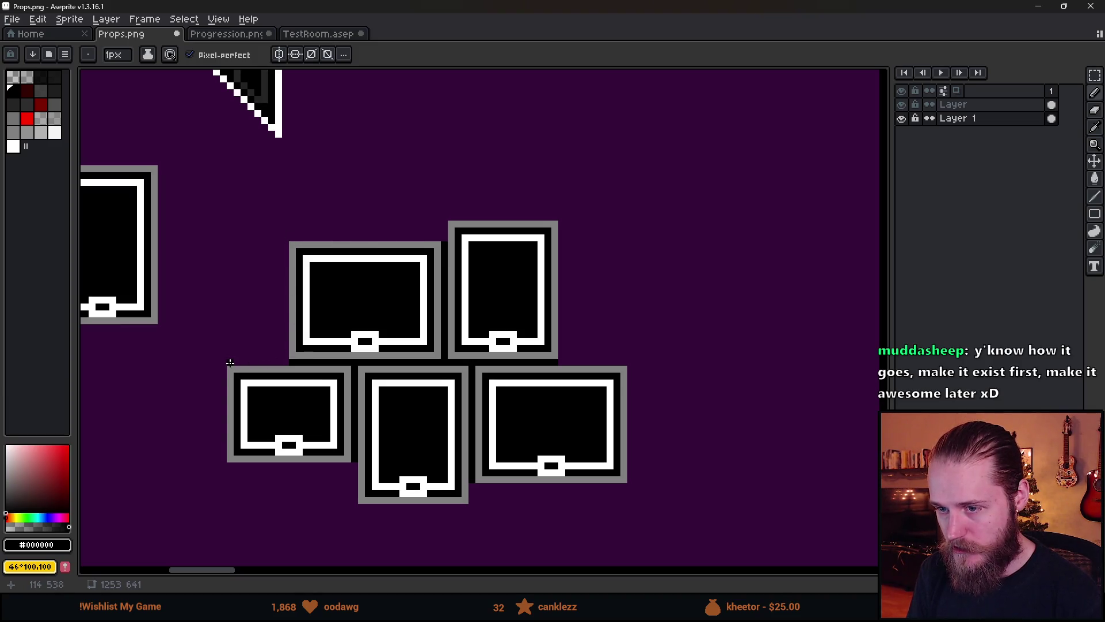
{"action": "scroll", "coordinate": [357, 490], "scroll_direction": "down", "scroll_amount": 1}
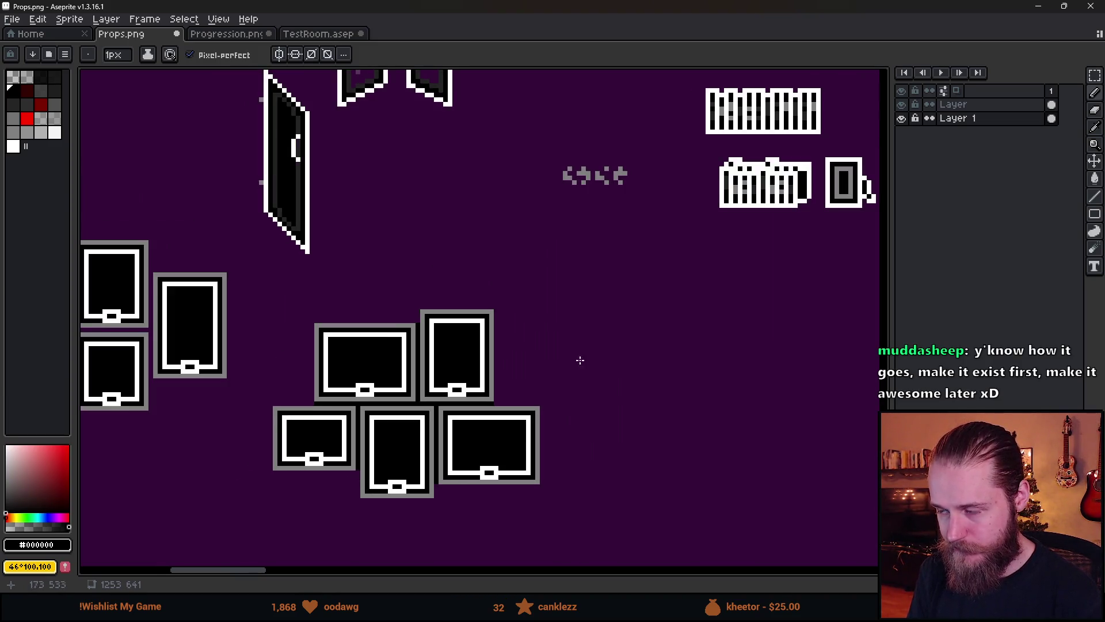
Make 'Layer' active and marquee-select the lower group of five picture frames.
{"action": "left_click_drag", "start_coordinate": [498, 340], "coordinate": [528, 322]}
{"action": "key", "text": "m"}
{"action": "key", "text": "alt+Up"}
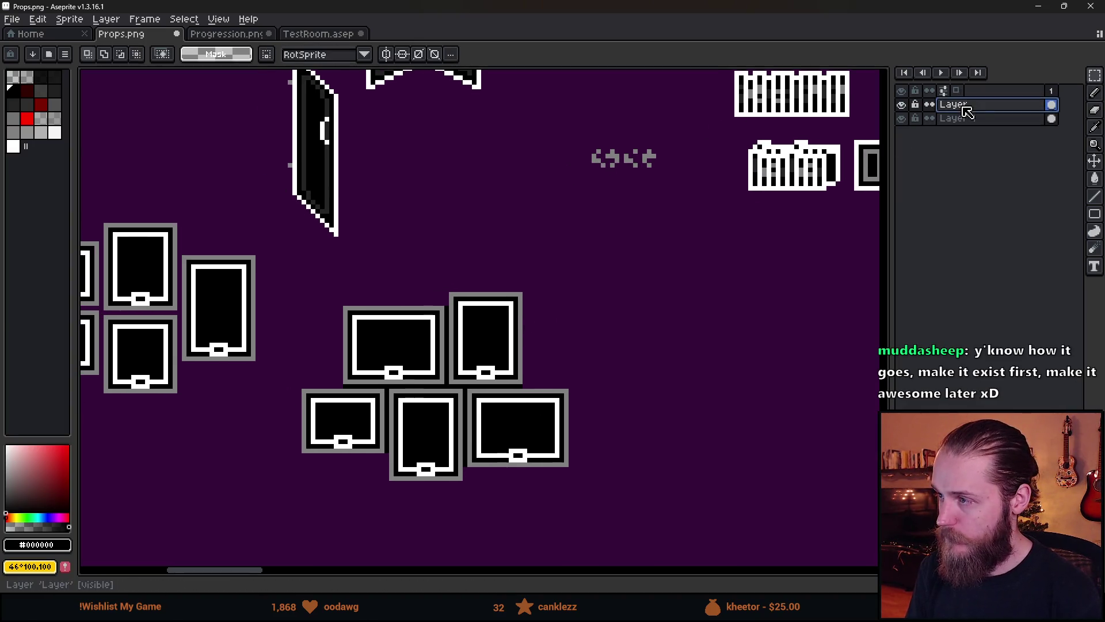
{"action": "mouse_move", "coordinate": [293, 278]}
{"action": "left_mouse_down"}
{"action": "mouse_move", "coordinate": [403, 420]}
{"action": "mouse_move", "coordinate": [588, 509]}
{"action": "left_mouse_up"}
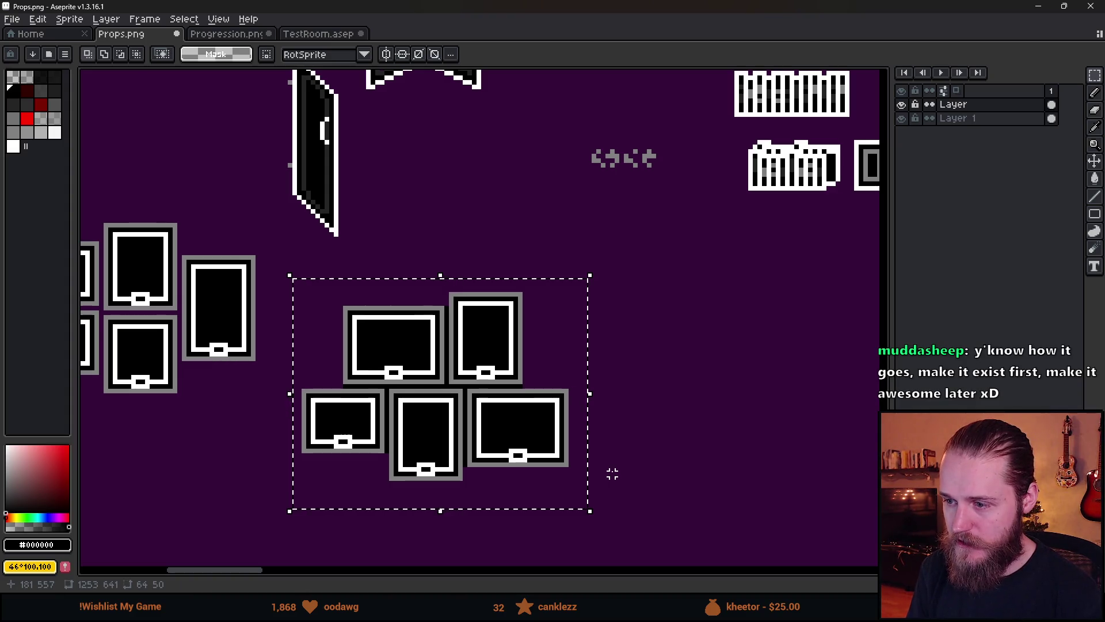
Start a new sprite from the File menu with width 320.
{"action": "left_click", "coordinate": [12, 19]}
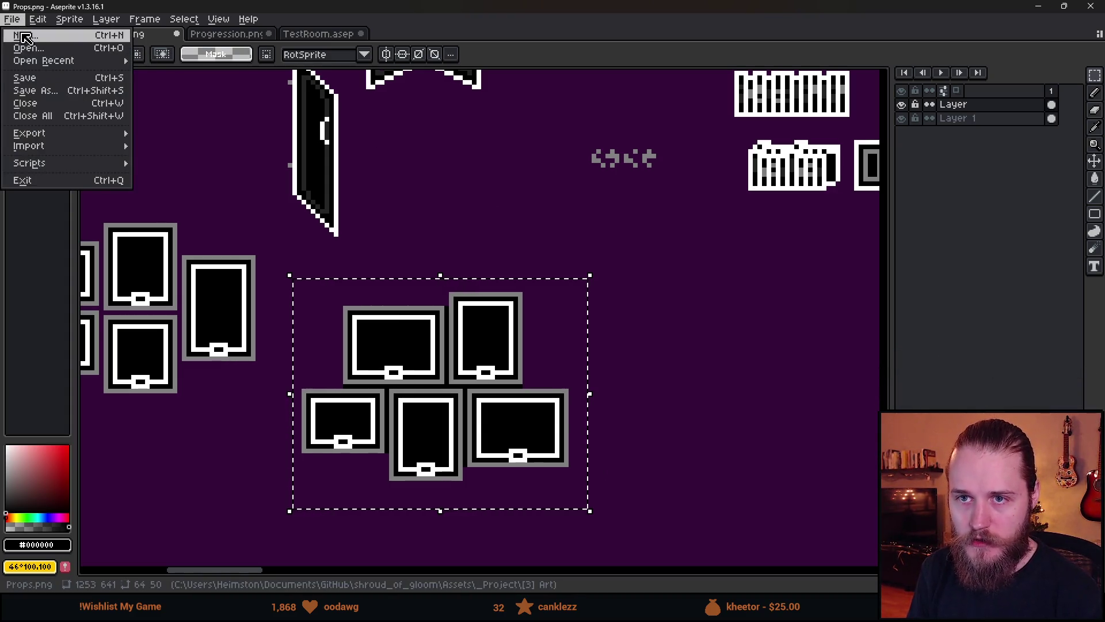
{"action": "left_click", "coordinate": [23, 31]}
{"action": "type", "text": "32"}
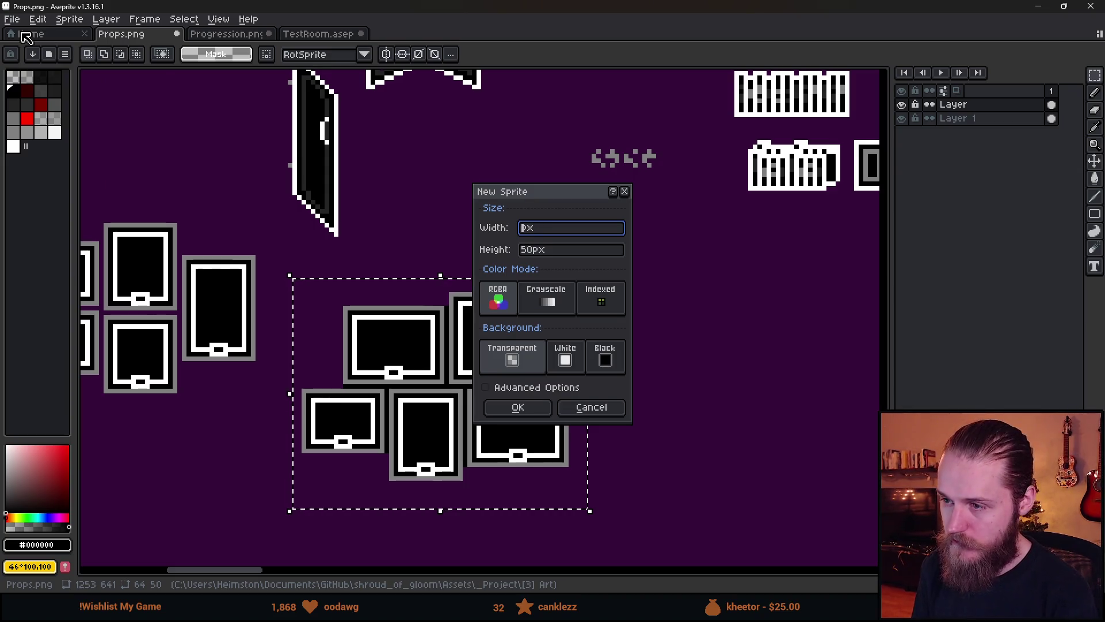
{"action": "type", "text": "0"}
{"action": "key", "text": "Tab"}
Create the 320×180 sprite with height 180 and paste the five frames into it.
{"action": "type", "text": "180"}
{"action": "key", "text": "Return"}
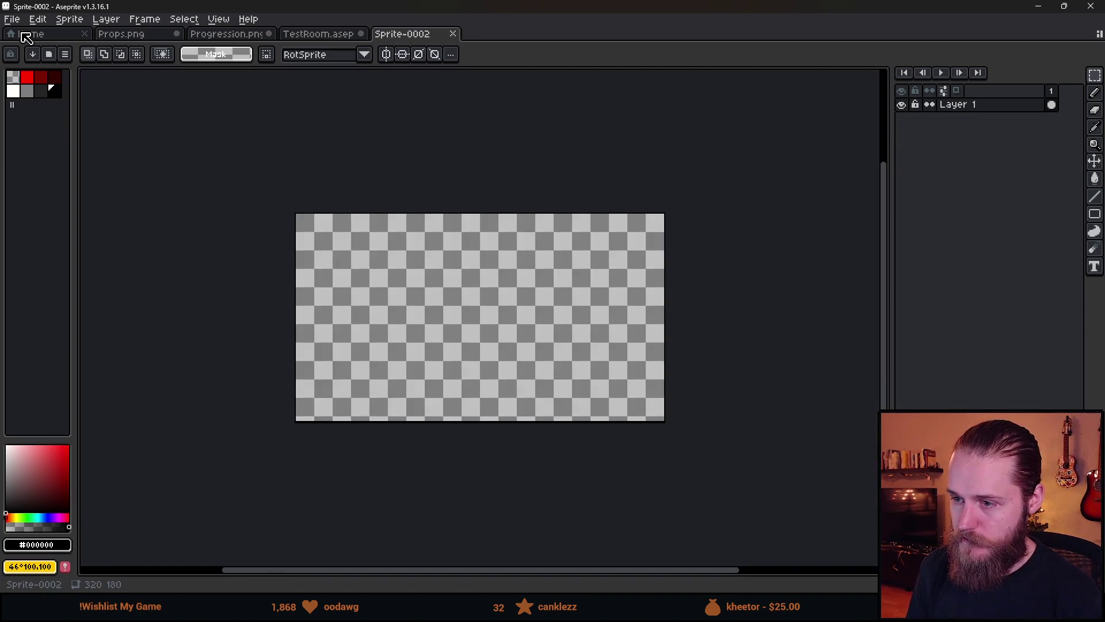
{"action": "key", "text": "ctrl+v"}
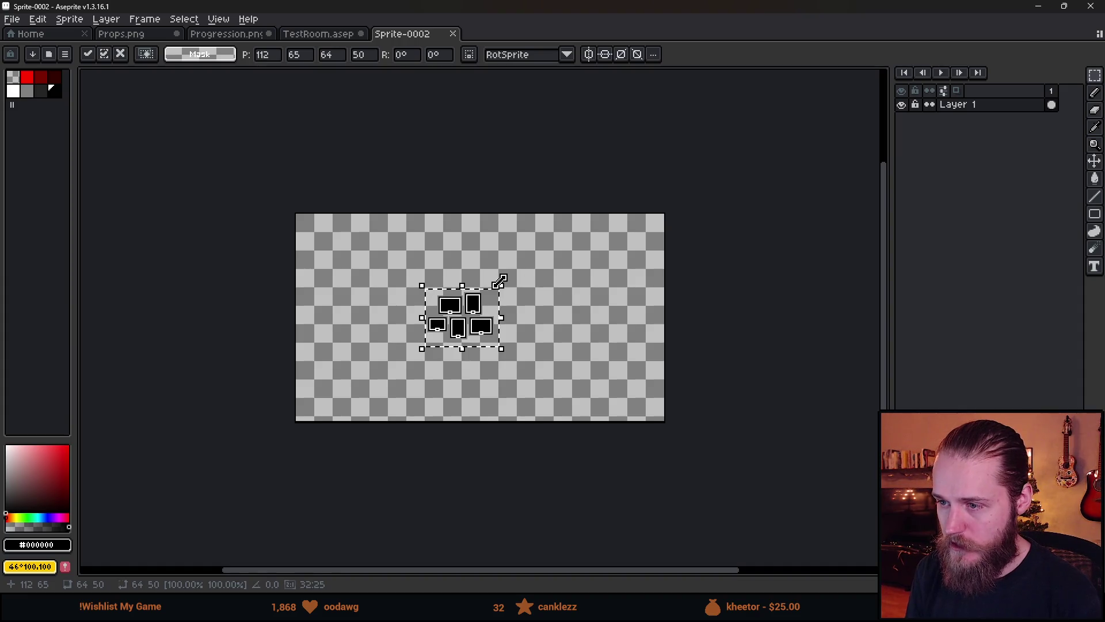
{"action": "mouse_move", "coordinate": [499, 281]}
{"action": "left_mouse_down"}
{"action": "mouse_move", "coordinate": [554, 254]}
{"action": "mouse_move", "coordinate": [542, 283]}
{"action": "left_mouse_up"}
{"action": "scroll", "coordinate": [506, 291], "scroll_direction": "up", "scroll_amount": 2}
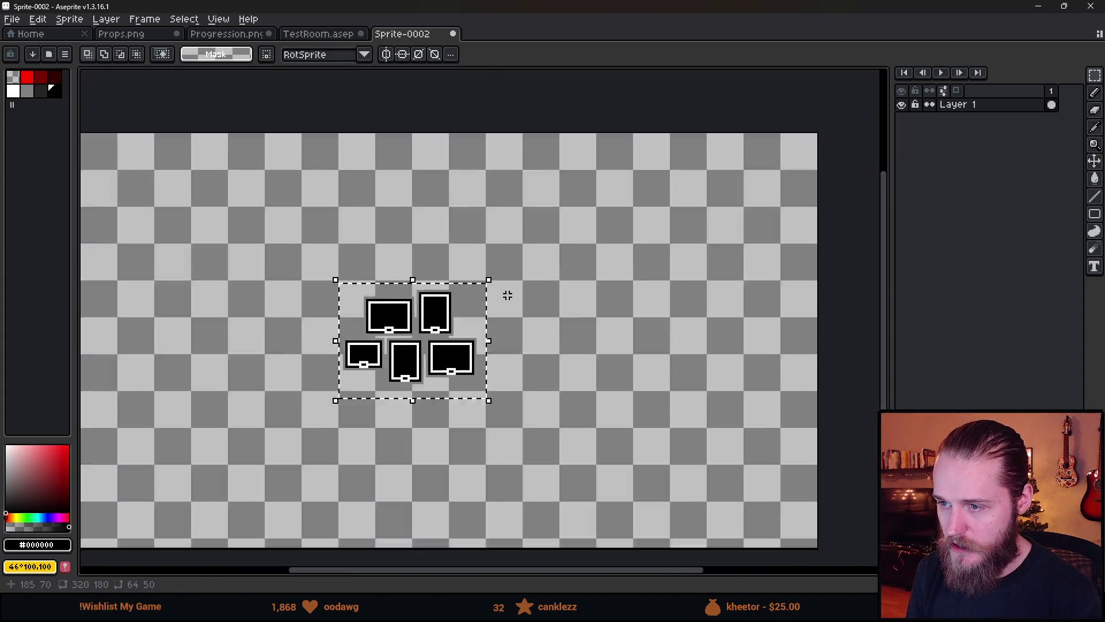
{"action": "scroll", "coordinate": [506, 292], "scroll_direction": "down", "scroll_amount": 2}
Scale the pasted frames to about 246×192 and move them to the canvas top-left.
{"action": "mouse_move", "coordinate": [502, 349]}
{"action": "left_mouse_down"}
{"action": "mouse_move", "coordinate": [572, 420]}
{"action": "mouse_move", "coordinate": [725, 528]}
{"action": "left_mouse_up"}
{"action": "left_click_drag", "start_coordinate": [639, 423], "coordinate": [554, 352]}
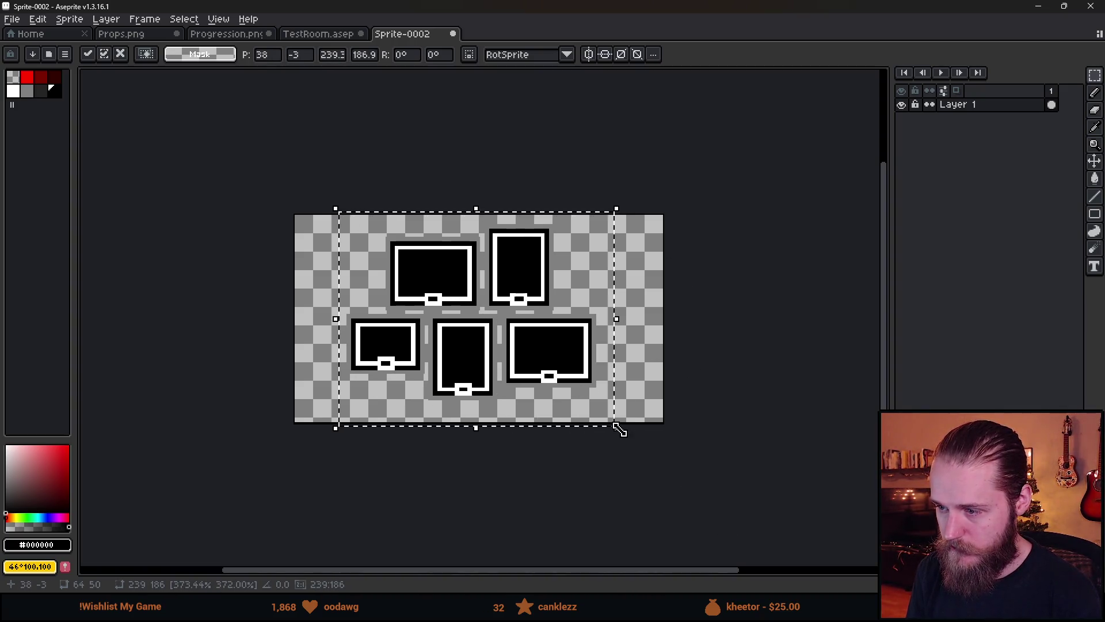
{"action": "mouse_move", "coordinate": [616, 427]}
{"action": "left_mouse_down"}
{"action": "mouse_move", "coordinate": [658, 461]}
{"action": "mouse_move", "coordinate": [678, 447]}
{"action": "mouse_move", "coordinate": [672, 422]}
{"action": "mouse_move", "coordinate": [742, 514]}
{"action": "left_mouse_up"}
{"action": "mouse_move", "coordinate": [575, 412]}
{"action": "left_mouse_down"}
{"action": "mouse_move", "coordinate": [530, 343]}
{"action": "mouse_move", "coordinate": [535, 358]}
{"action": "left_mouse_up"}
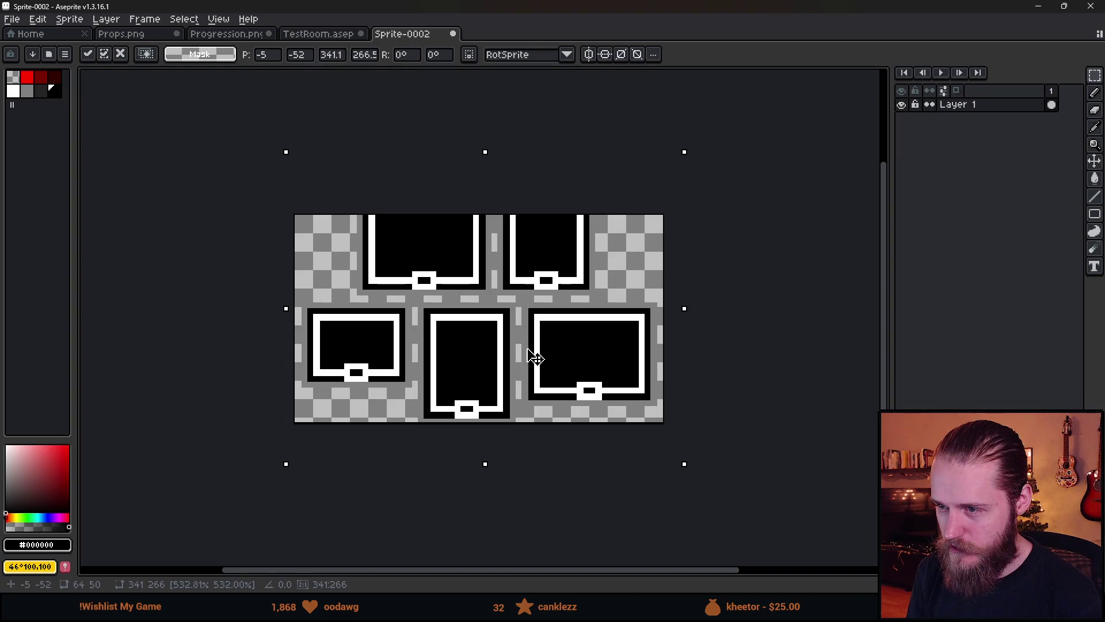
{"action": "key", "text": "ctrl+z"}
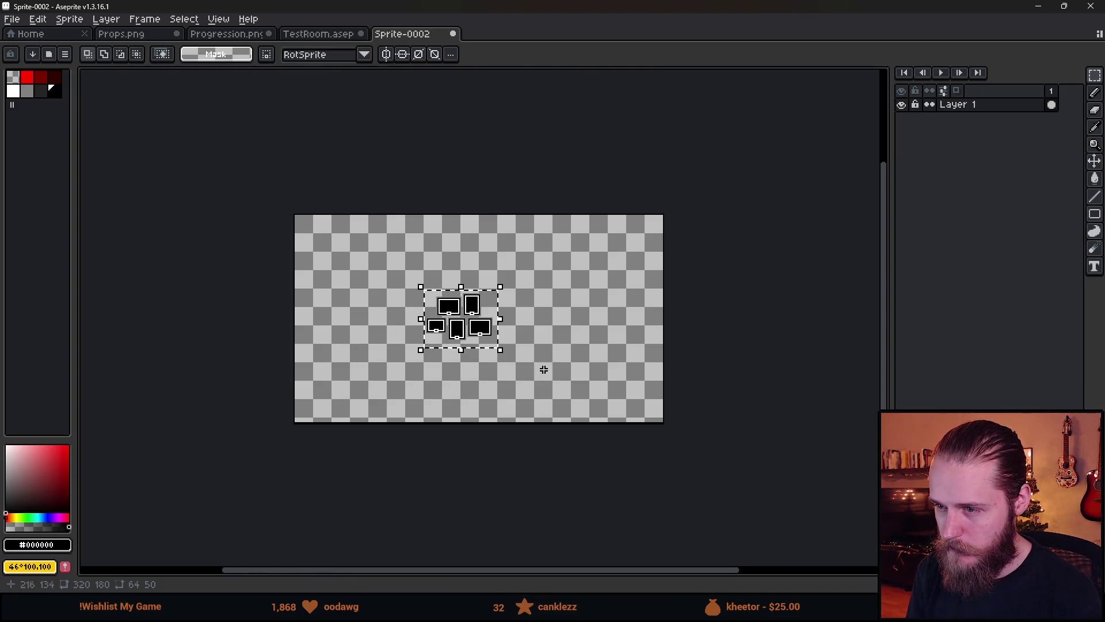
{"action": "mouse_move", "coordinate": [500, 350]}
{"action": "left_mouse_down"}
{"action": "mouse_move", "coordinate": [622, 461]}
{"action": "mouse_move", "coordinate": [772, 547]}
{"action": "mouse_move", "coordinate": [741, 498]}
{"action": "mouse_move", "coordinate": [747, 506]}
{"action": "left_mouse_up"}
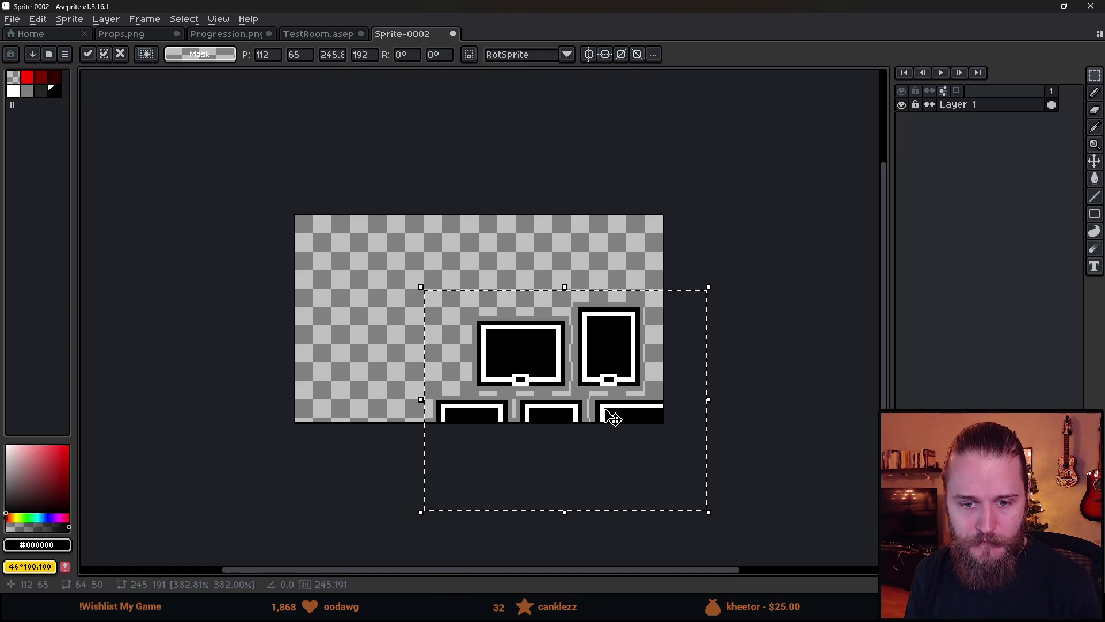
{"action": "left_click_drag", "start_coordinate": [614, 419], "coordinate": [555, 322]}
Enlarge the frame cluster further to about 269×210.
{"action": "scroll", "coordinate": [555, 324], "scroll_direction": "up", "scroll_amount": 1}
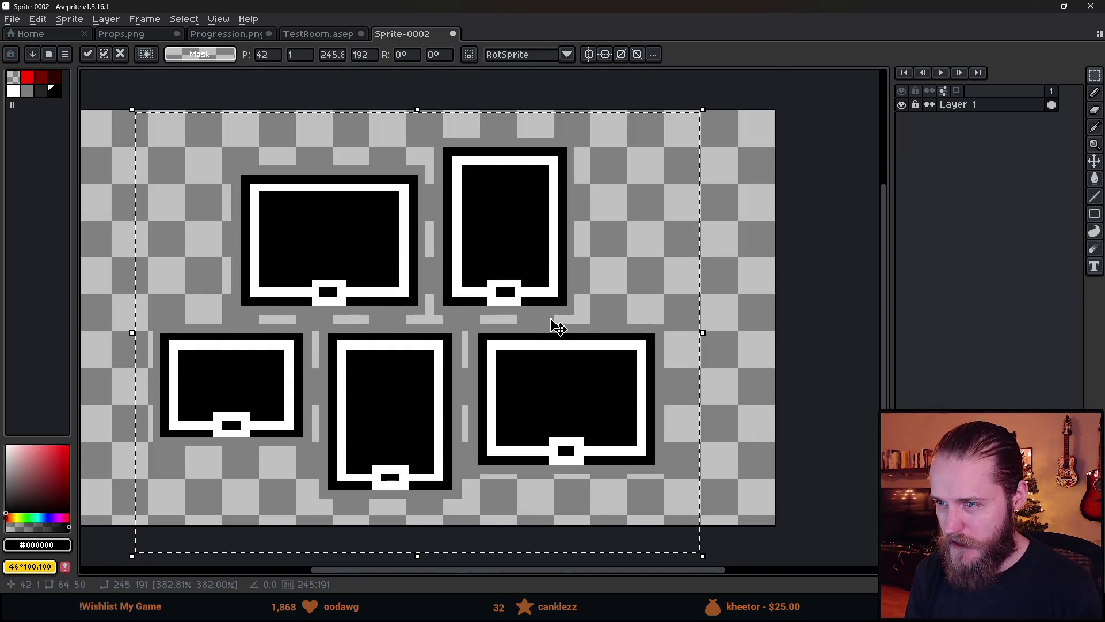
{"action": "scroll", "coordinate": [545, 331], "scroll_direction": "down", "scroll_amount": 1}
{"action": "scroll", "coordinate": [545, 333], "scroll_direction": "up", "scroll_amount": 1}
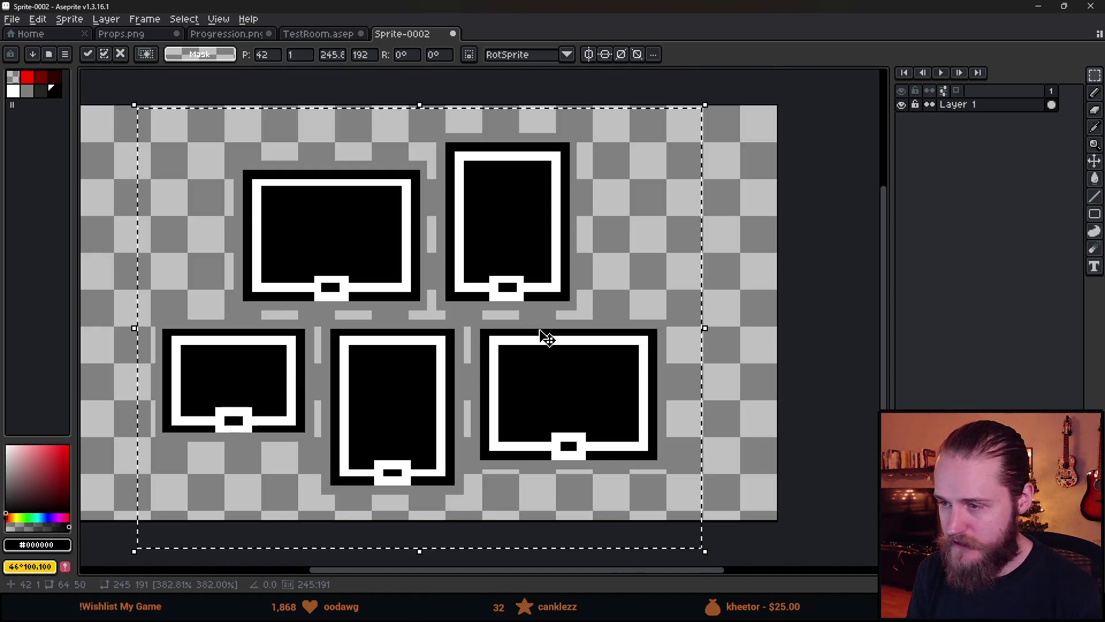
{"action": "left_click_drag", "start_coordinate": [548, 340], "coordinate": [590, 338]}
{"action": "scroll", "coordinate": [592, 340], "scroll_direction": "down", "scroll_amount": 1}
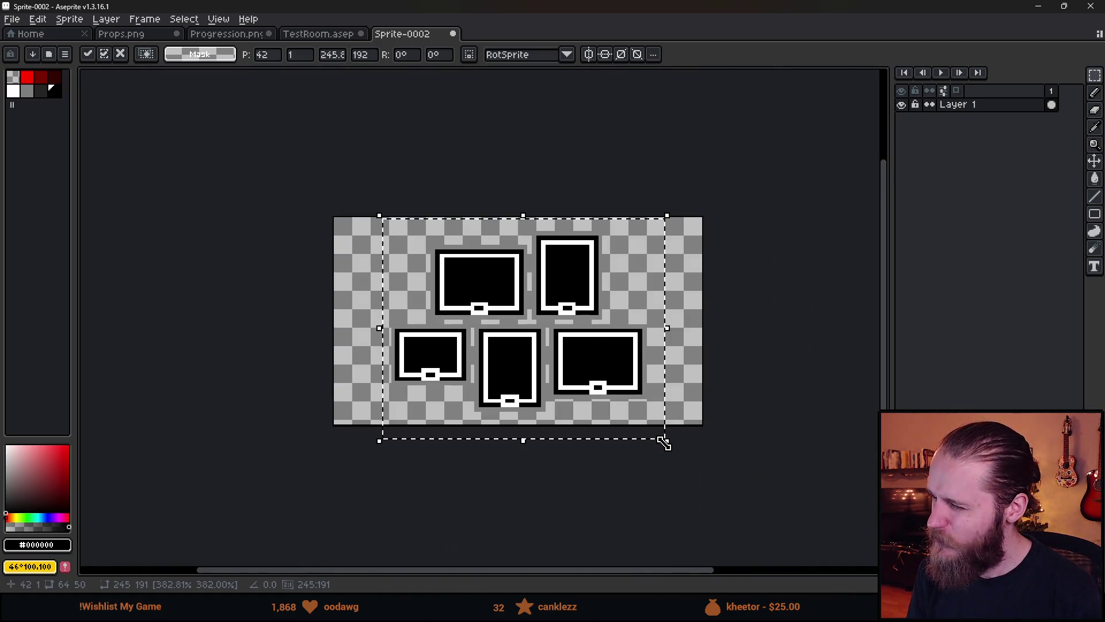
{"action": "left_click_drag", "start_coordinate": [663, 443], "coordinate": [696, 459]}
Shift the enlarged frame cluster up and left on the canvas.
{"action": "left_click_drag", "start_coordinate": [625, 406], "coordinate": [617, 394]}
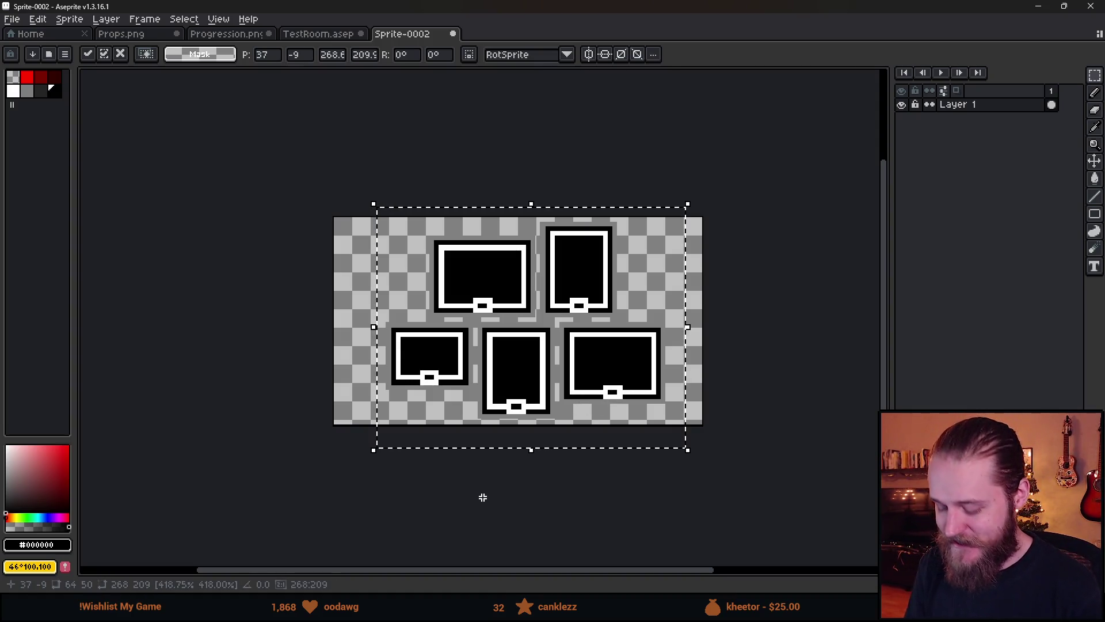
Drop the scaled frames, reselect them, resize to about 285×174 and drop again.
{"action": "left_click", "coordinate": [518, 503]}
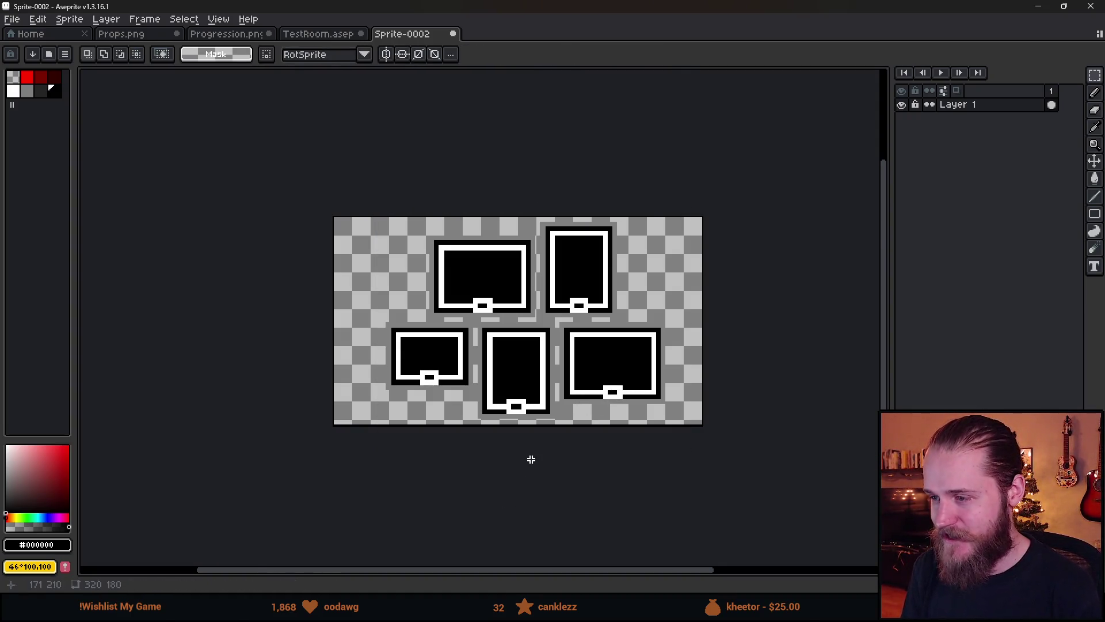
{"action": "scroll", "coordinate": [520, 456], "scroll_direction": "up", "scroll_amount": 2}
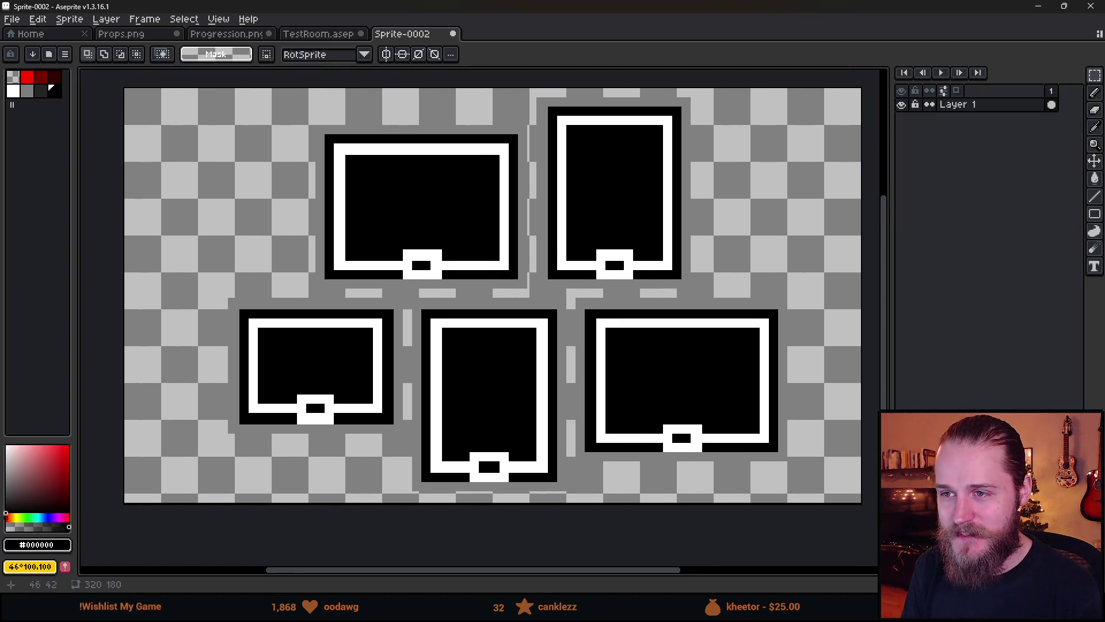
{"action": "left_click_drag", "start_coordinate": [160, 81], "coordinate": [836, 559]}
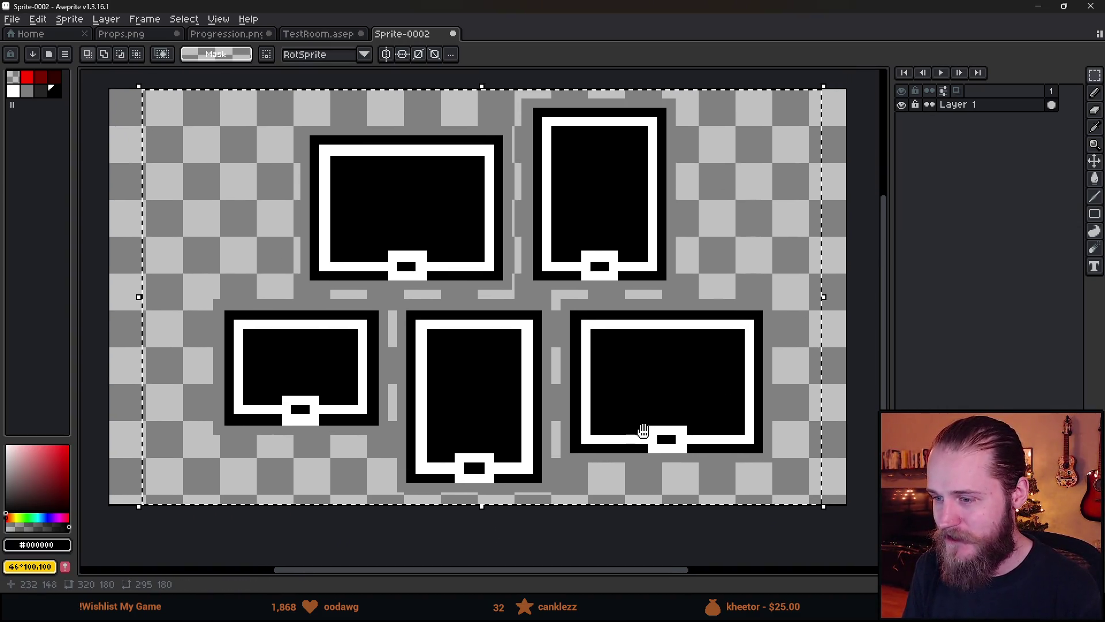
{"action": "left_click_drag", "start_coordinate": [638, 429], "coordinate": [635, 428]}
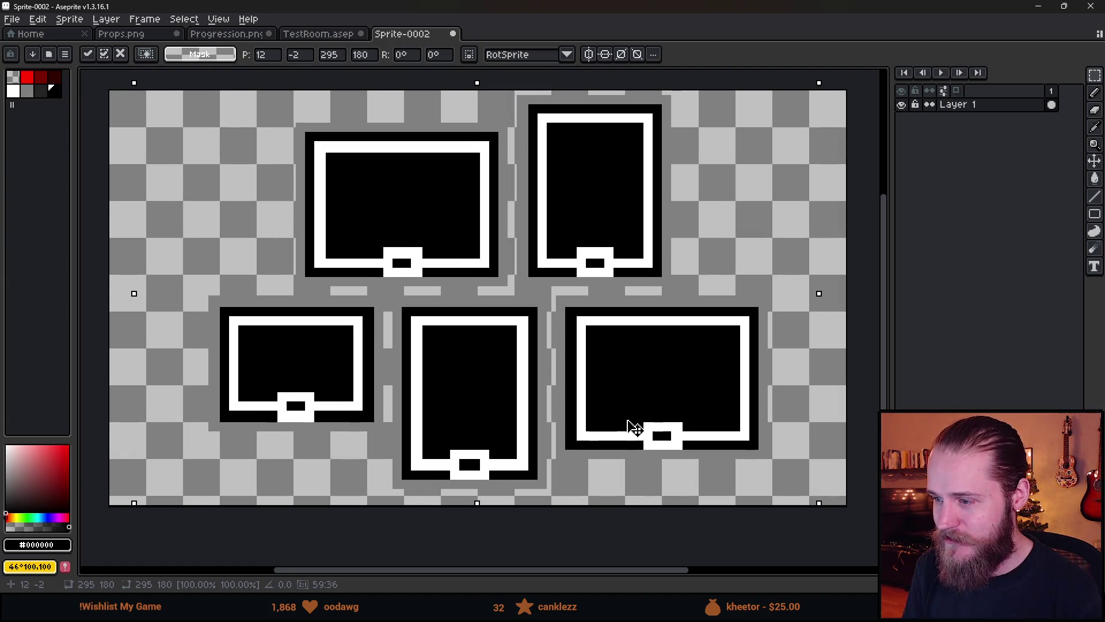
{"action": "scroll", "coordinate": [636, 426], "scroll_direction": "down", "scroll_amount": 2}
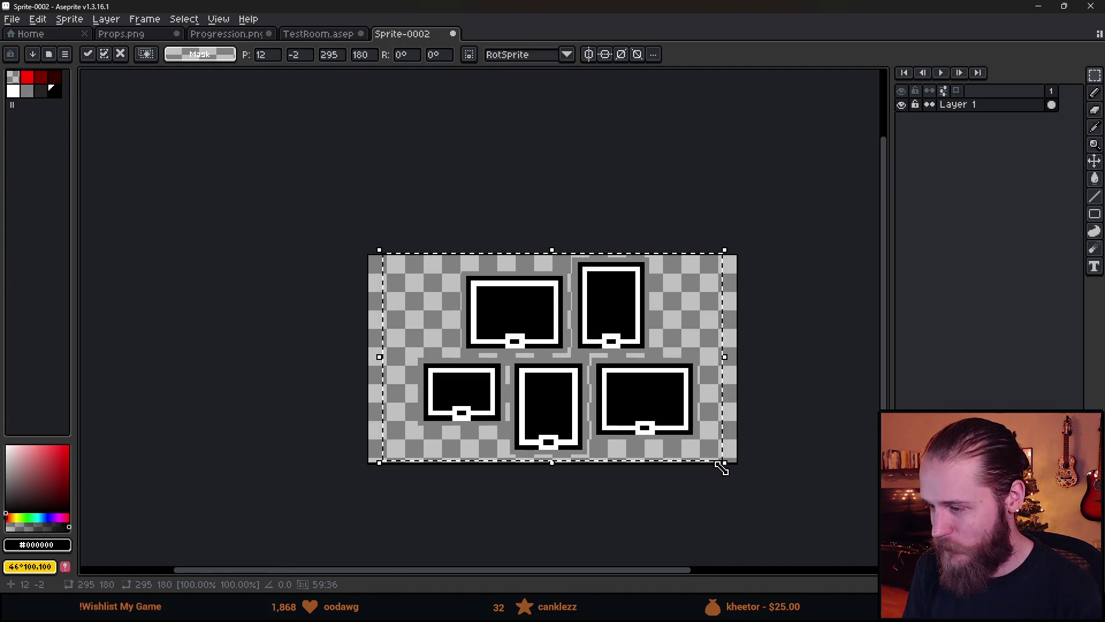
{"action": "left_click_drag", "start_coordinate": [723, 463], "coordinate": [718, 451]}
{"action": "left_click", "coordinate": [700, 500]}
Select the whole canvas, nudge the frames 1 pixel right and down, then deselect.
{"action": "scroll", "coordinate": [671, 459], "scroll_direction": "up", "scroll_amount": 2}
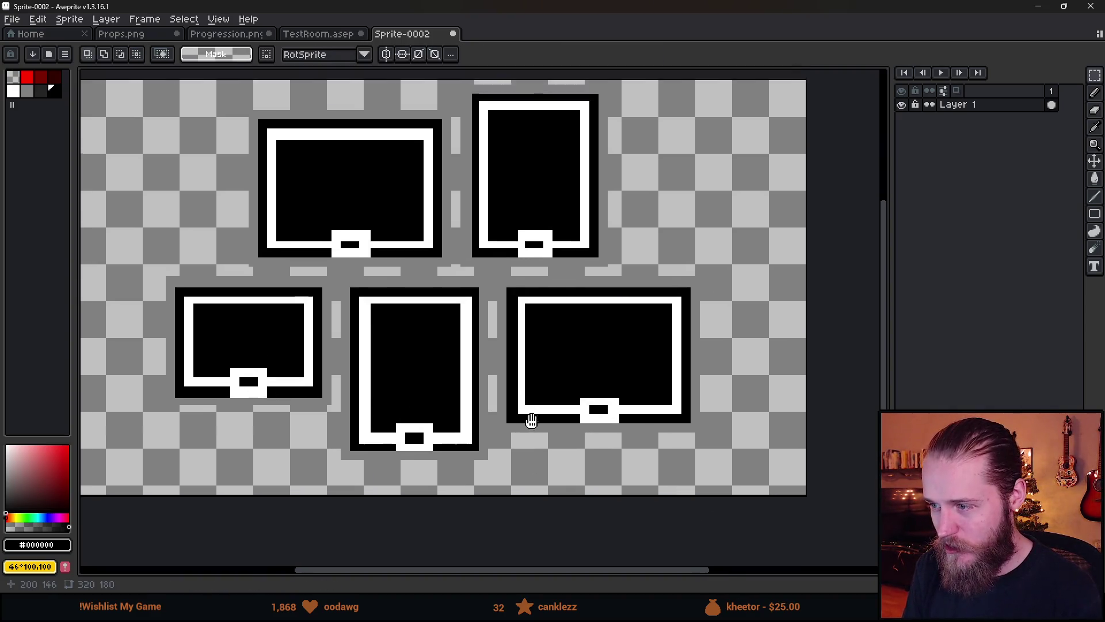
{"action": "left_click_drag", "start_coordinate": [530, 421], "coordinate": [566, 450]}
{"action": "left_click_drag", "start_coordinate": [95, 95], "coordinate": [695, 485]}
{"action": "key", "text": "ctrl+a"}
{"action": "left_click_drag", "start_coordinate": [631, 439], "coordinate": [636, 442]}
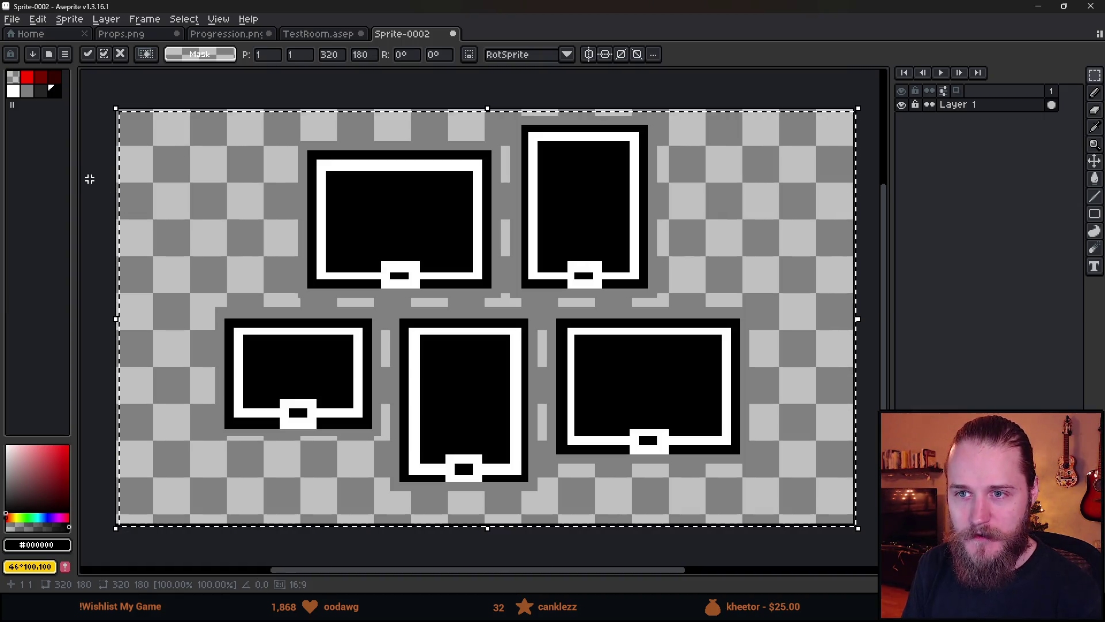
{"action": "key", "text": "ctrl+d"}
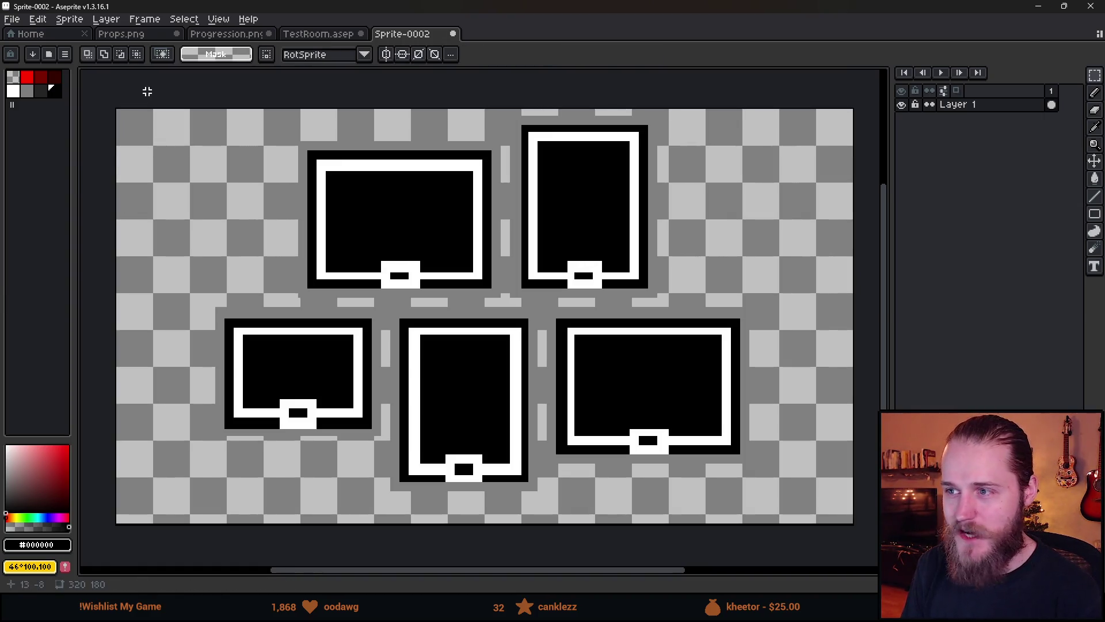
{"action": "left_click_drag", "start_coordinate": [147, 91], "coordinate": [798, 538]}
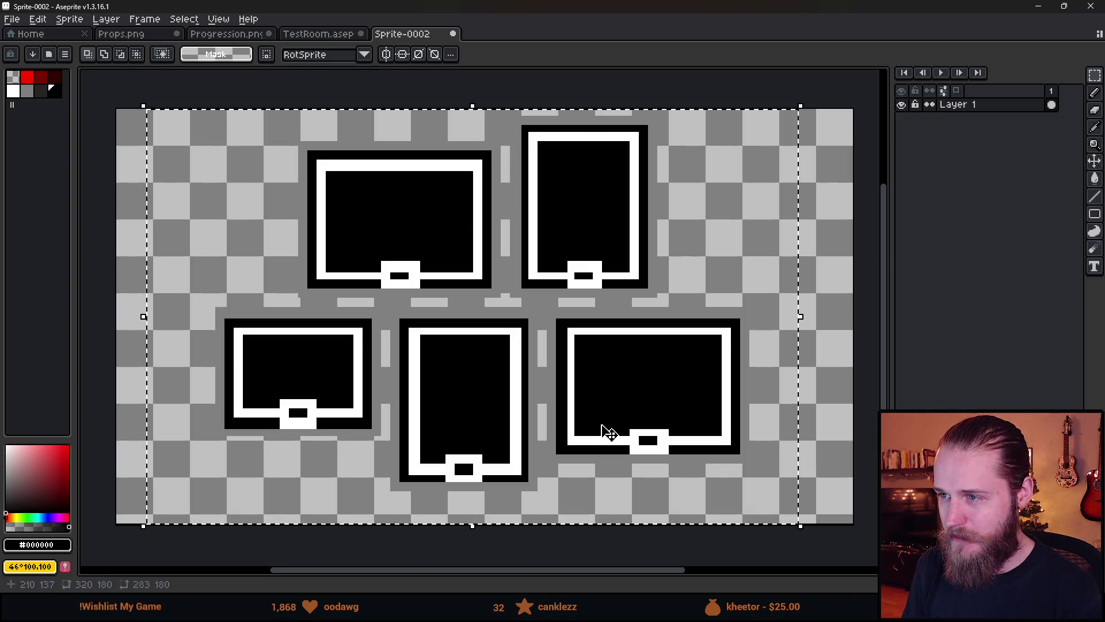
{"action": "key", "text": "ctrl+d"}
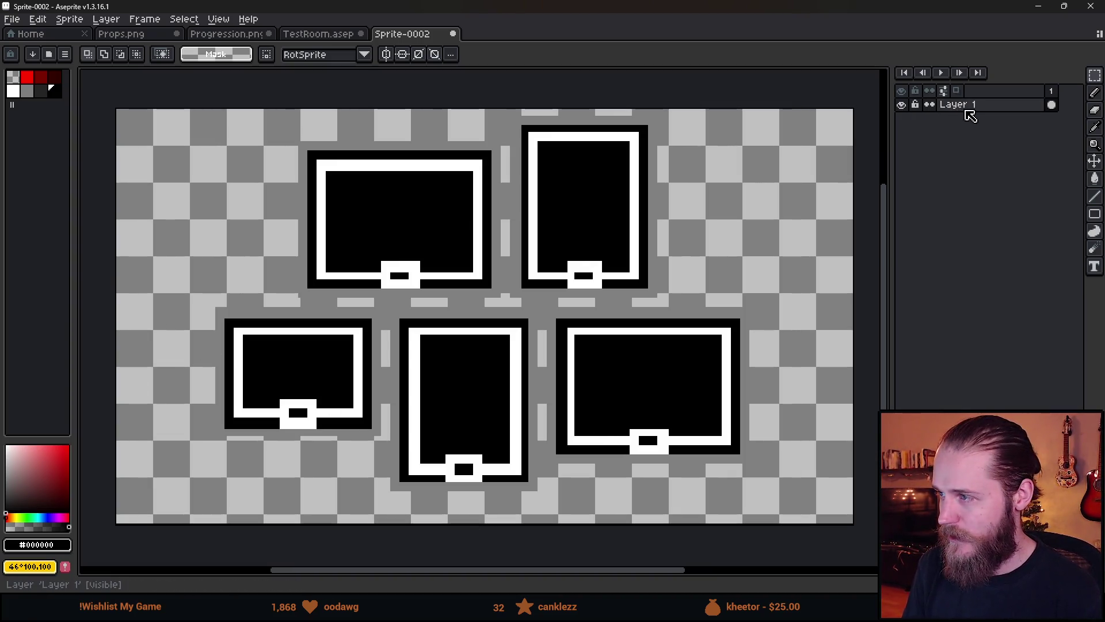
Add a new layer under Layer 1 and fill it with dark purple as the background.
{"action": "key", "text": "shift+n"}
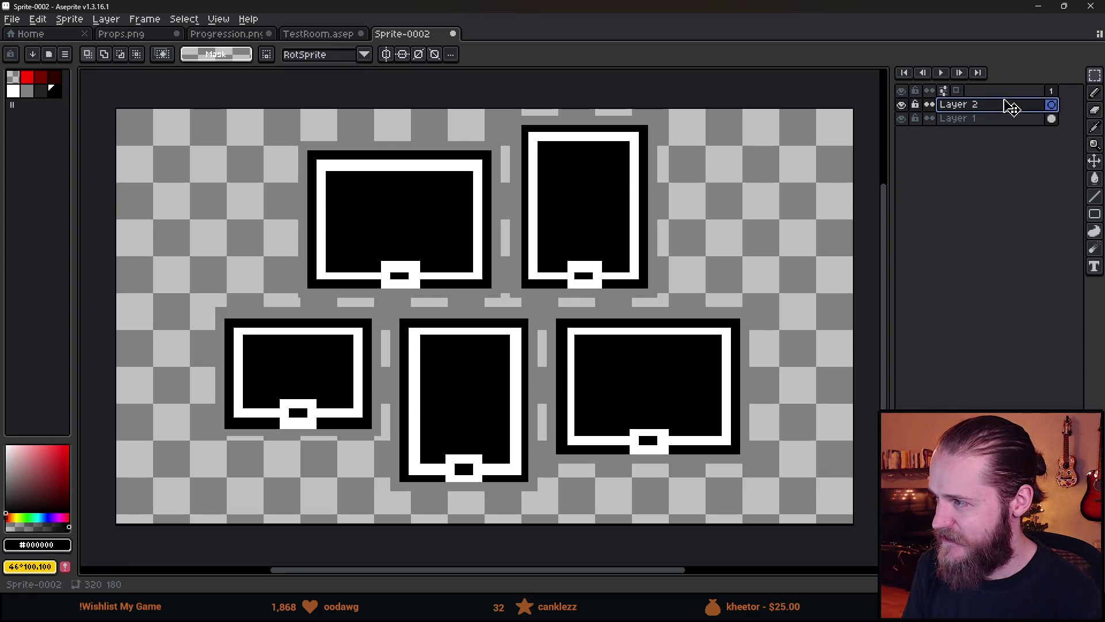
{"action": "left_click_drag", "start_coordinate": [1006, 105], "coordinate": [1007, 123]}
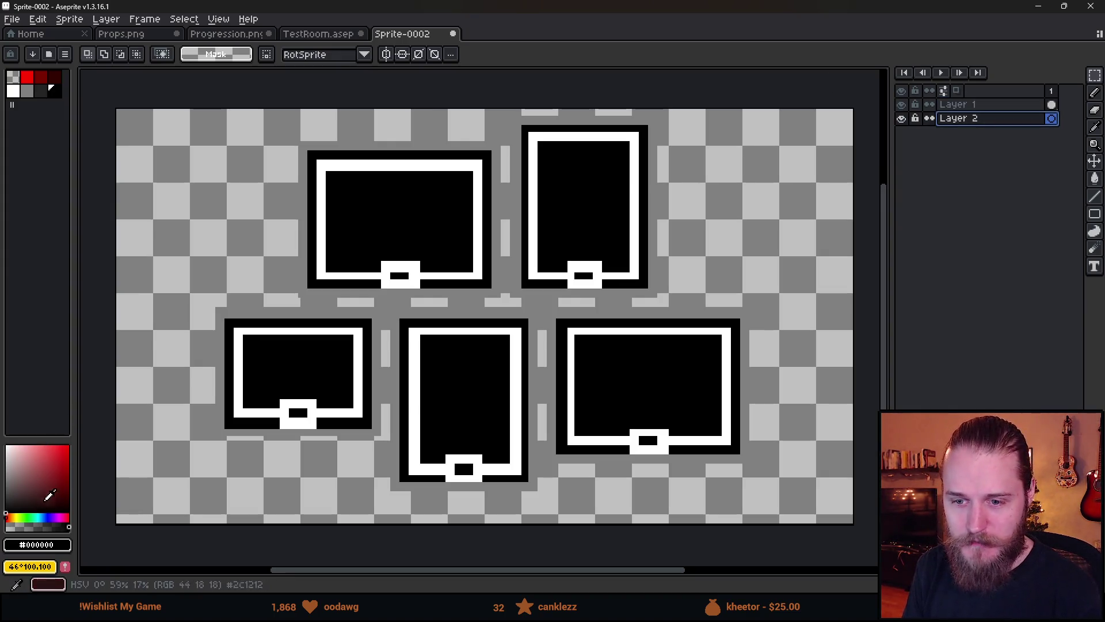
{"action": "left_click", "coordinate": [57, 517]}
{"action": "left_click", "coordinate": [57, 496]}
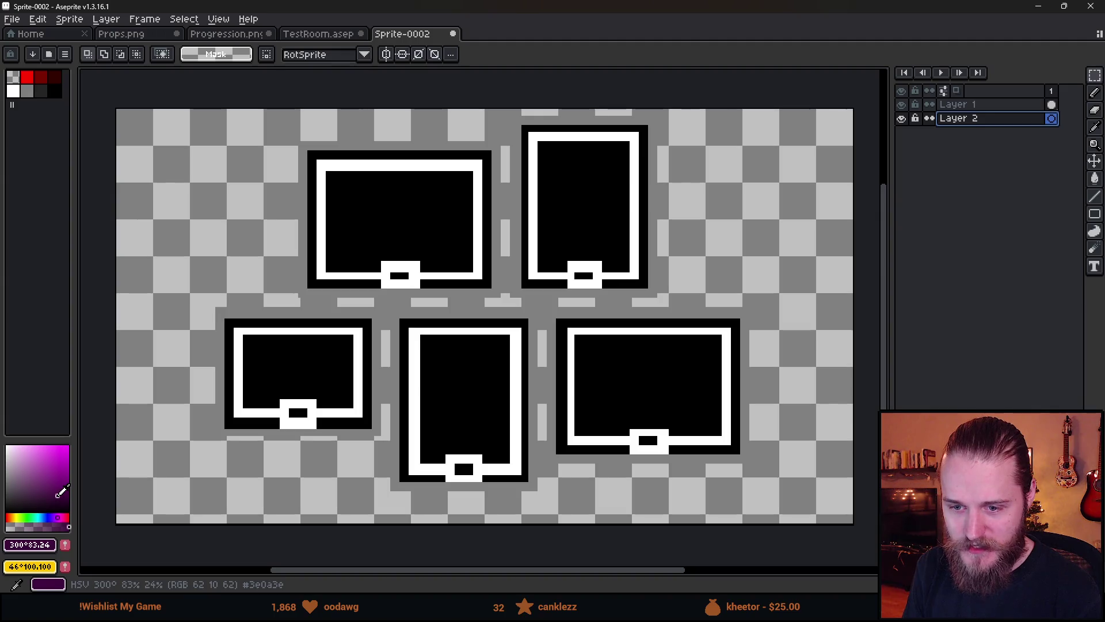
{"action": "key", "text": "g"}
{"action": "left_click", "coordinate": [152, 470]}
{"action": "scroll", "coordinate": [153, 467], "scroll_direction": "down", "scroll_amount": 2}
{"action": "scroll", "coordinate": [173, 461], "scroll_direction": "up", "scroll_amount": 2}
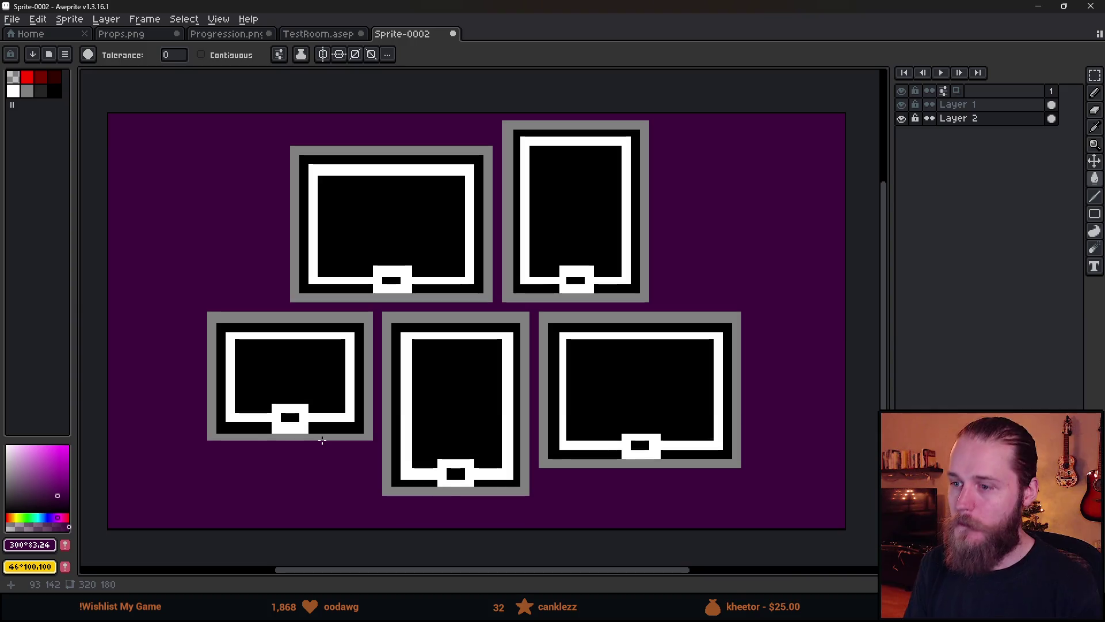
{"action": "scroll", "coordinate": [321, 441], "scroll_direction": "down", "scroll_amount": 2}
{"action": "scroll", "coordinate": [306, 450], "scroll_direction": "up", "scroll_amount": 2}
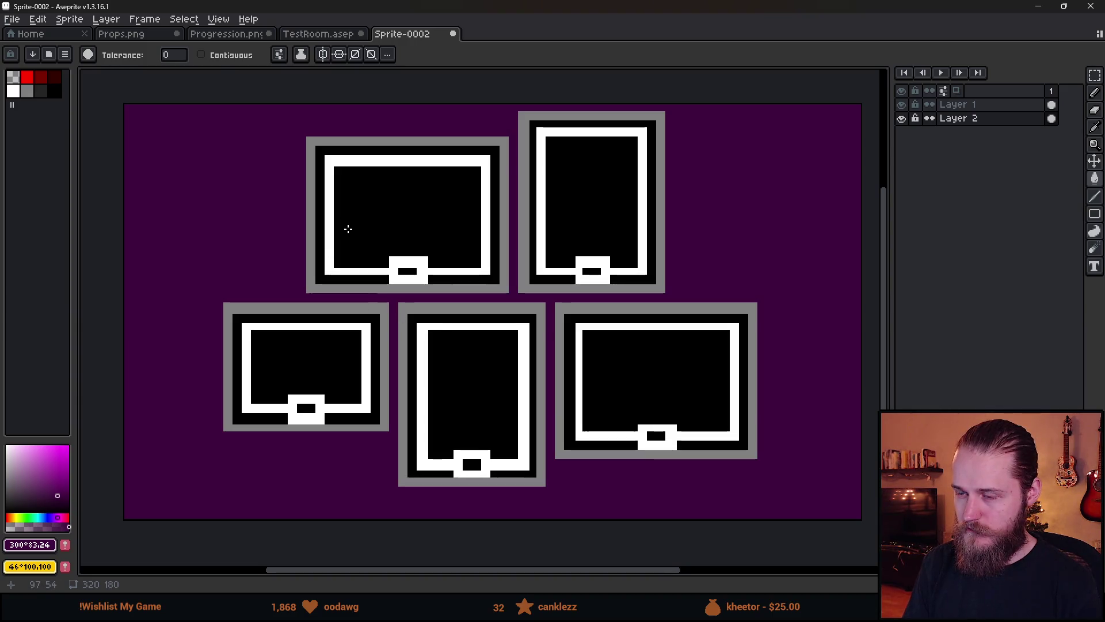
{"action": "scroll", "coordinate": [357, 256], "scroll_direction": "down", "scroll_amount": 2}
{"action": "scroll", "coordinate": [358, 257], "scroll_direction": "up", "scroll_amount": 2}
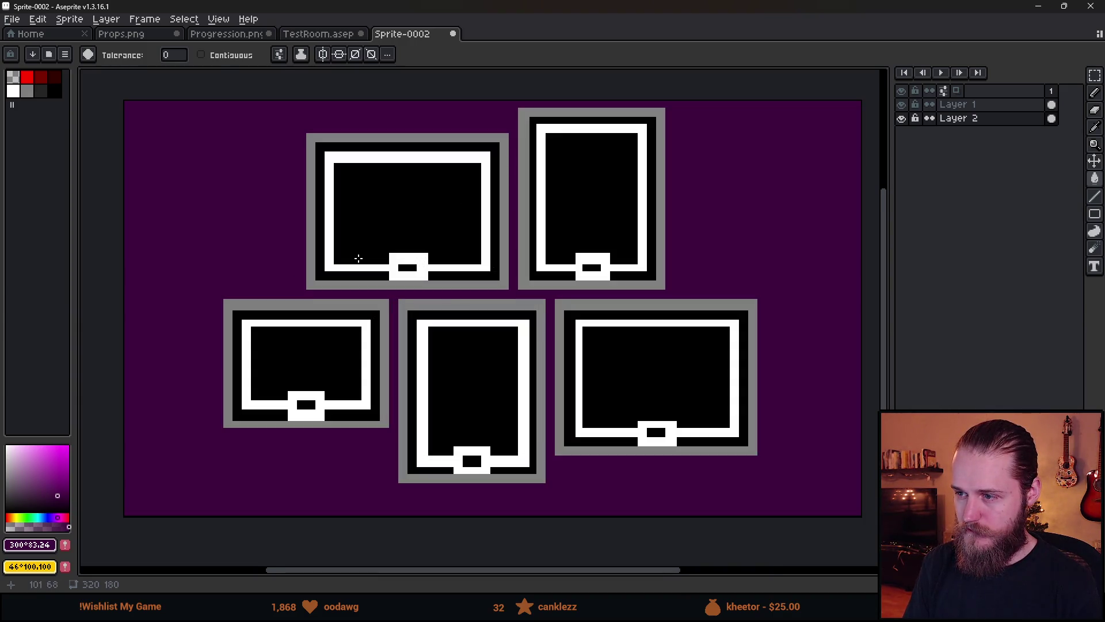
{"action": "key", "text": "v"}
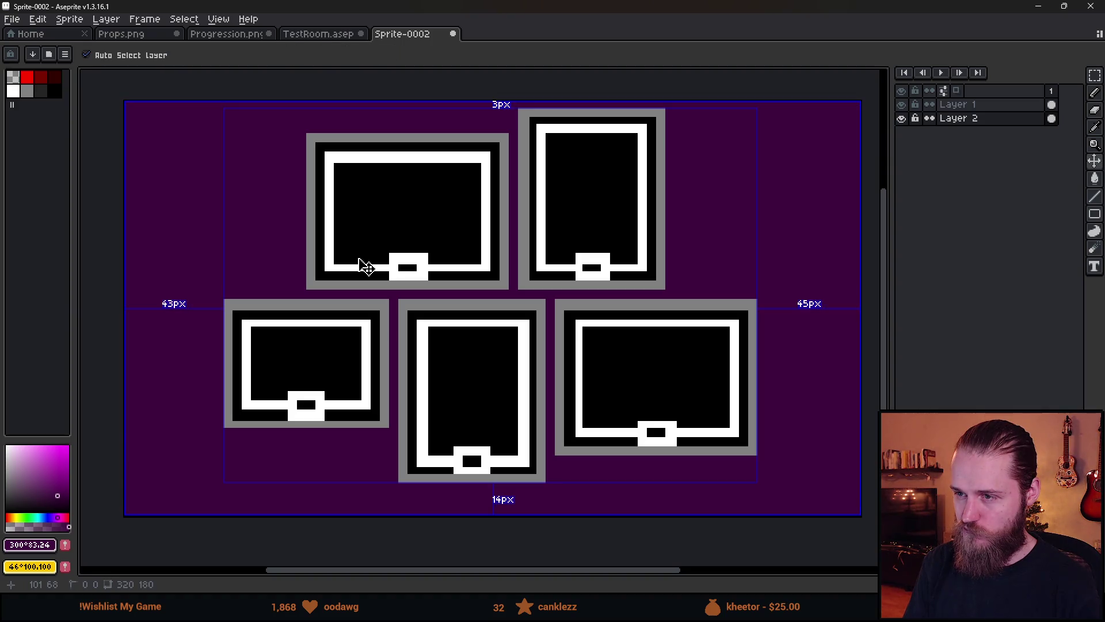
{"action": "key", "text": "w"}
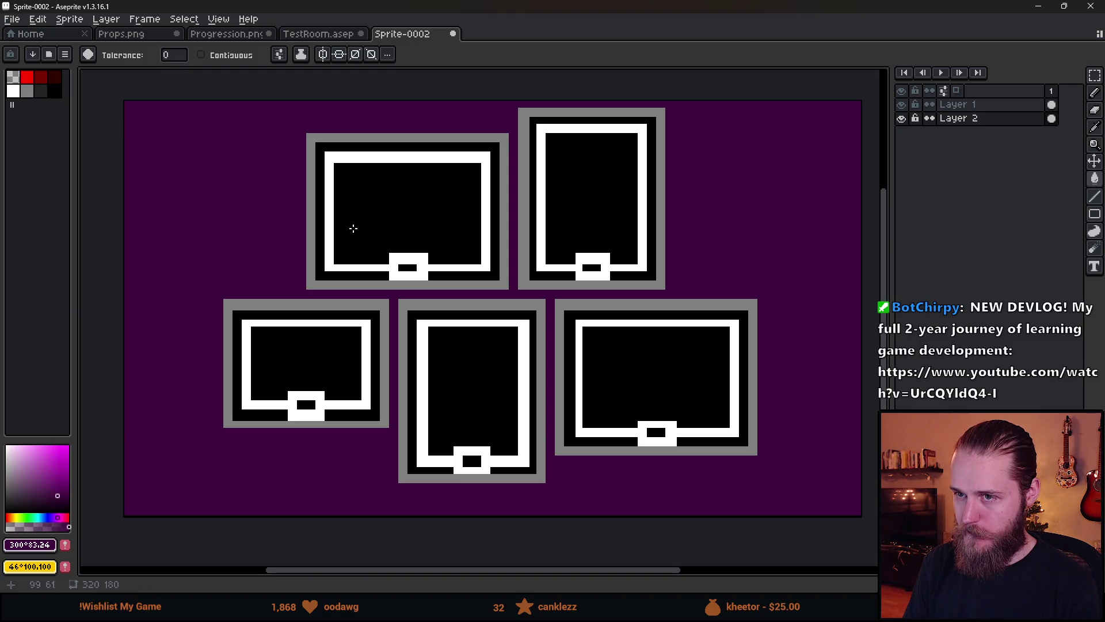
{"action": "mouse_move", "coordinate": [438, 7]}
{"action": "left_mouse_down"}
{"action": "mouse_move", "coordinate": [440, 518]}
{"action": "mouse_move", "coordinate": [451, 547]}
{"action": "mouse_move", "coordinate": [317, 73]}
{"action": "mouse_move", "coordinate": [389, 375]}
{"action": "left_mouse_up"}
{"action": "double_click", "coordinate": [388, 374]}
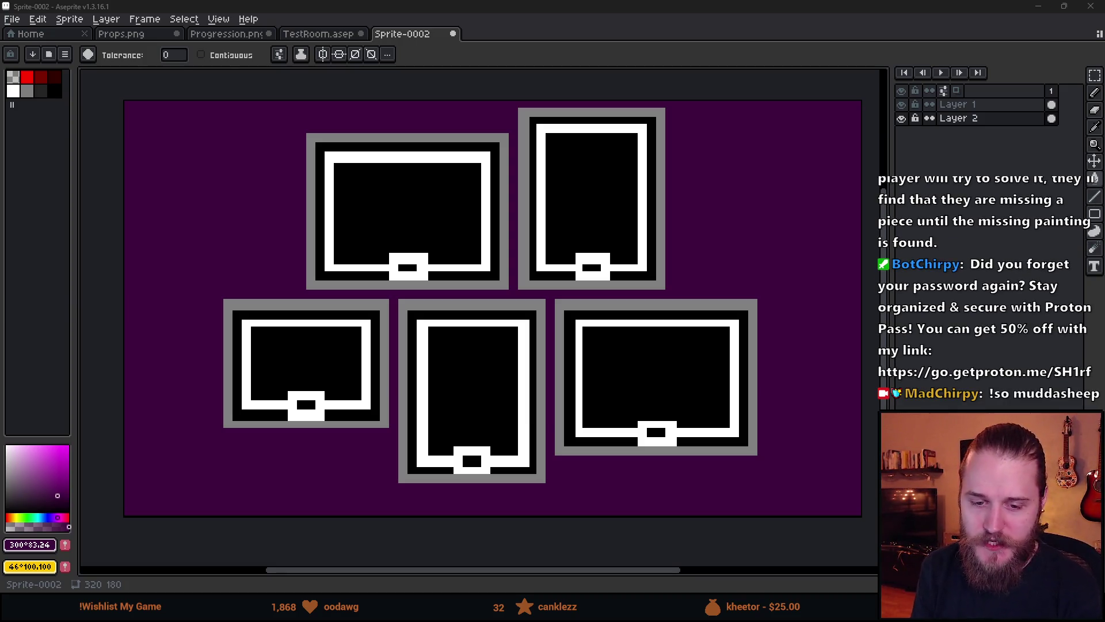
{"action": "scroll", "coordinate": [387, 295], "scroll_direction": "down", "scroll_amount": 2}
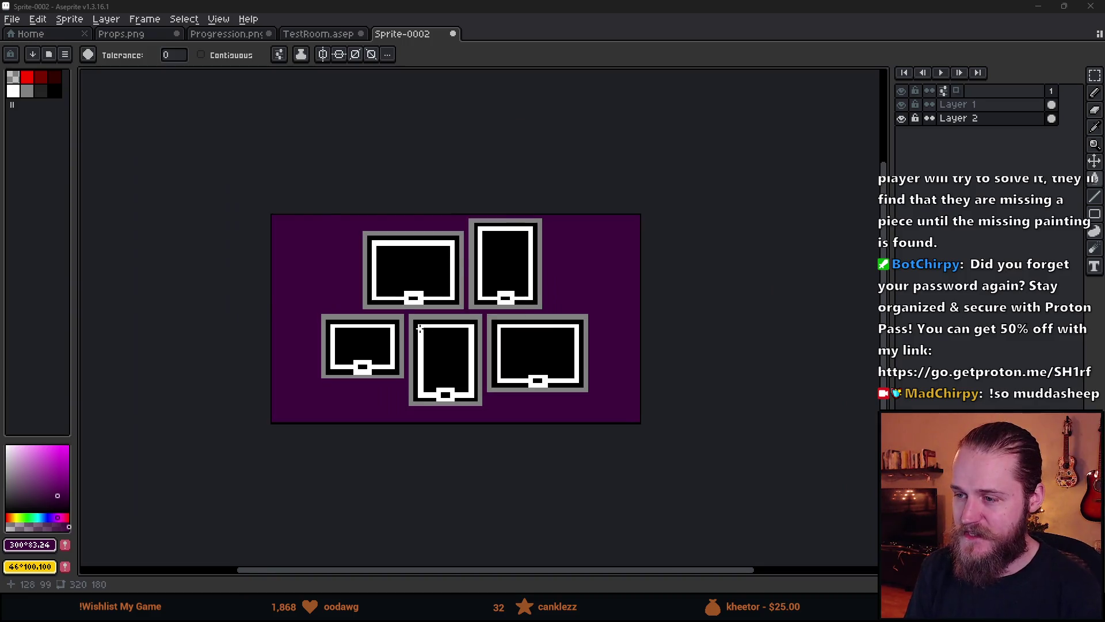
{"action": "scroll", "coordinate": [429, 338], "scroll_direction": "up", "scroll_amount": 2}
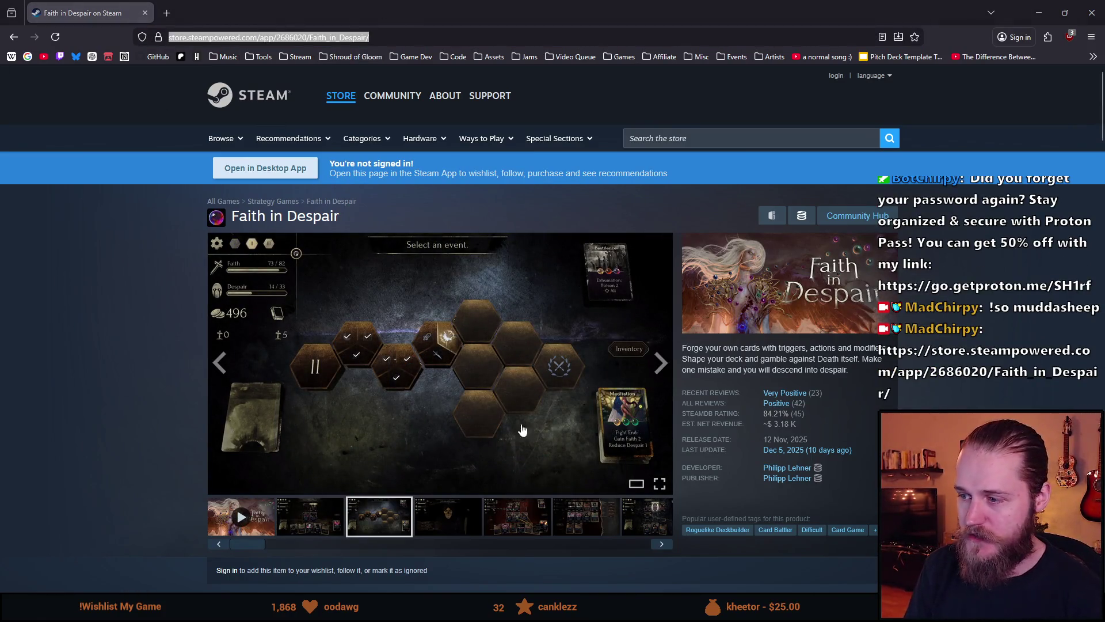
Close the Faith in Despair Steam store page to return to Sprite-0002.
{"action": "left_click", "coordinate": [145, 20]}
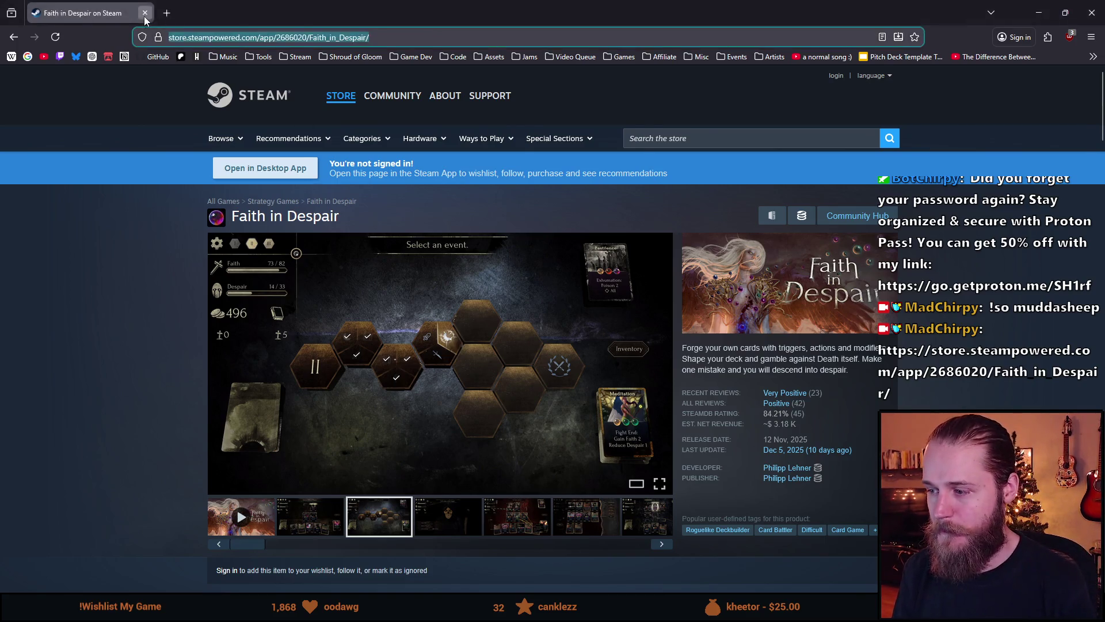
{"action": "left_click", "coordinate": [144, 16]}
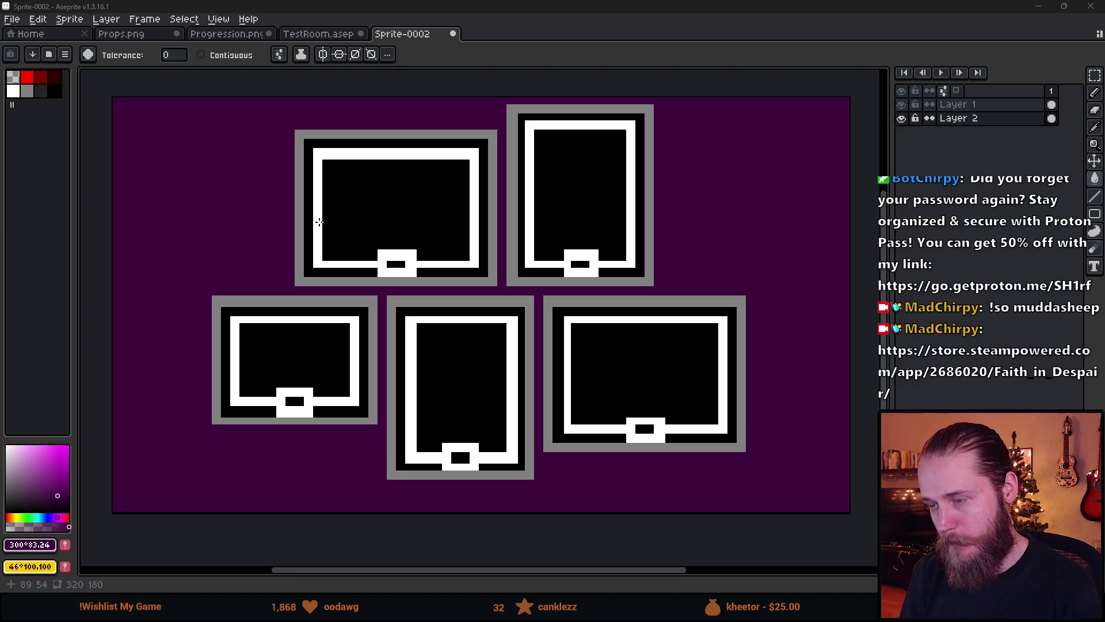
{"action": "scroll", "coordinate": [319, 223], "scroll_direction": "down", "scroll_amount": 1}
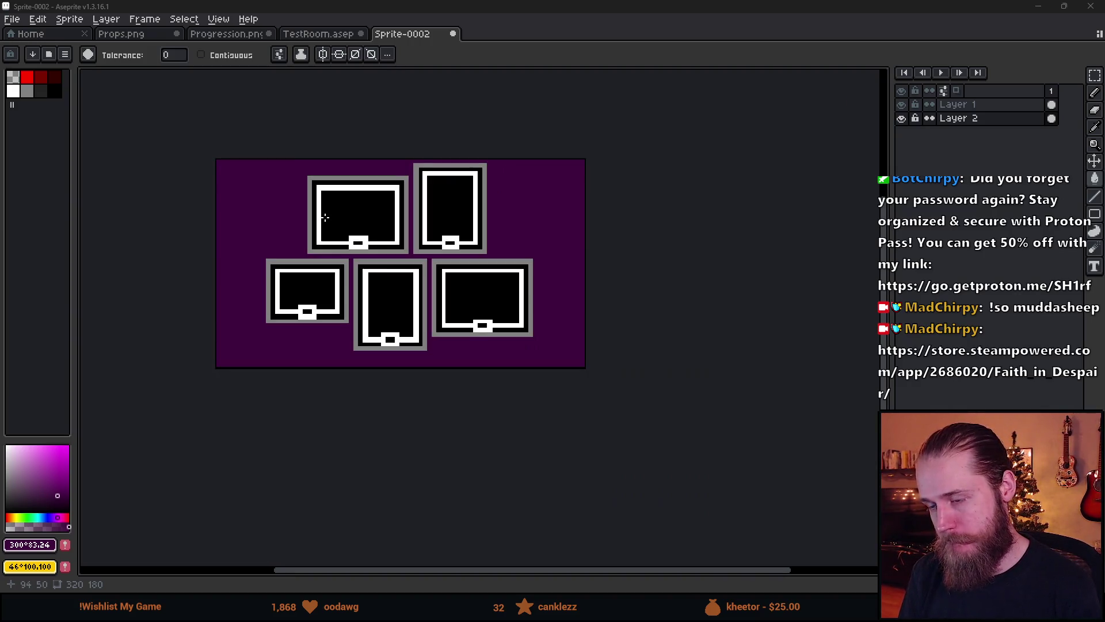
{"action": "scroll", "coordinate": [319, 223], "scroll_direction": "up", "scroll_amount": 1}
{"action": "scroll", "coordinate": [442, 175], "scroll_direction": "down", "scroll_amount": 2}
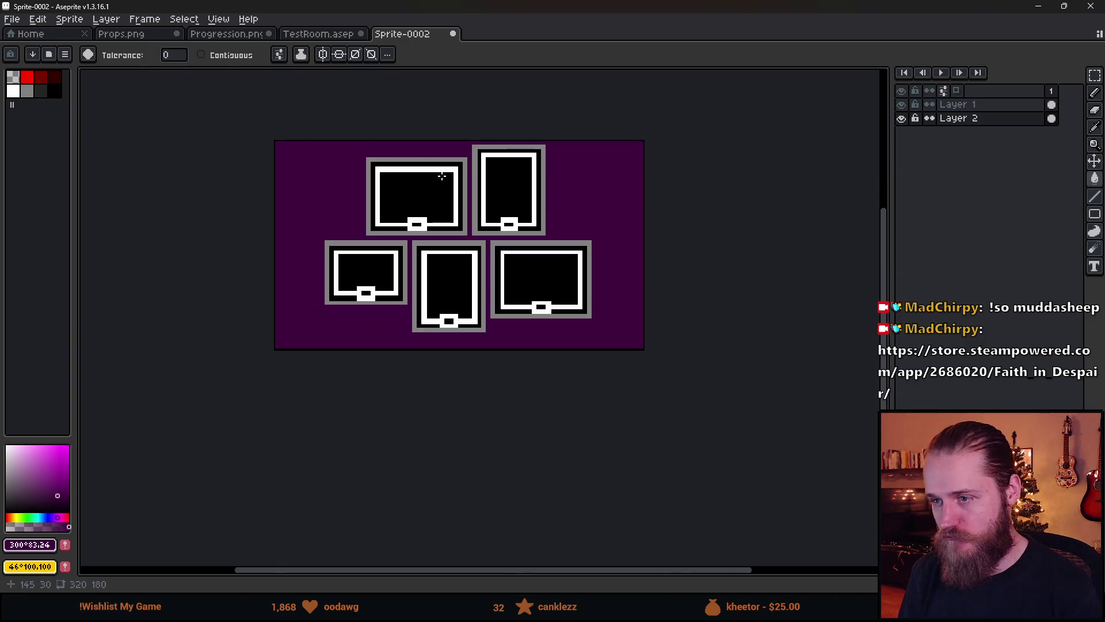
{"action": "scroll", "coordinate": [441, 176], "scroll_direction": "up", "scroll_amount": 2}
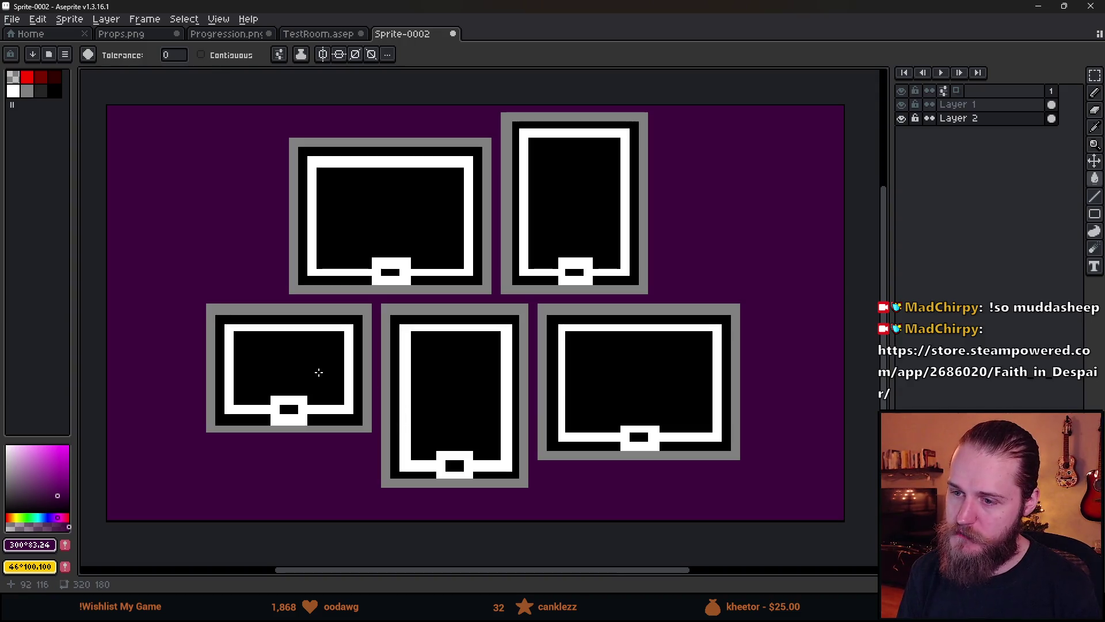
On Layer 1, sample black and fill the top-left frame's white ring with black.
{"action": "left_click", "coordinate": [958, 104]}
{"action": "key", "text": "b"}
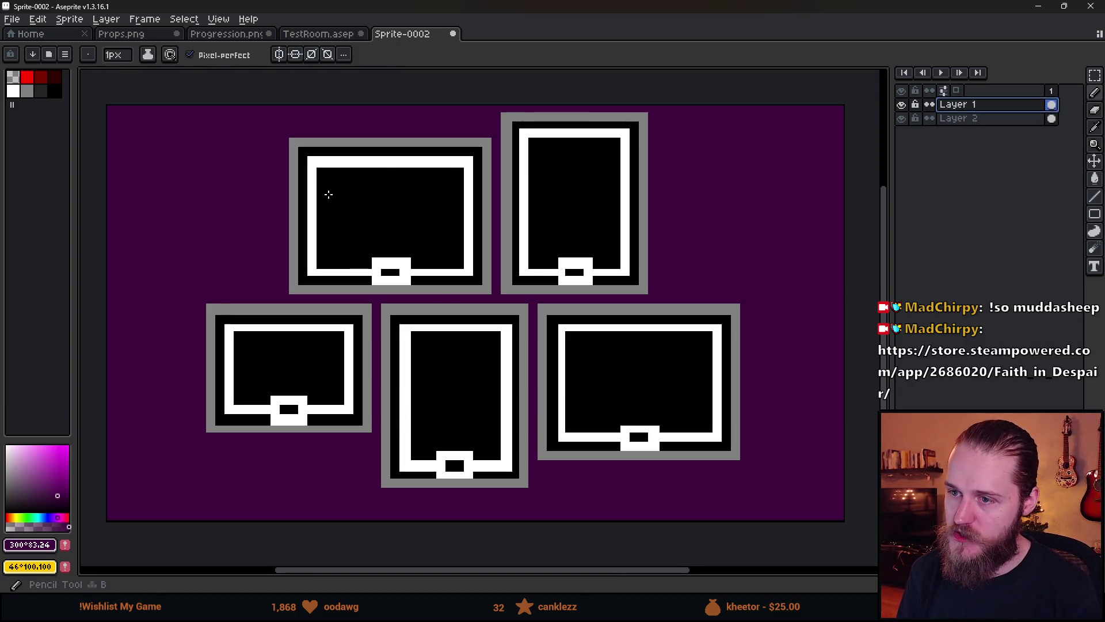
{"action": "scroll", "coordinate": [327, 180], "scroll_direction": "up", "scroll_amount": 2}
{"action": "key", "text": "i"}
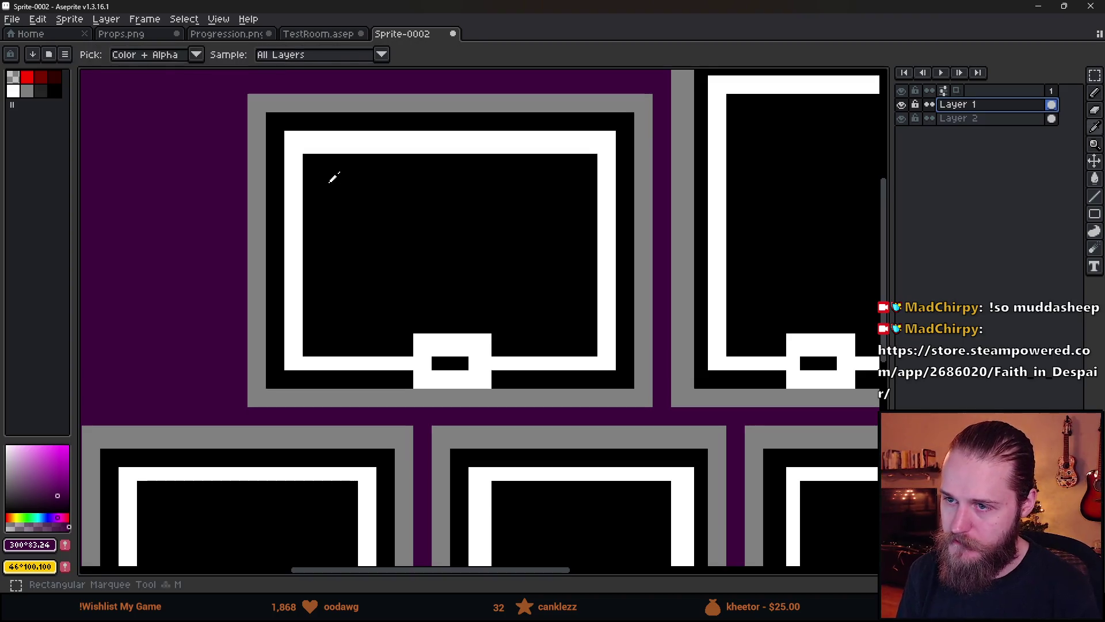
{"action": "left_click", "coordinate": [330, 174]}
{"action": "key", "text": "m"}
{"action": "mouse_move", "coordinate": [289, 135]}
{"action": "left_mouse_down"}
{"action": "mouse_move", "coordinate": [537, 330]}
{"action": "mouse_move", "coordinate": [614, 363]}
{"action": "left_mouse_up"}
{"action": "key", "text": "g"}
{"action": "left_click", "coordinate": [612, 362]}
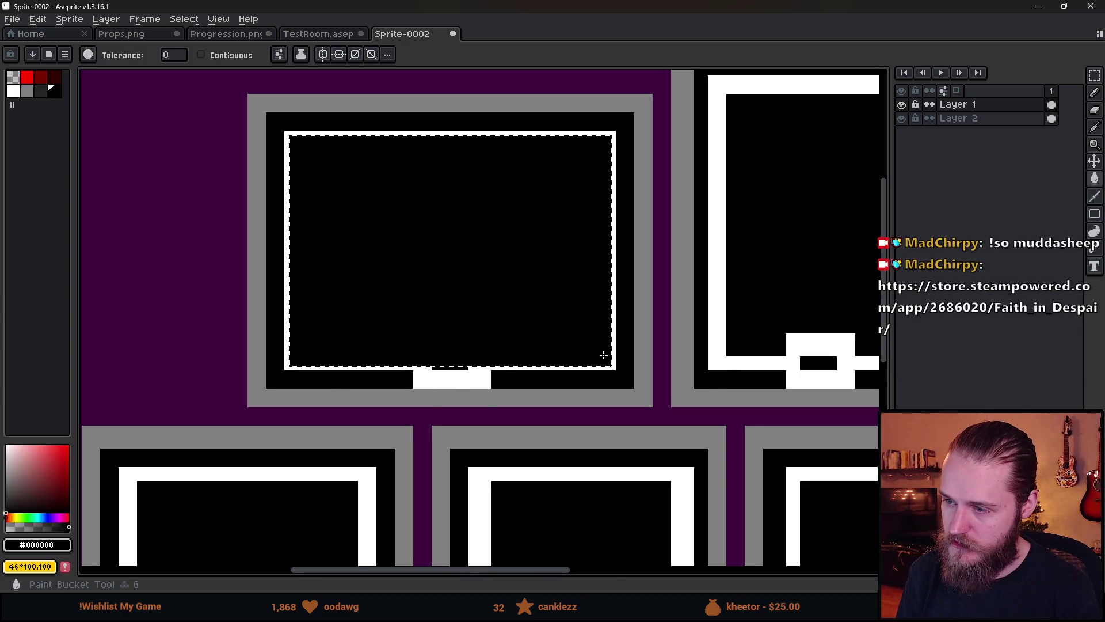
{"action": "scroll", "coordinate": [612, 361], "scroll_direction": "down", "scroll_amount": 2}
In dark grey, sketch a zigzag and a tall peak inside the top-left frame.
{"action": "key", "text": "m"}
{"action": "scroll", "coordinate": [651, 375], "scroll_direction": "down", "scroll_amount": 2}
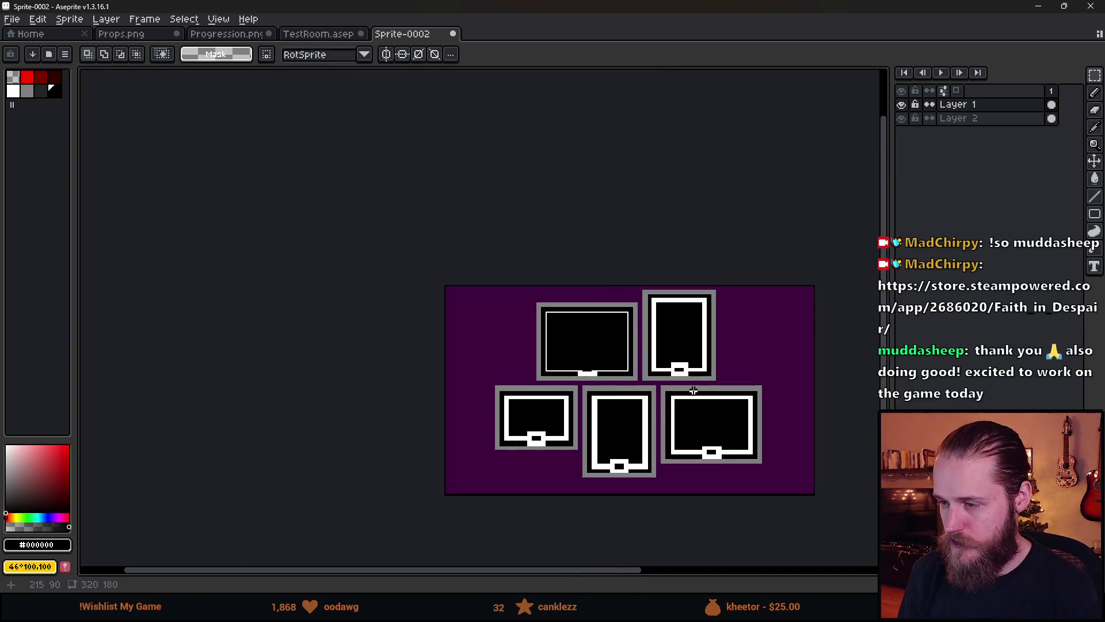
{"action": "scroll", "coordinate": [693, 389], "scroll_direction": "up", "scroll_amount": 2}
{"action": "scroll", "coordinate": [464, 251], "scroll_direction": "up", "scroll_amount": 2}
{"action": "left_click", "coordinate": [40, 91]}
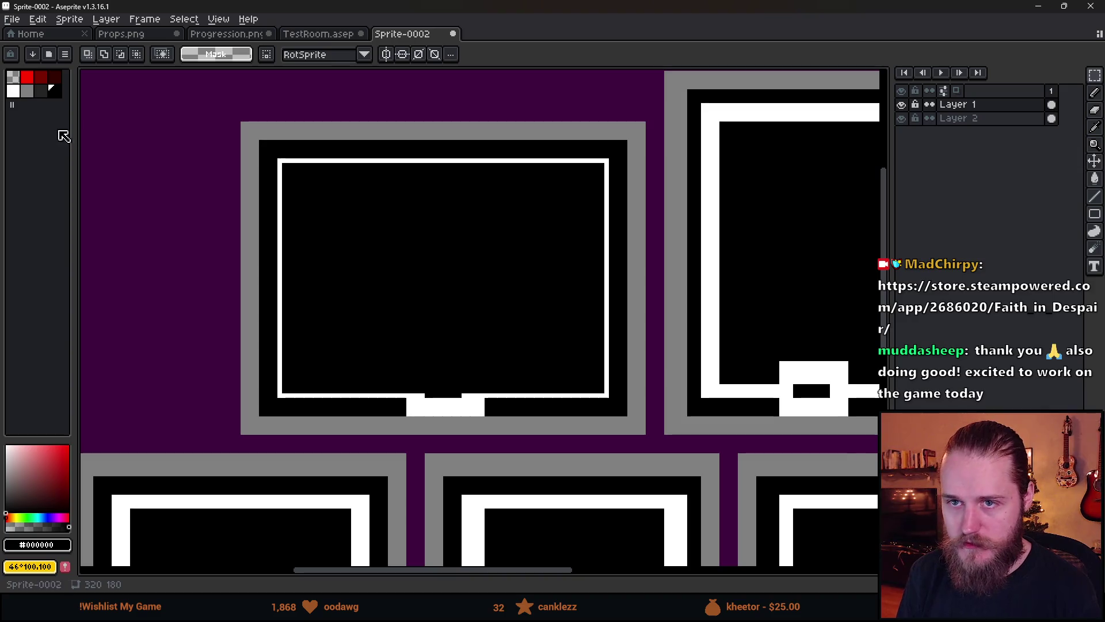
{"action": "key", "text": "b"}
{"action": "mouse_move", "coordinate": [300, 384]}
{"action": "left_mouse_down"}
{"action": "mouse_move", "coordinate": [439, 301]}
{"action": "mouse_move", "coordinate": [538, 345]}
{"action": "left_mouse_up"}
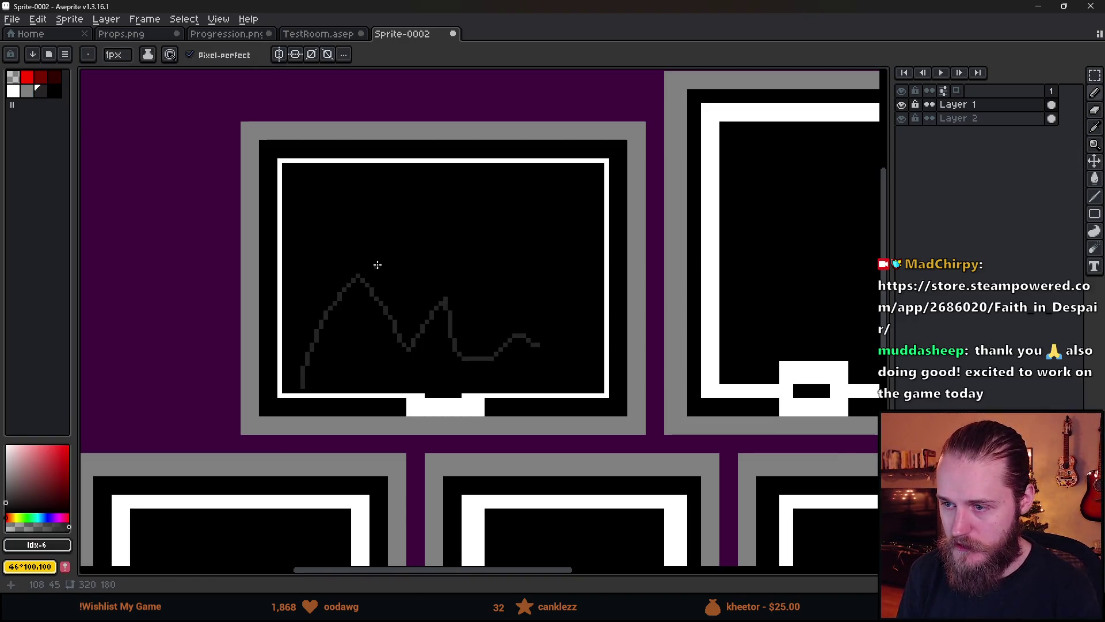
{"action": "mouse_move", "coordinate": [377, 264]}
{"action": "left_mouse_down"}
{"action": "mouse_move", "coordinate": [544, 328]}
{"action": "mouse_move", "coordinate": [385, 235]}
{"action": "mouse_move", "coordinate": [599, 299]}
{"action": "mouse_move", "coordinate": [483, 330]}
{"action": "mouse_move", "coordinate": [553, 361]}
{"action": "left_mouse_up"}
{"action": "scroll", "coordinate": [552, 361], "scroll_direction": "down", "scroll_amount": 2}
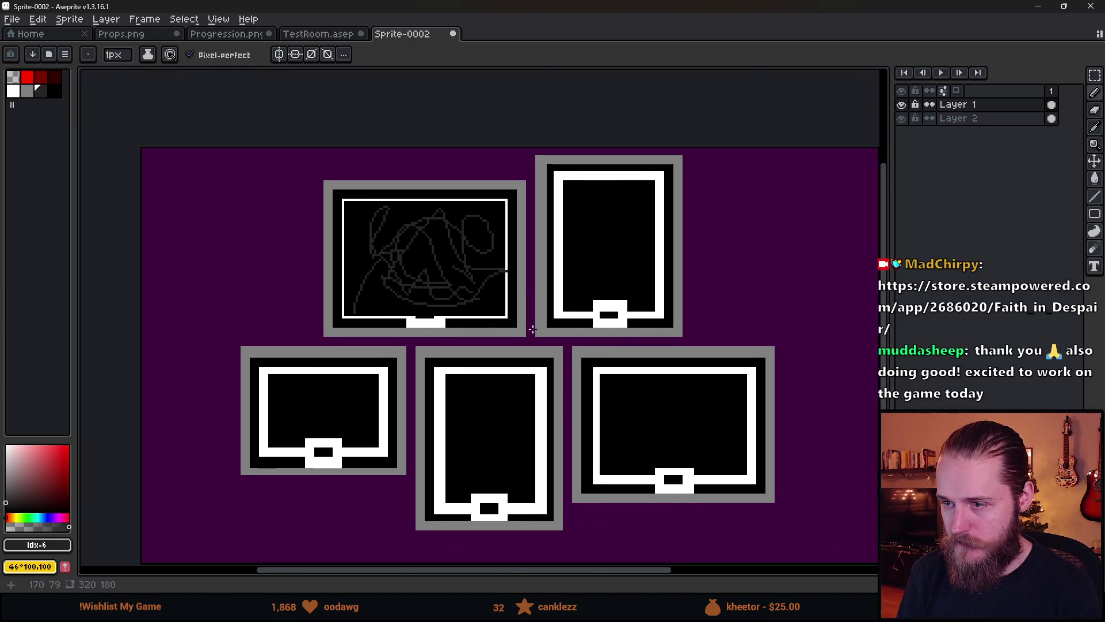
{"action": "scroll", "coordinate": [532, 330], "scroll_direction": "up", "scroll_amount": 2}
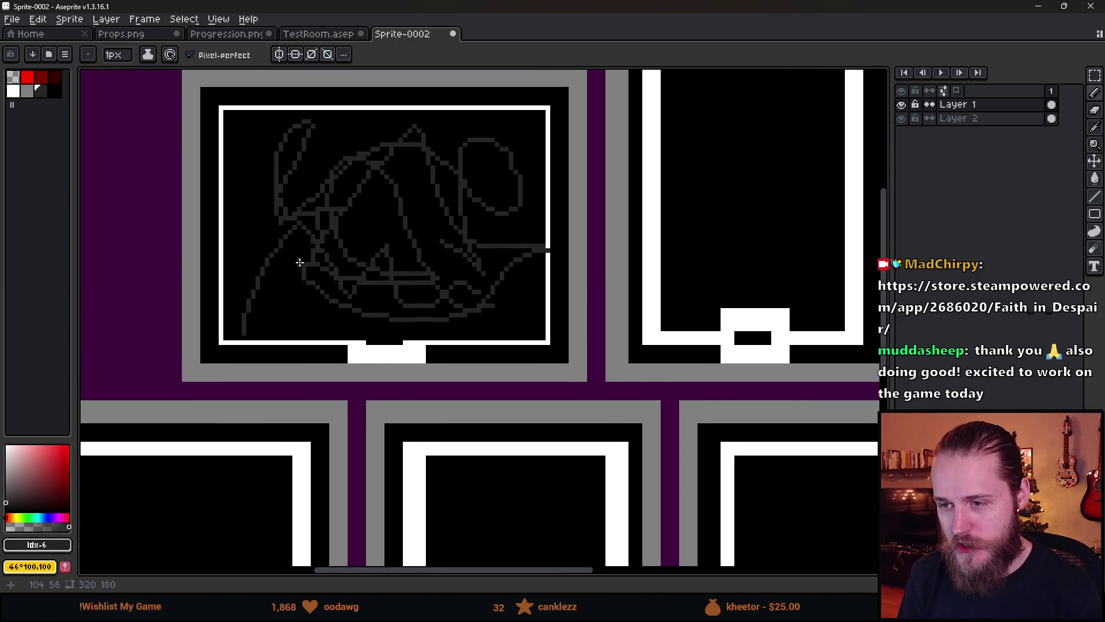
{"action": "scroll", "coordinate": [319, 292], "scroll_direction": "up", "scroll_amount": 1}
{"action": "scroll", "coordinate": [323, 312], "scroll_direction": "up", "scroll_amount": 1}
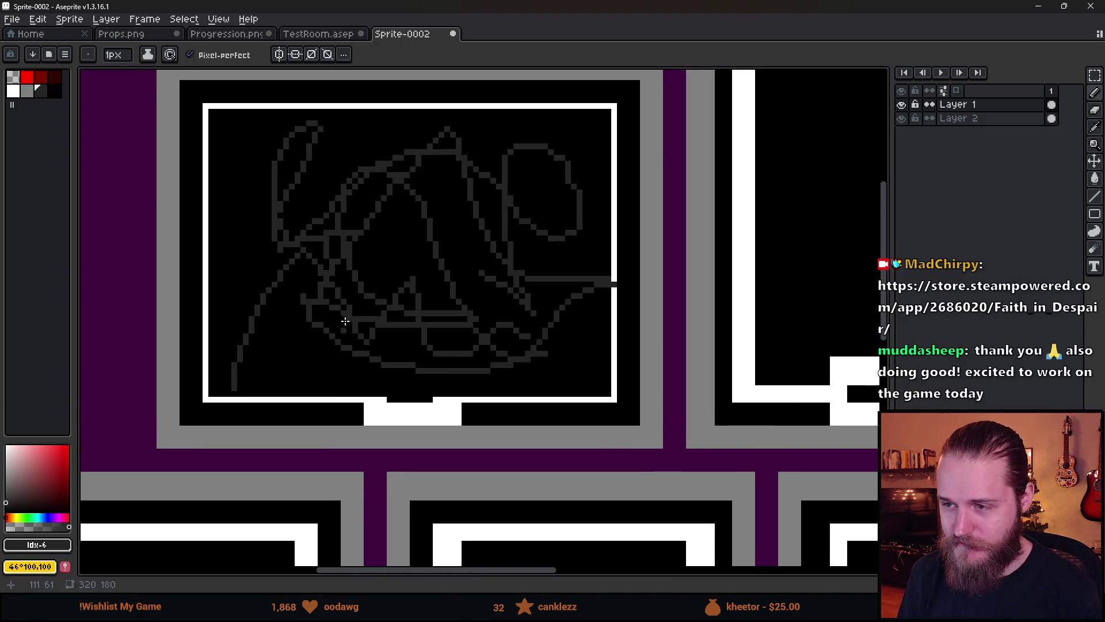
{"action": "scroll", "coordinate": [181, 219], "scroll_direction": "down", "scroll_amount": 2}
{"action": "scroll", "coordinate": [194, 241], "scroll_direction": "up", "scroll_amount": 1}
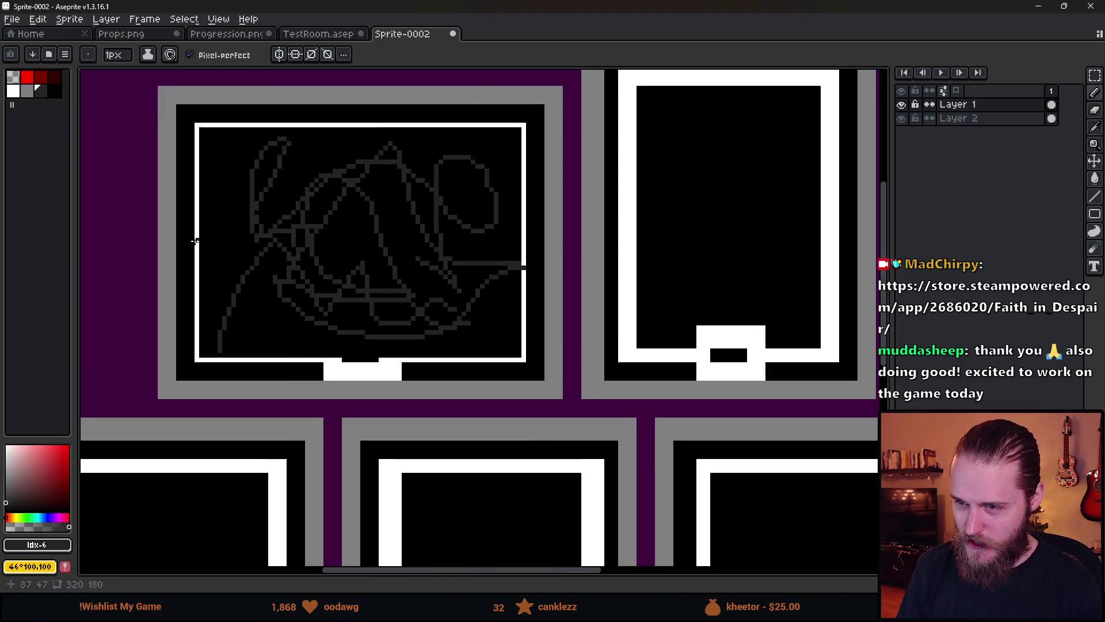
Try a few white strokes over the sketch, then undo them.
{"action": "left_click", "coordinate": [13, 90]}
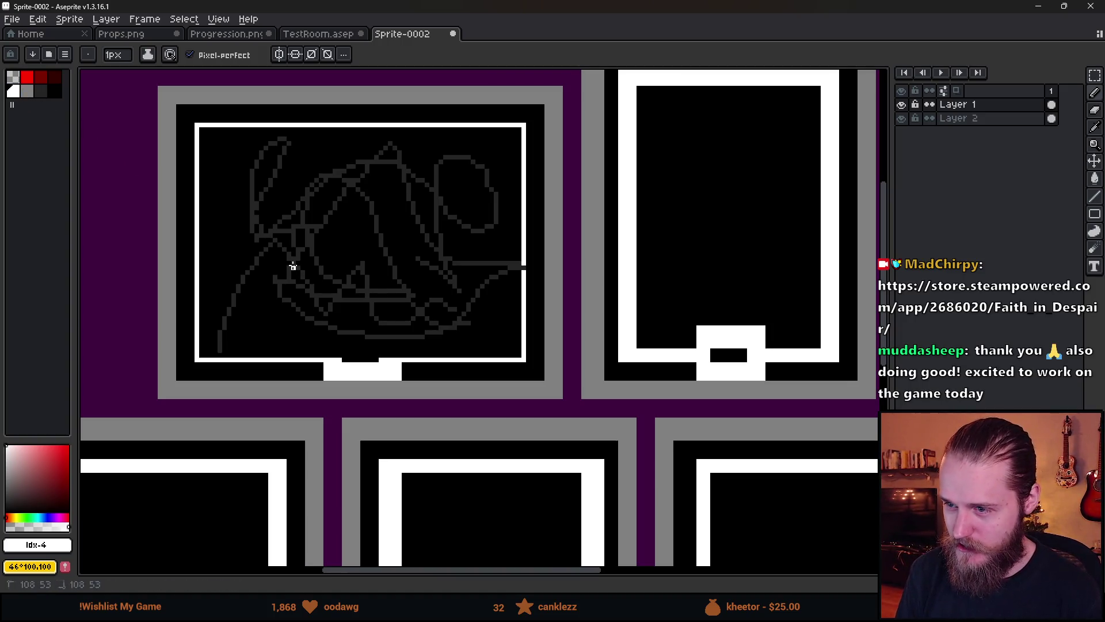
{"action": "mouse_move", "coordinate": [293, 266]}
{"action": "left_mouse_down"}
{"action": "mouse_move", "coordinate": [505, 268]}
{"action": "mouse_move", "coordinate": [419, 345]}
{"action": "mouse_move", "coordinate": [265, 257]}
{"action": "left_mouse_up"}
{"action": "mouse_move", "coordinate": [399, 264]}
{"action": "left_mouse_down"}
{"action": "mouse_move", "coordinate": [321, 211]}
{"action": "mouse_move", "coordinate": [311, 281]}
{"action": "left_mouse_up"}
{"action": "left_click_drag", "start_coordinate": [452, 254], "coordinate": [369, 218]}
{"action": "key", "text": "ctrl+z"}
{"action": "key", "text": "ctrl+z"}
{"action": "key", "text": "ctrl+z"}
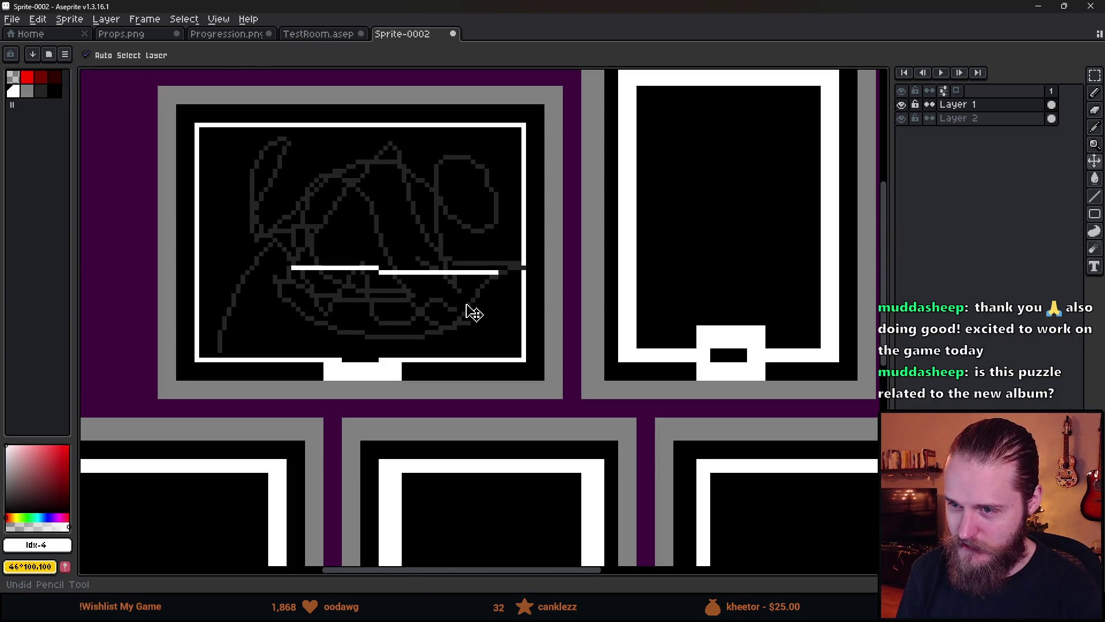
{"action": "key", "text": "b"}
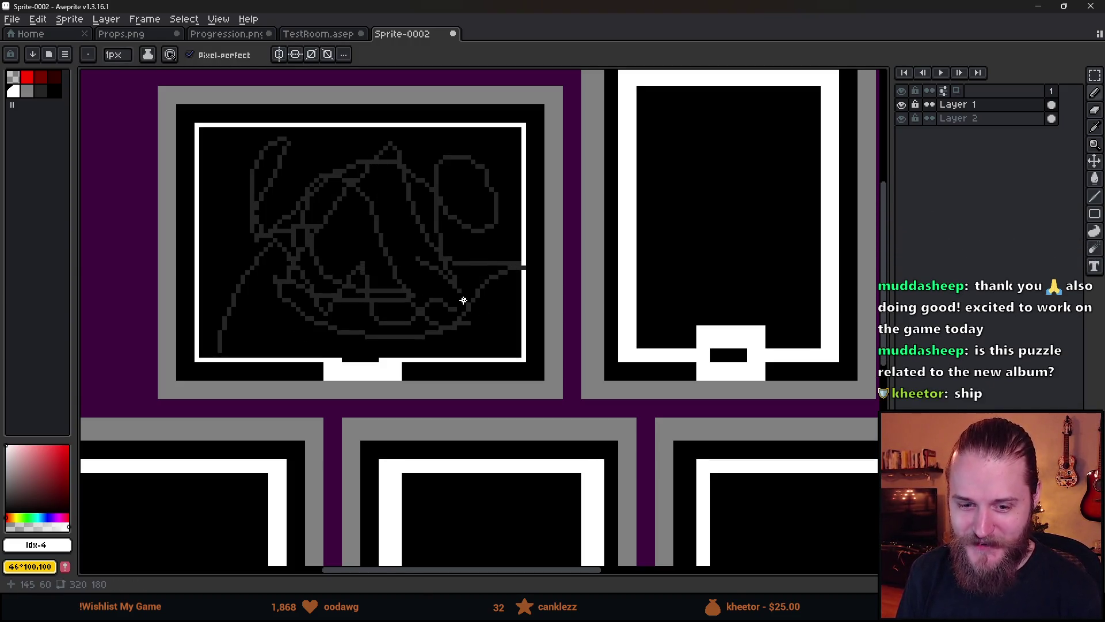
{"action": "scroll", "coordinate": [437, 255], "scroll_direction": "down", "scroll_amount": 2}
{"action": "scroll", "coordinate": [389, 294], "scroll_direction": "up", "scroll_amount": 1}
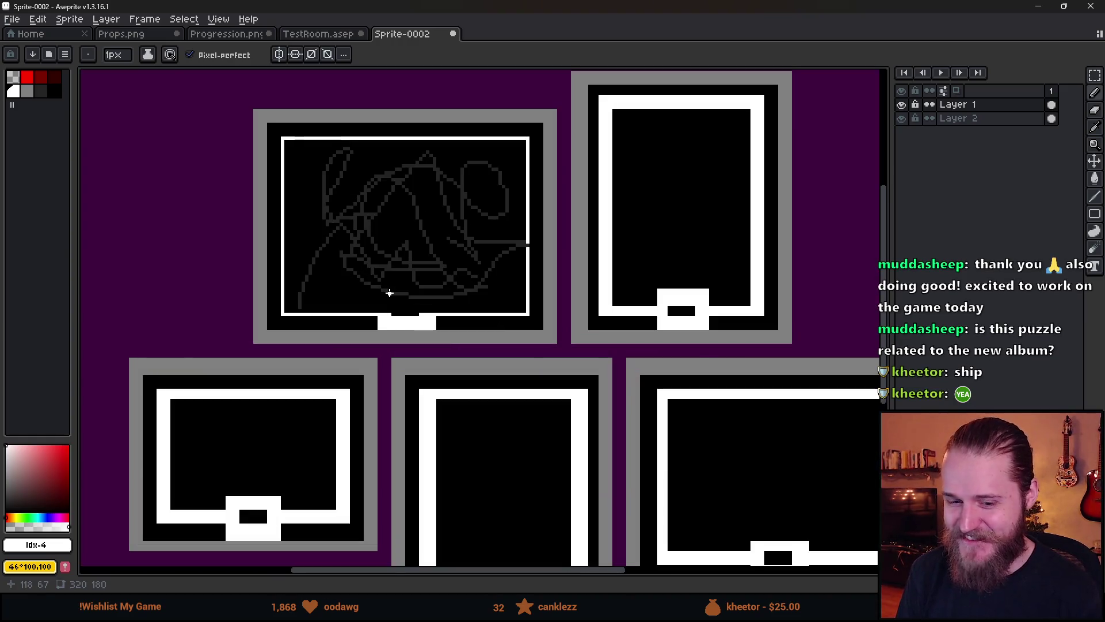
{"action": "scroll", "coordinate": [357, 251], "scroll_direction": "down", "scroll_amount": 4}
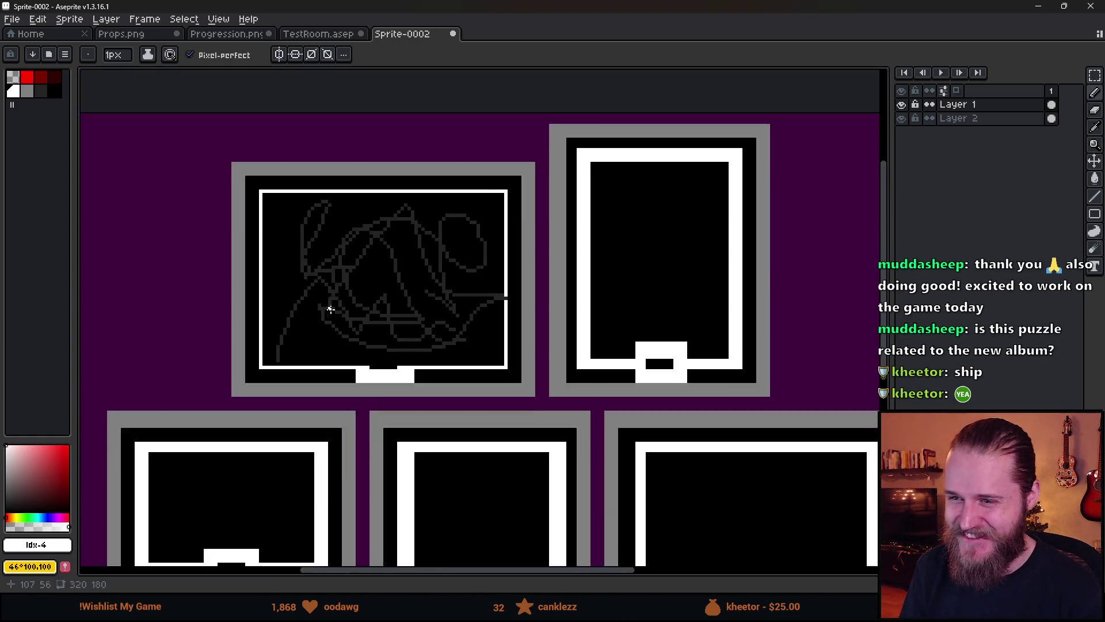
{"action": "scroll", "coordinate": [355, 328], "scroll_direction": "up", "scroll_amount": 3}
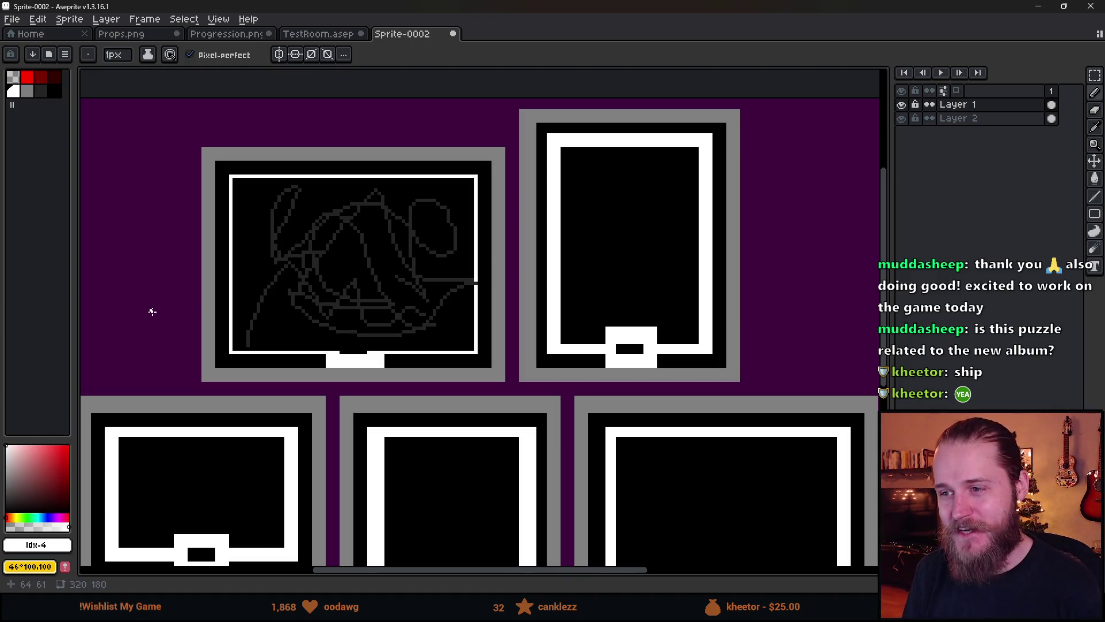
{"action": "scroll", "coordinate": [295, 275], "scroll_direction": "up", "scroll_amount": 1}
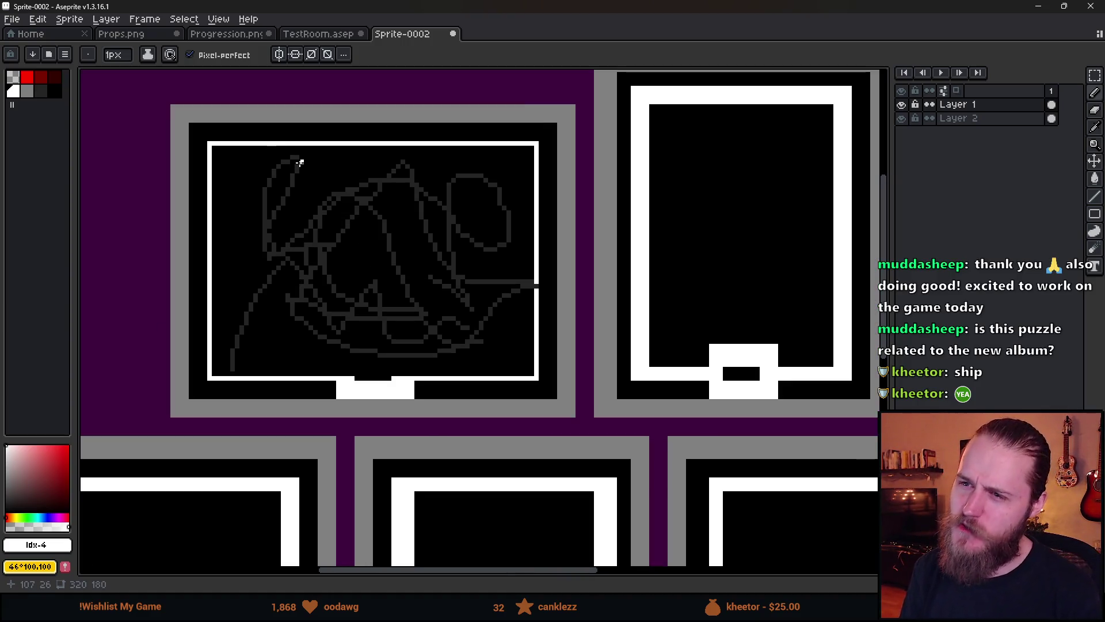
{"action": "left_click_drag", "start_coordinate": [300, 163], "coordinate": [290, 161]}
{"action": "mouse_move", "coordinate": [459, 180]}
{"action": "left_mouse_down"}
{"action": "mouse_move", "coordinate": [490, 244]}
{"action": "mouse_move", "coordinate": [447, 160]}
{"action": "left_mouse_up"}
{"action": "mouse_move", "coordinate": [271, 282]}
{"action": "left_mouse_down"}
{"action": "mouse_move", "coordinate": [533, 285]}
{"action": "mouse_move", "coordinate": [295, 286]}
{"action": "mouse_move", "coordinate": [394, 280]}
{"action": "mouse_move", "coordinate": [392, 296]}
{"action": "left_mouse_up"}
{"action": "key", "text": "v"}
{"action": "key", "text": "ctrl+z"}
{"action": "key", "text": "ctrl+z"}
{"action": "key", "text": "ctrl+z"}
{"action": "key", "text": "b"}
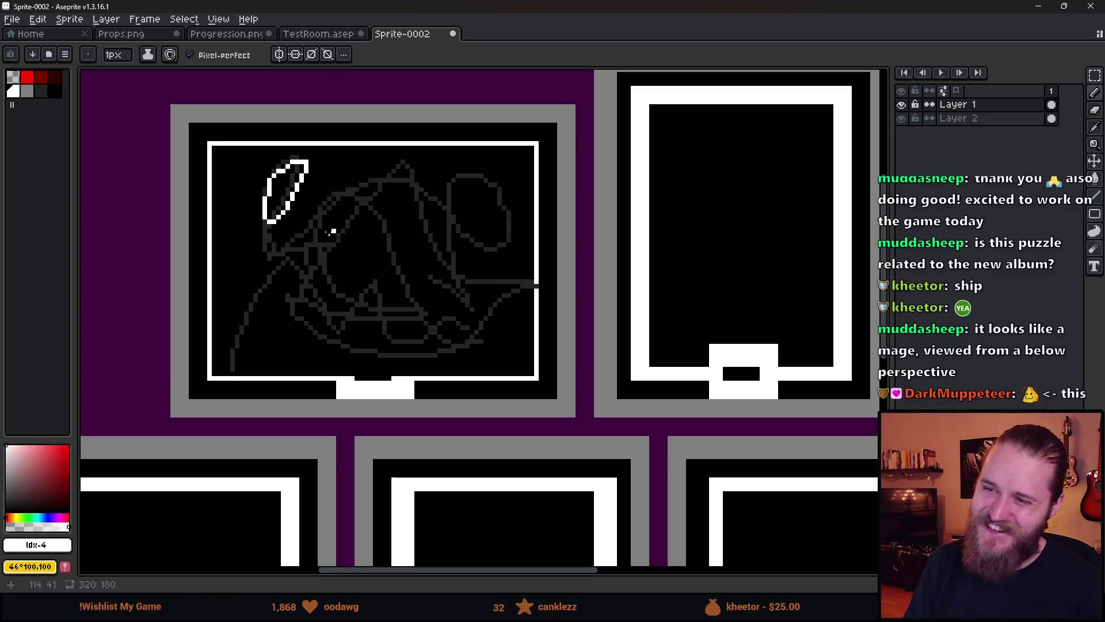
{"action": "key", "text": "v"}
{"action": "key", "text": "b"}
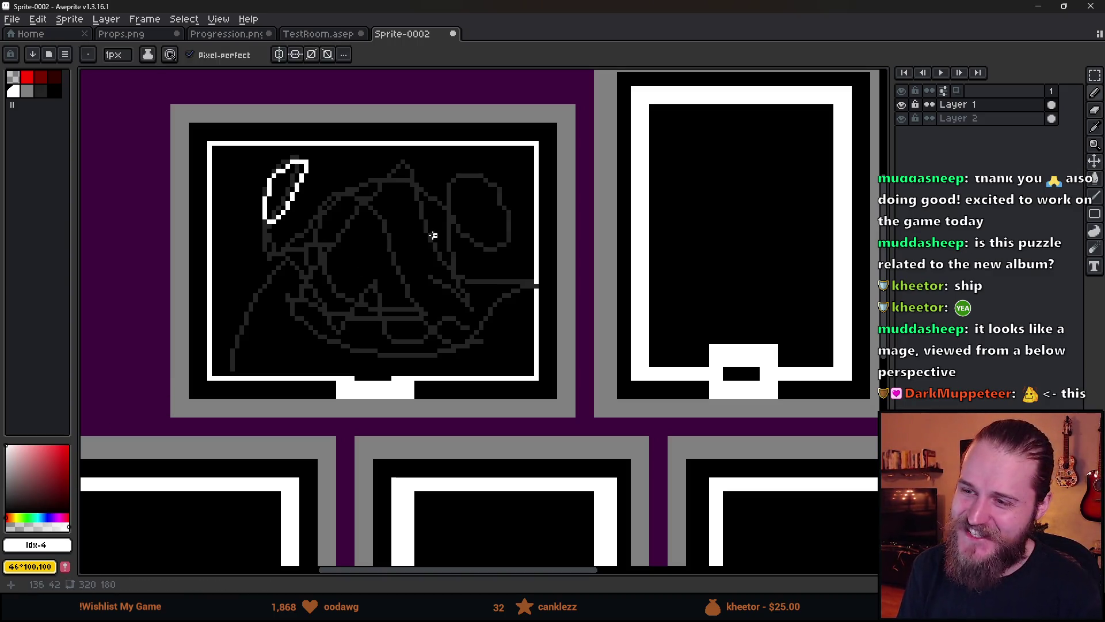
{"action": "key", "text": "ctrl+z"}
{"action": "mouse_move", "coordinate": [283, 314]}
{"action": "left_mouse_down"}
{"action": "mouse_move", "coordinate": [340, 214]}
{"action": "mouse_move", "coordinate": [472, 334]}
{"action": "mouse_move", "coordinate": [296, 320]}
{"action": "left_mouse_up"}
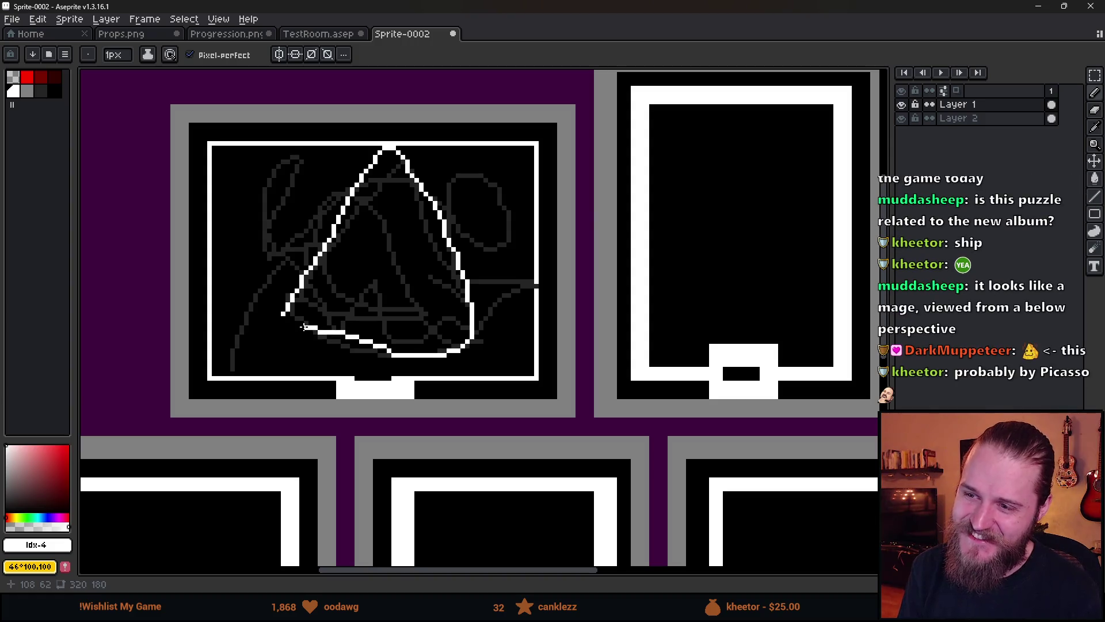
{"action": "key", "text": "v"}
{"action": "key", "text": "ctrl+z"}
{"action": "key", "text": "b"}
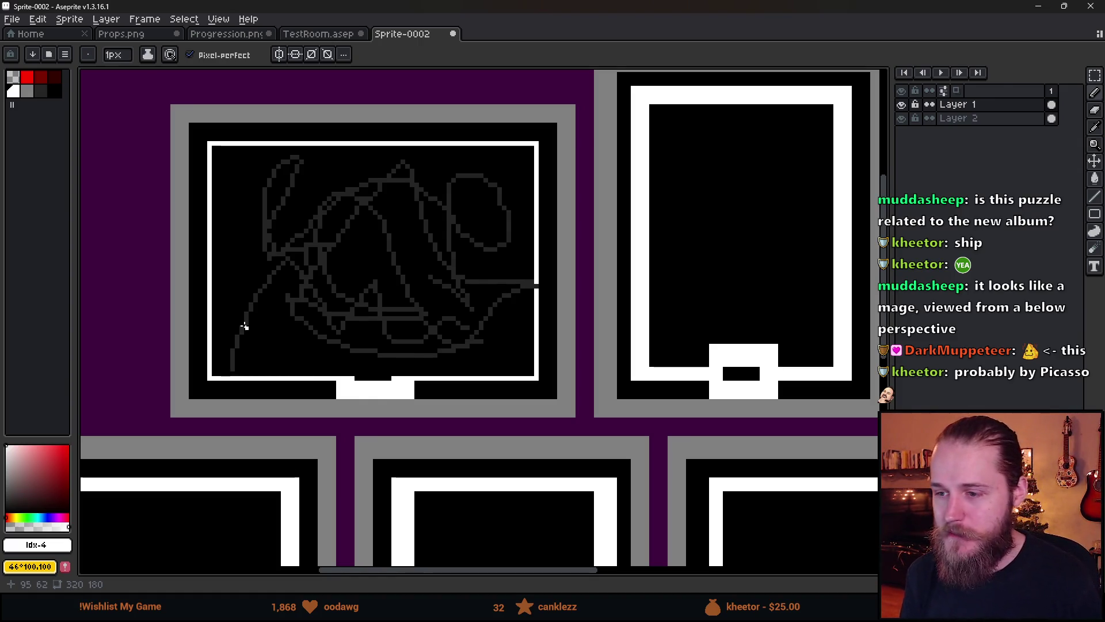
Undo the dark-grey scribble strokes so the top-left frame is plain black again.
{"action": "scroll", "coordinate": [244, 327], "scroll_direction": "down", "scroll_amount": 5}
{"action": "left_click_drag", "start_coordinate": [295, 371], "coordinate": [309, 338]}
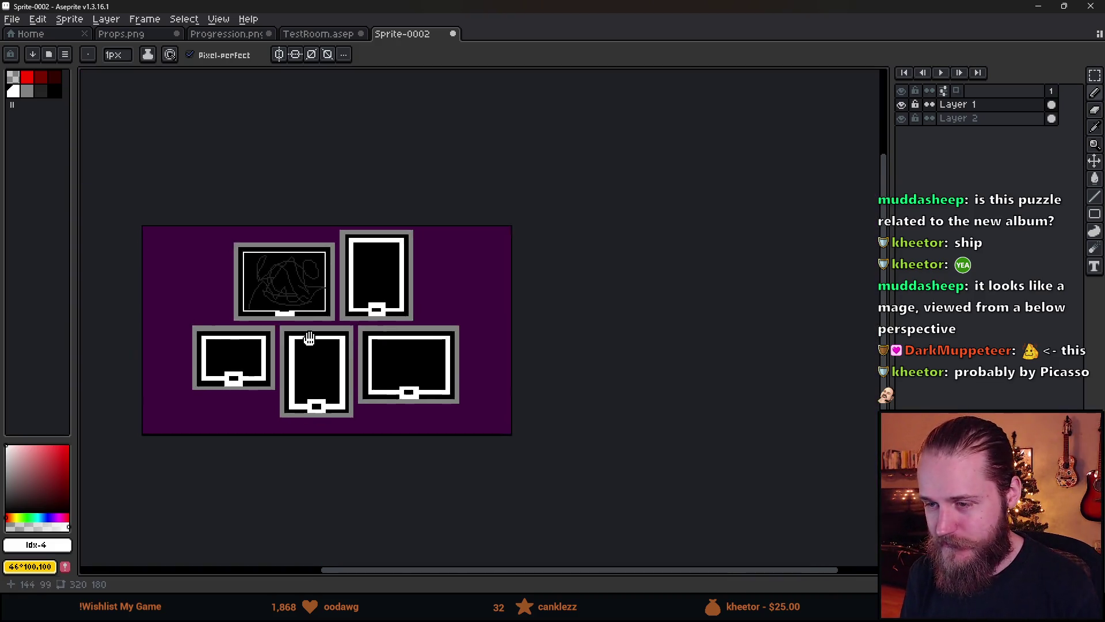
{"action": "scroll", "coordinate": [311, 325], "scroll_direction": "up", "scroll_amount": 3}
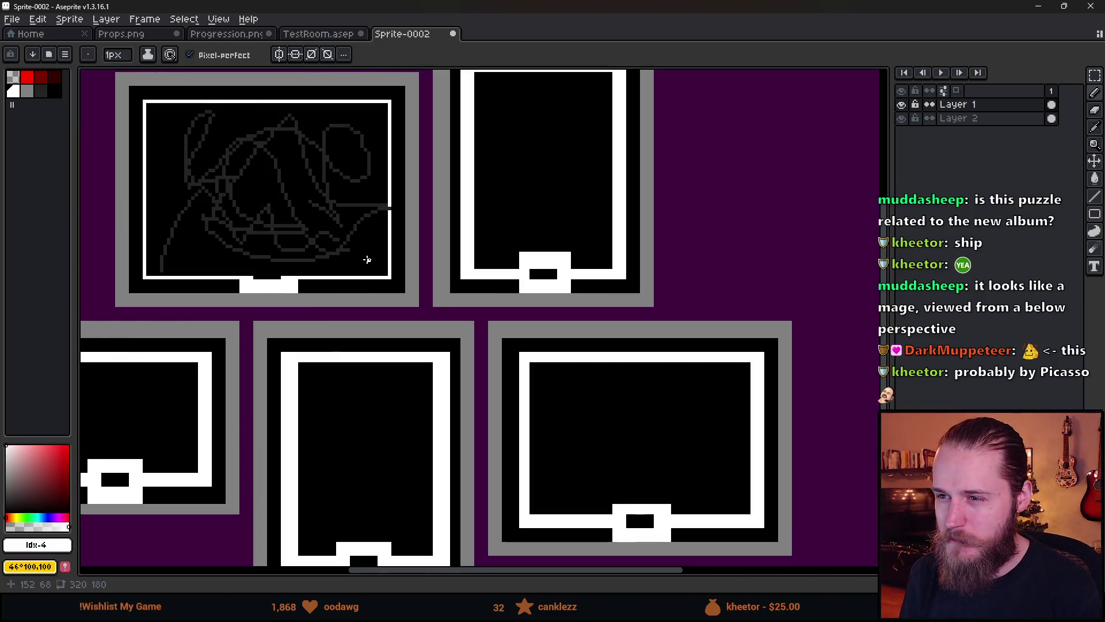
{"action": "scroll", "coordinate": [385, 296], "scroll_direction": "down", "scroll_amount": 3}
{"action": "left_click_drag", "start_coordinate": [347, 379], "coordinate": [436, 377]}
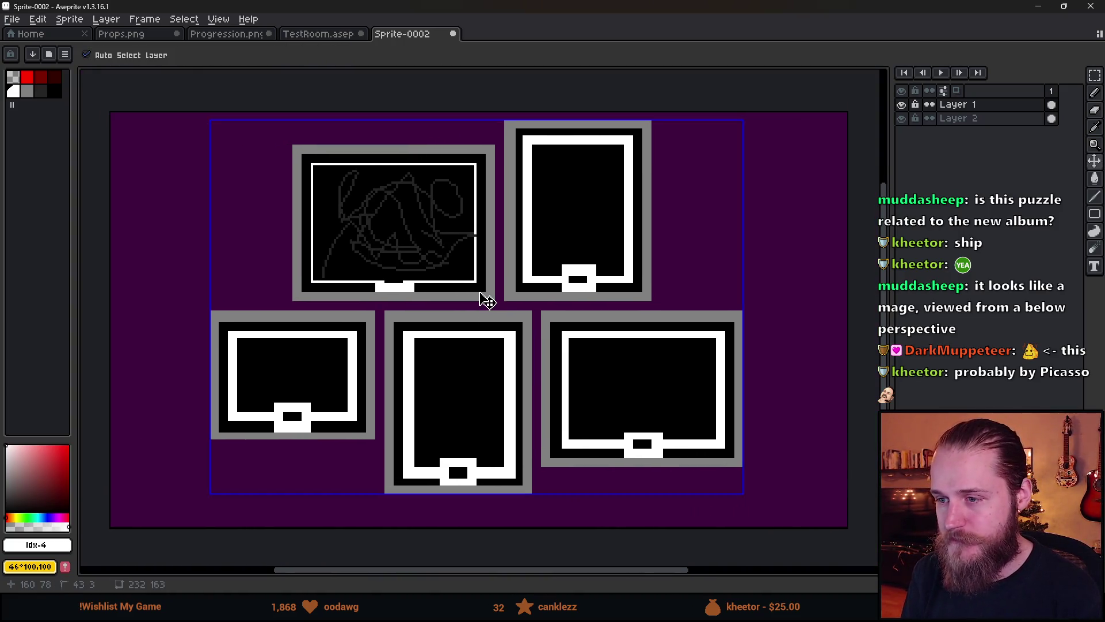
{"action": "key", "text": "ctrl+z"}
{"action": "key", "text": "ctrl+y"}
{"action": "key", "text": "ctrl+z"}
{"action": "key", "text": "ctrl+z"}
{"action": "key", "text": "ctrl+z"}
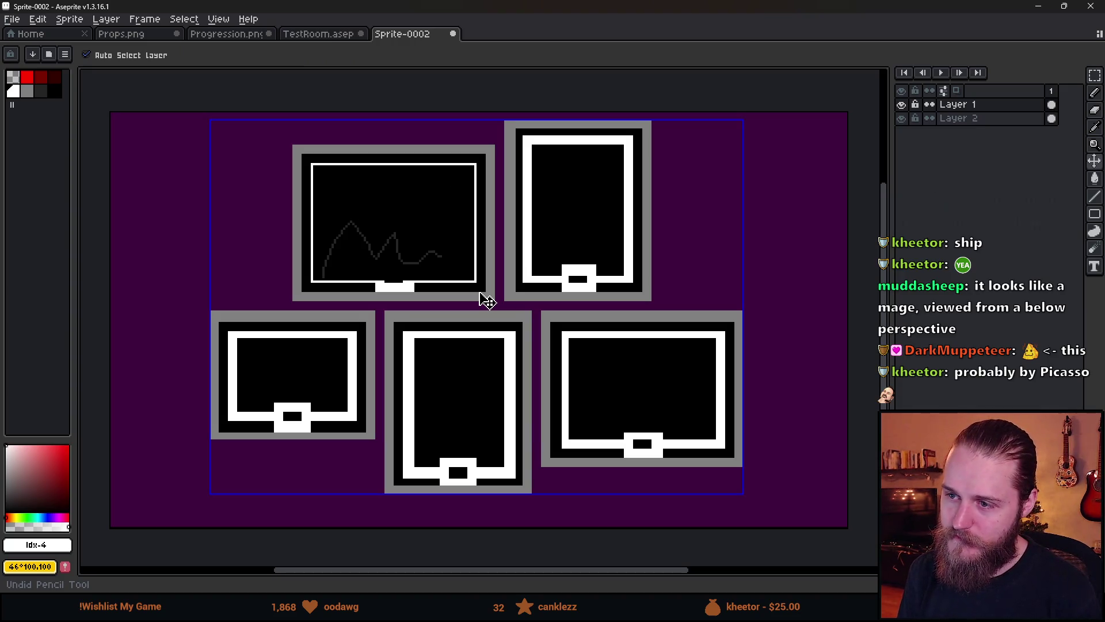
{"action": "key", "text": "b"}
{"action": "scroll", "coordinate": [479, 292], "scroll_direction": "down", "scroll_amount": 2}
{"action": "scroll", "coordinate": [479, 292], "scroll_direction": "up", "scroll_amount": 1}
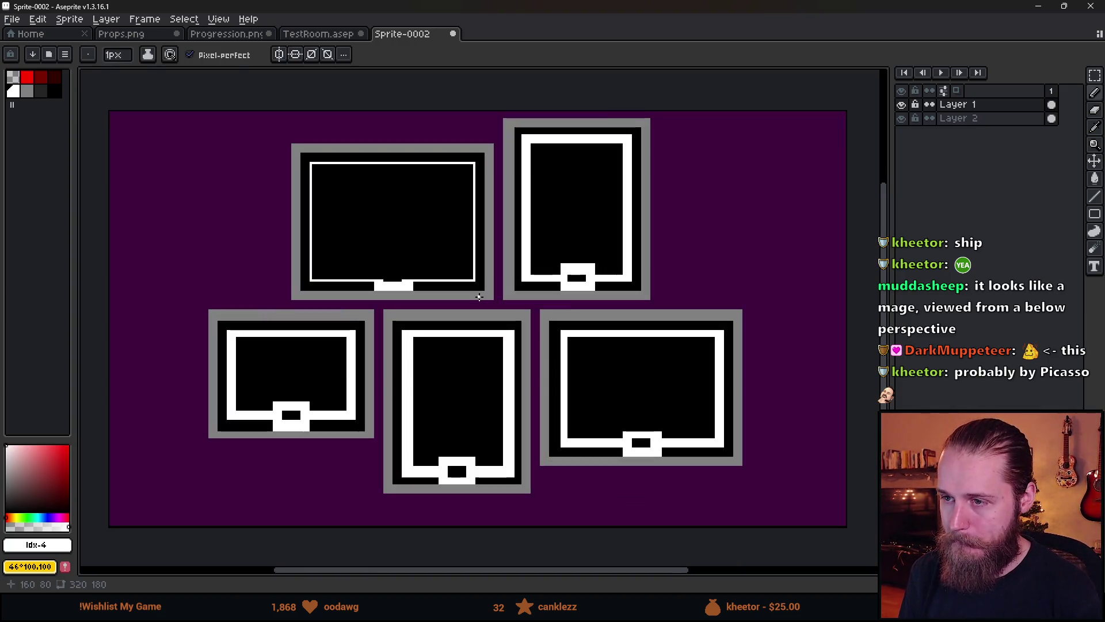
{"action": "scroll", "coordinate": [367, 250], "scroll_direction": "up", "scroll_amount": 1}
{"action": "scroll", "coordinate": [335, 307], "scroll_direction": "down", "scroll_amount": 1}
{"action": "scroll", "coordinate": [363, 316], "scroll_direction": "down", "scroll_amount": 1}
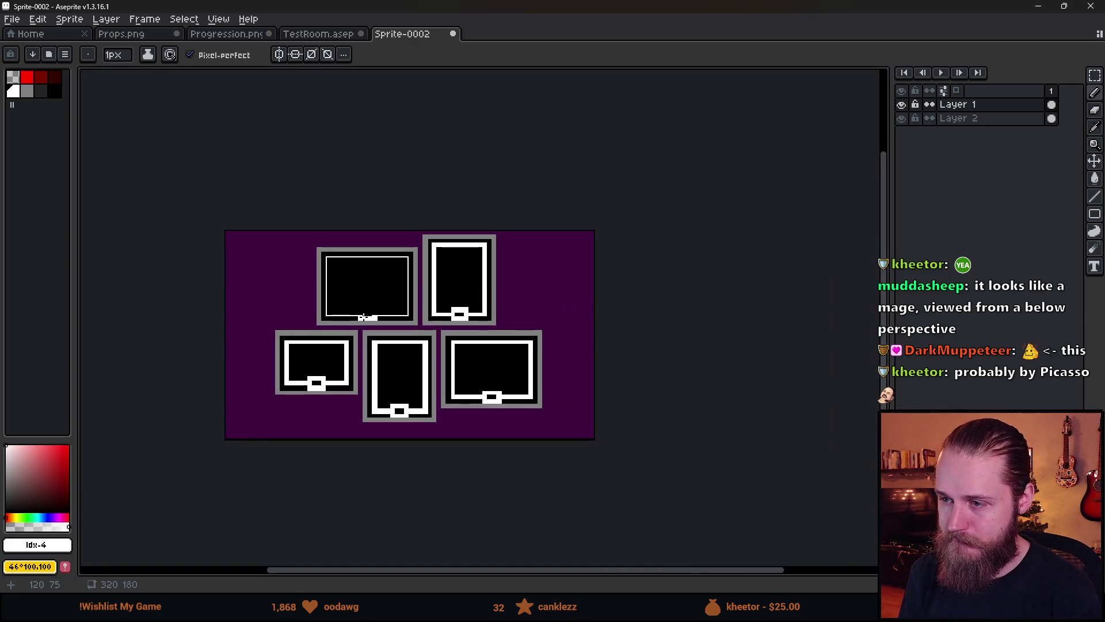
Select the room artwork, scale it up, shift it about 32 px left, and apply.
{"action": "key", "text": "m"}
{"action": "left_click_drag", "start_coordinate": [274, 231], "coordinate": [578, 459]}
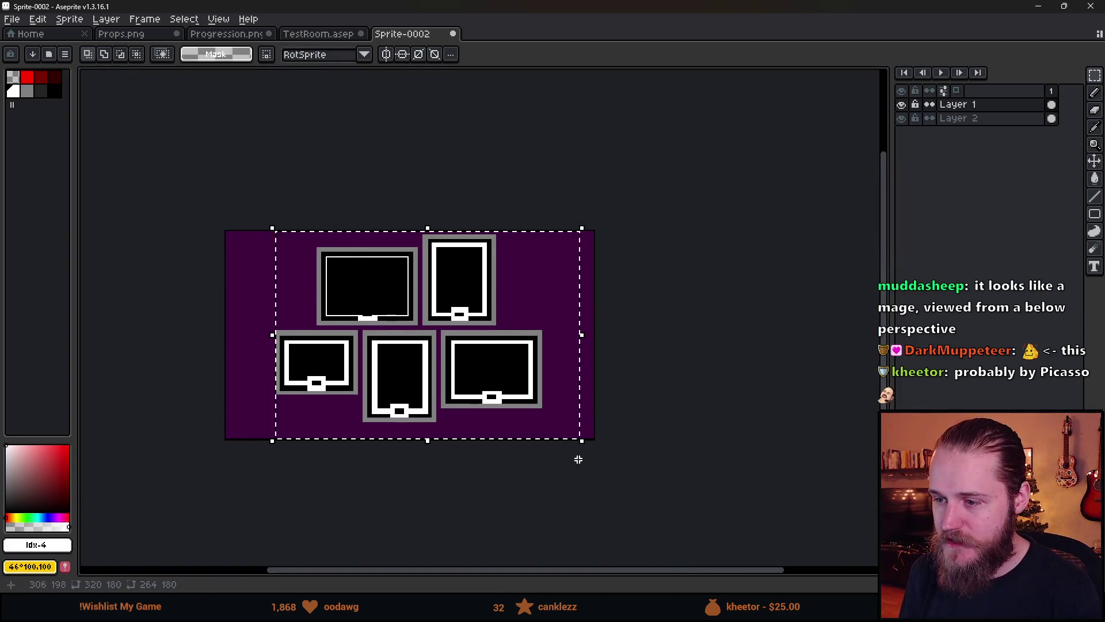
{"action": "mouse_move", "coordinate": [581, 227]}
{"action": "left_mouse_down"}
{"action": "mouse_move", "coordinate": [628, 196]}
{"action": "mouse_move", "coordinate": [648, 202]}
{"action": "mouse_move", "coordinate": [633, 248]}
{"action": "mouse_move", "coordinate": [660, 225]}
{"action": "left_mouse_up"}
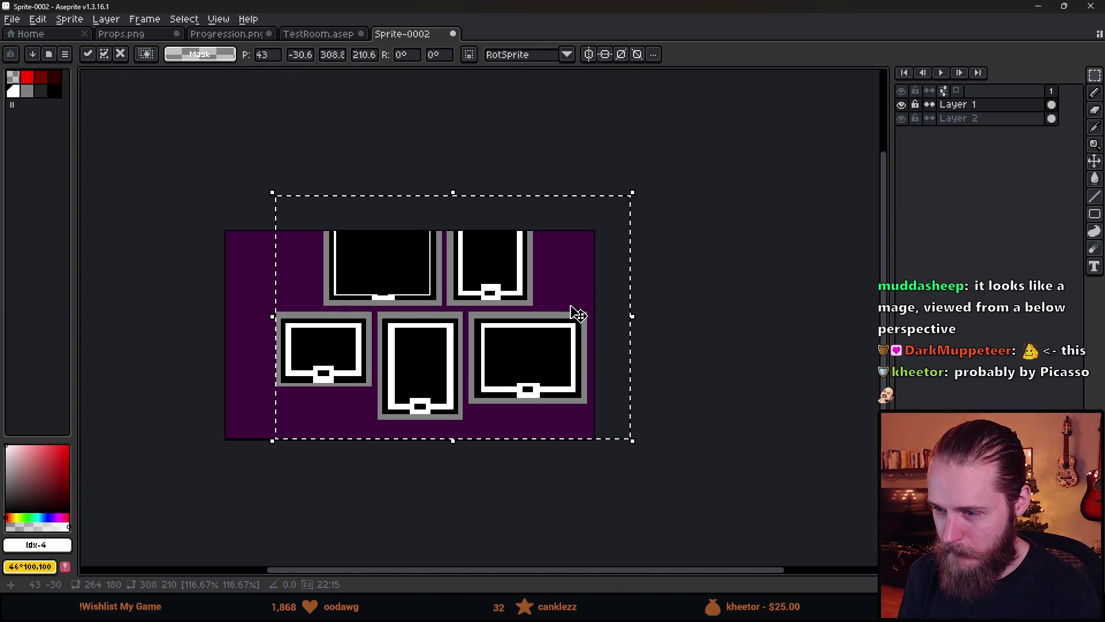
{"action": "left_click_drag", "start_coordinate": [567, 333], "coordinate": [549, 335]}
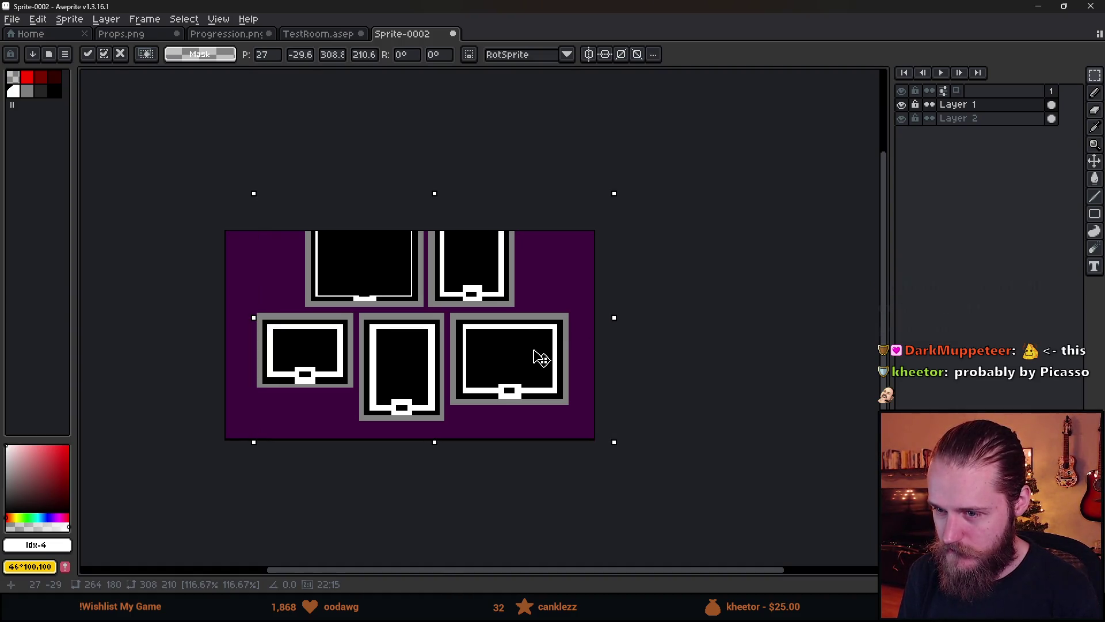
{"action": "key", "text": "ctrl+d"}
Paste the room artwork as a floating copy.
{"action": "scroll", "coordinate": [366, 317], "scroll_direction": "up", "scroll_amount": 1}
{"action": "mouse_move", "coordinate": [367, 317]}
{"action": "left_mouse_down"}
{"action": "mouse_move", "coordinate": [410, 255]}
{"action": "mouse_move", "coordinate": [401, 275]}
{"action": "left_mouse_up"}
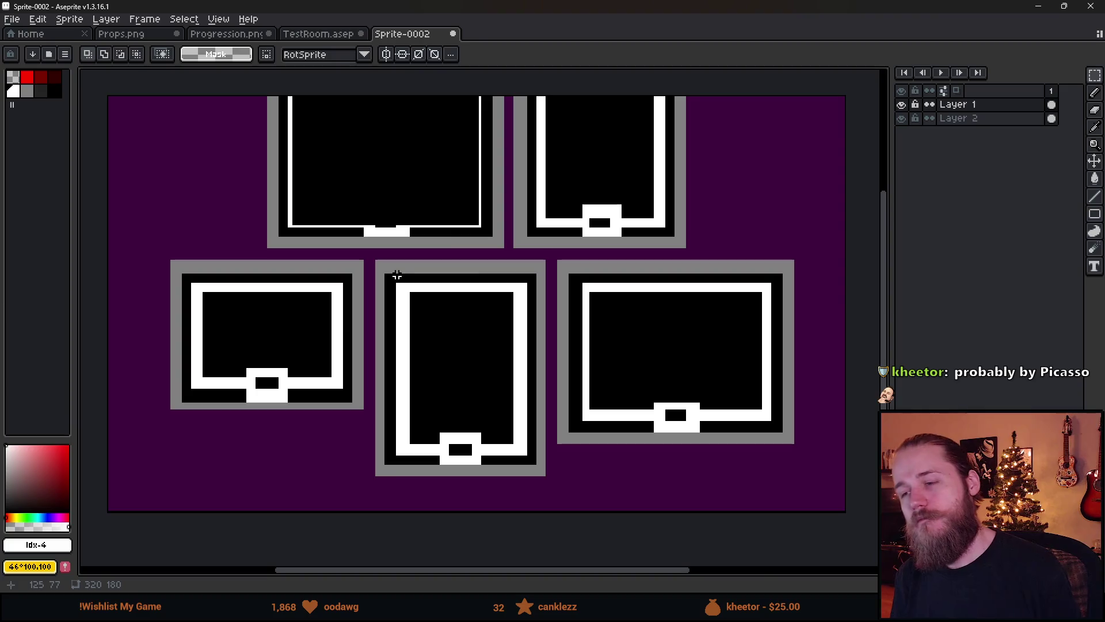
{"action": "scroll", "coordinate": [401, 275], "scroll_direction": "down", "scroll_amount": 2}
{"action": "key", "text": "ctrl+v"}
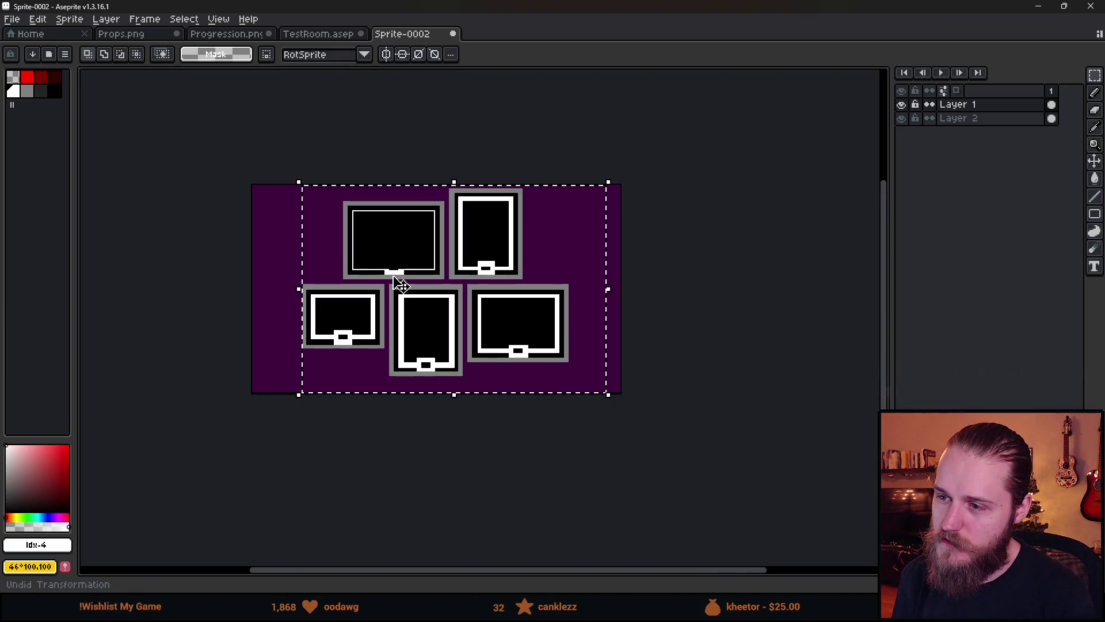
{"action": "scroll", "coordinate": [401, 283], "scroll_direction": "up", "scroll_amount": 2}
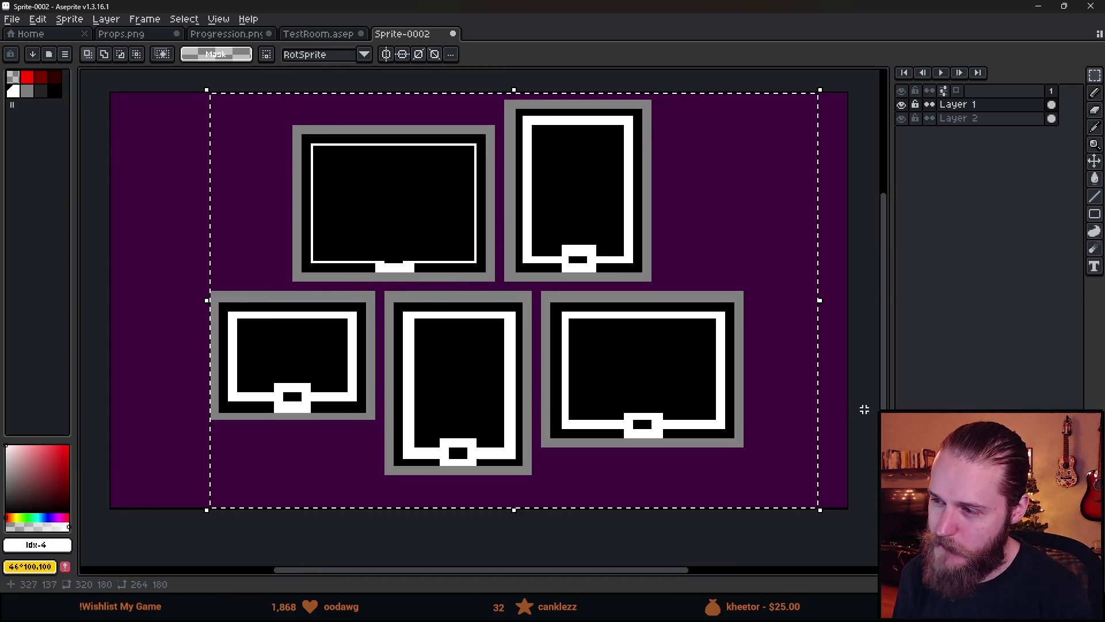
Compare original and enlarged 308x211 sizes with undo/redo, ending on the enlarged layout.
{"action": "key", "text": "ctrl+z"}
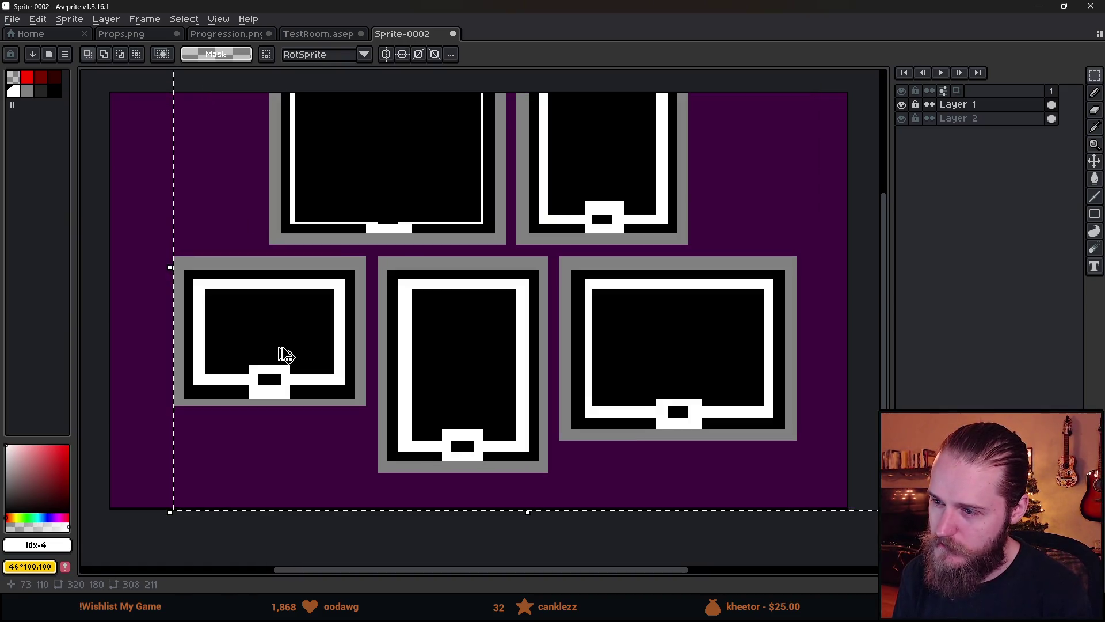
{"action": "key", "text": "ctrl+y"}
{"action": "key", "text": "ctrl+z"}
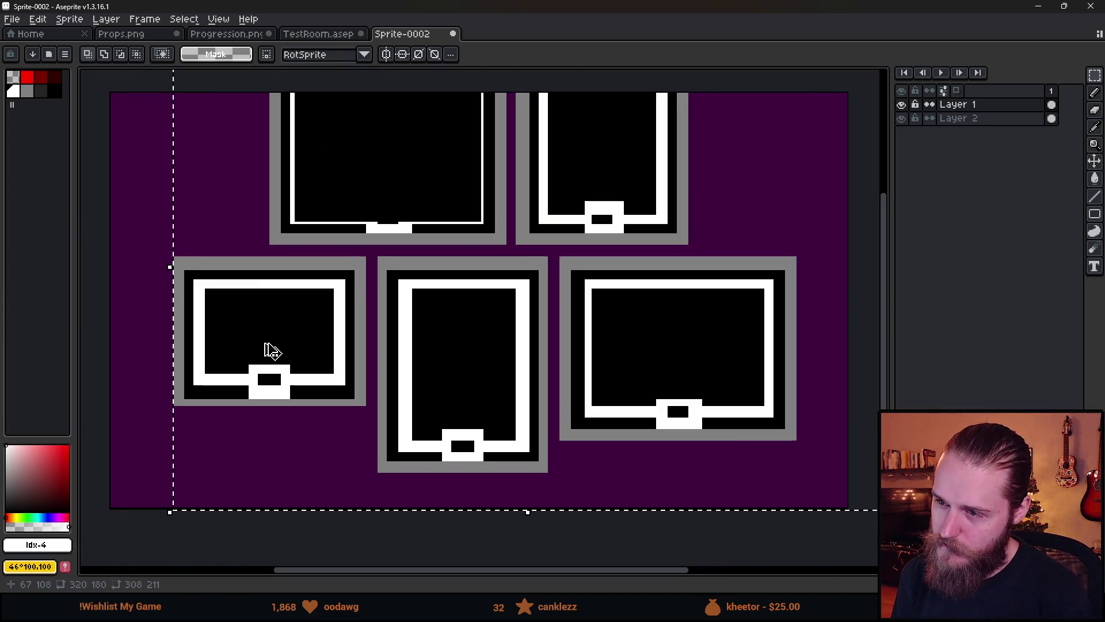
{"action": "key", "text": "ctrl+z"}
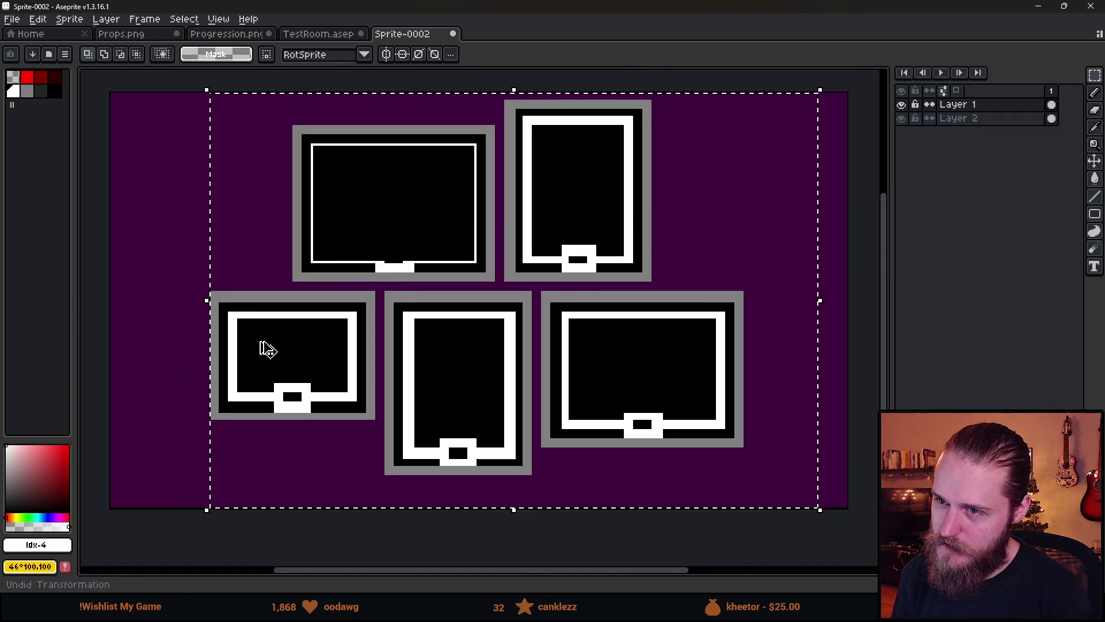
{"action": "key", "text": "ctrl+y"}
{"action": "key", "text": "ctrl+z"}
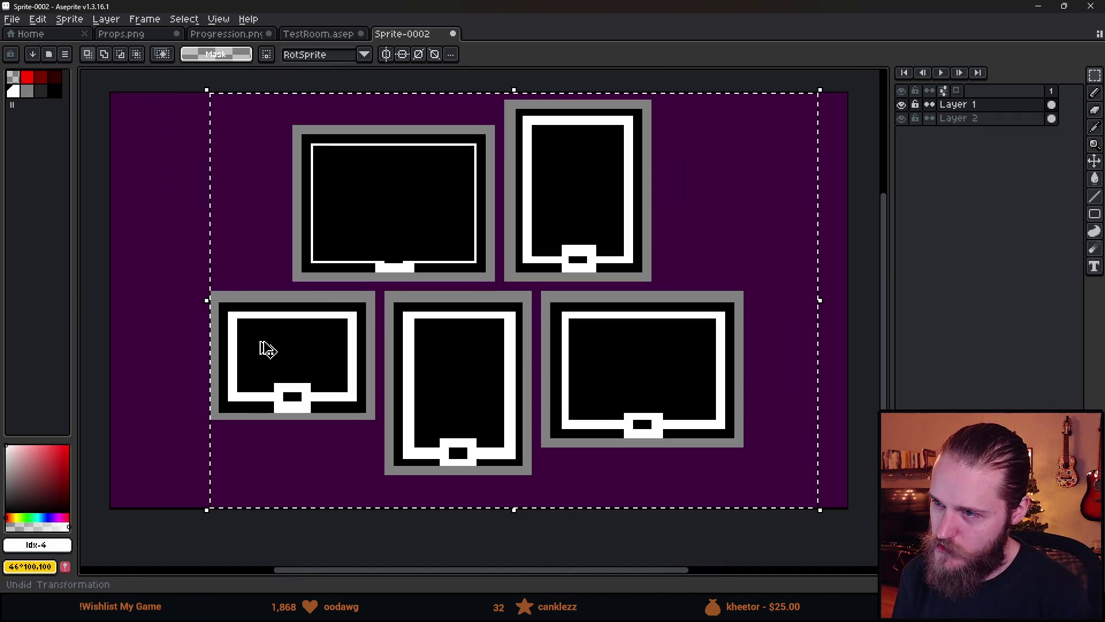
{"action": "key", "text": "ctrl+y"}
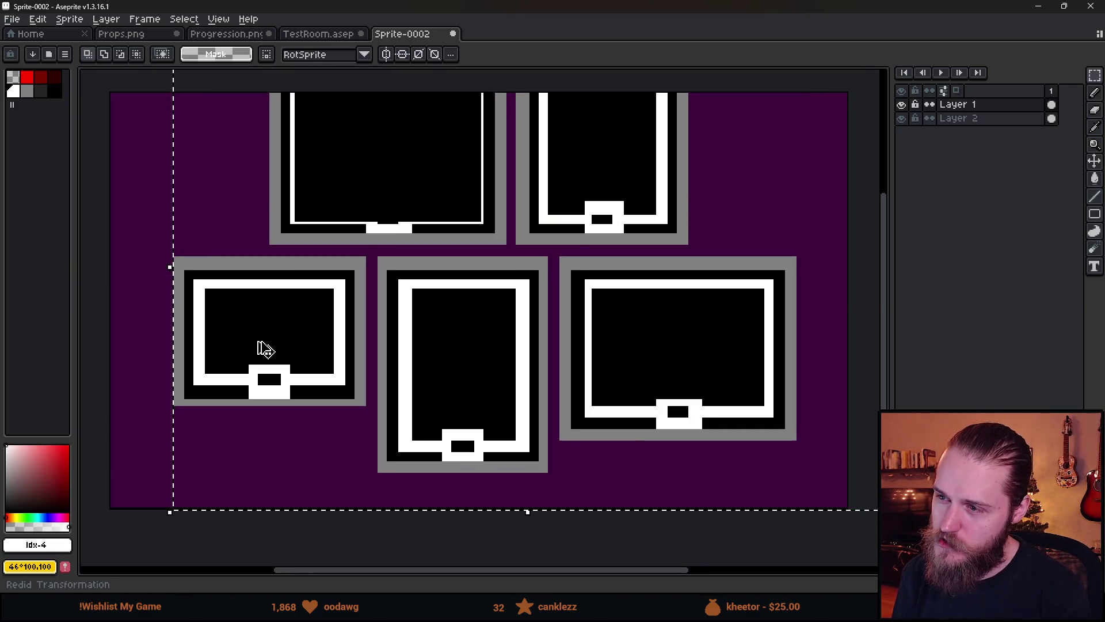
{"action": "key", "text": "ctrl+z"}
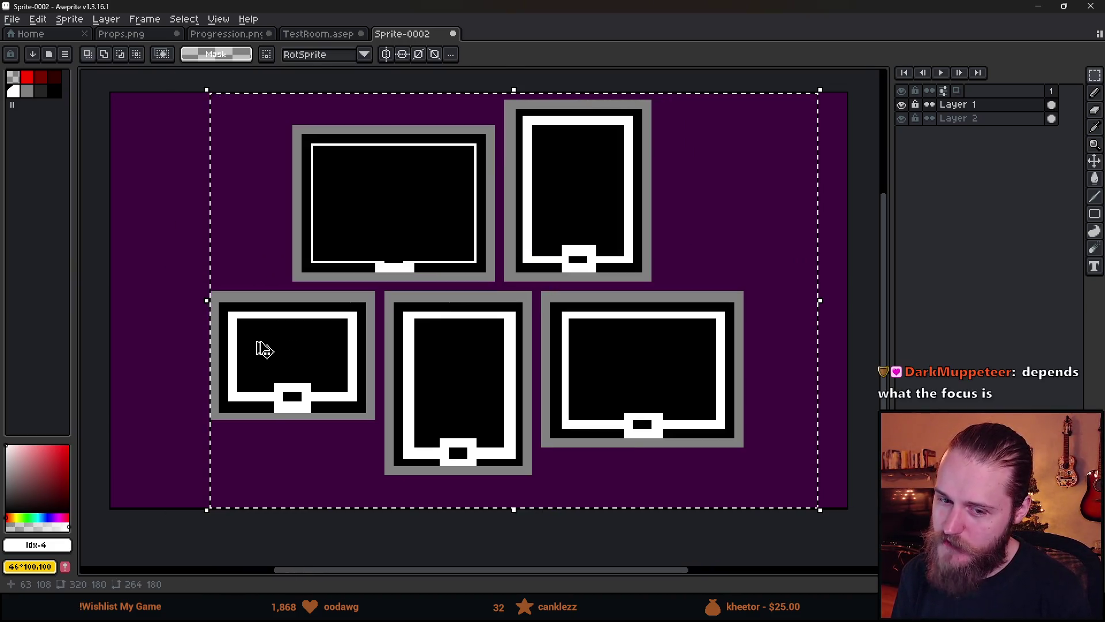
{"action": "key", "text": "ctrl+y"}
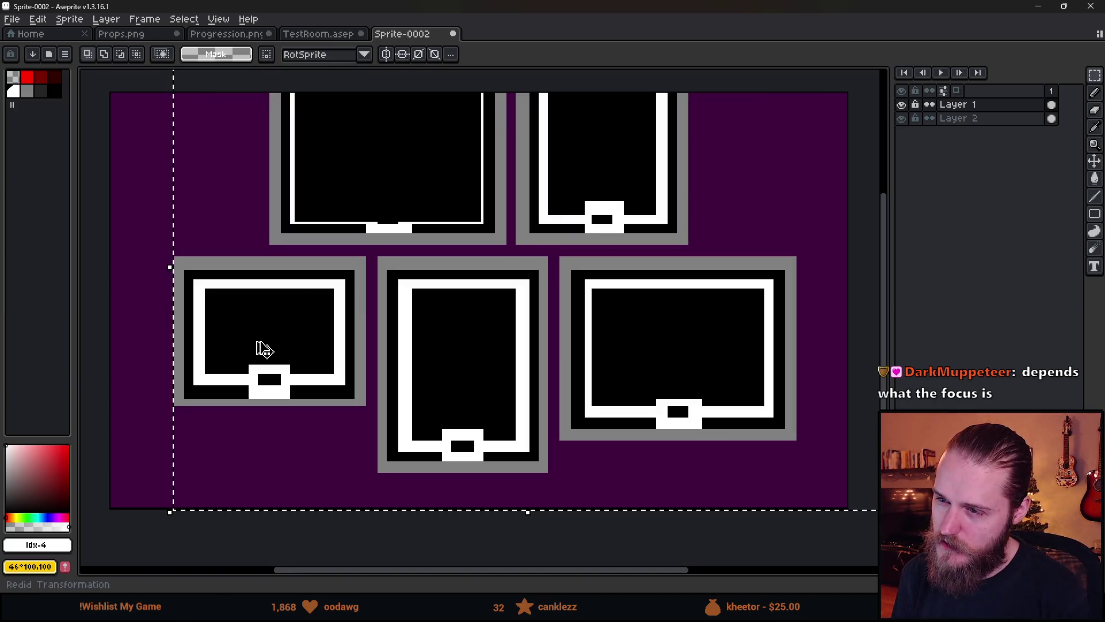
{"action": "key", "text": "ctrl+z"}
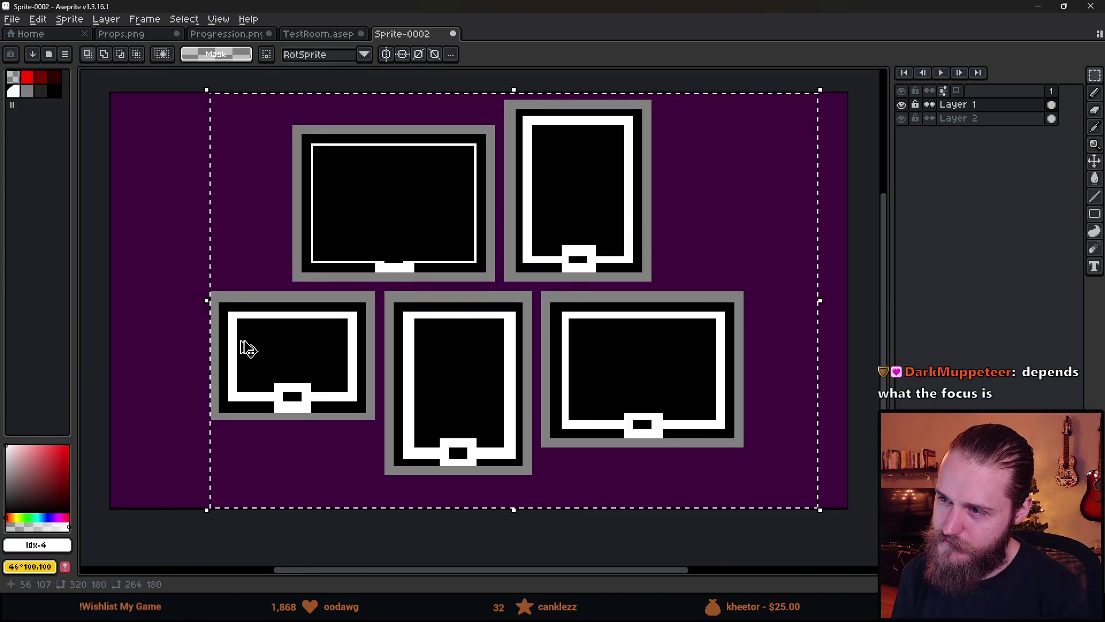
{"action": "key", "text": "ctrl+y"}
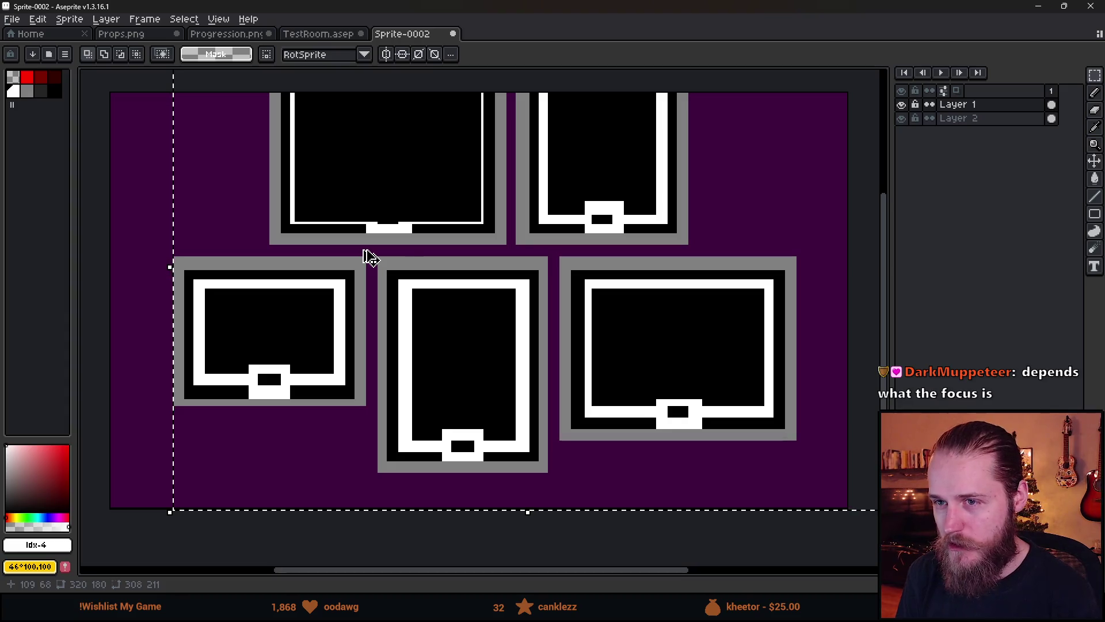
{"action": "key", "text": "ctrl+z"}
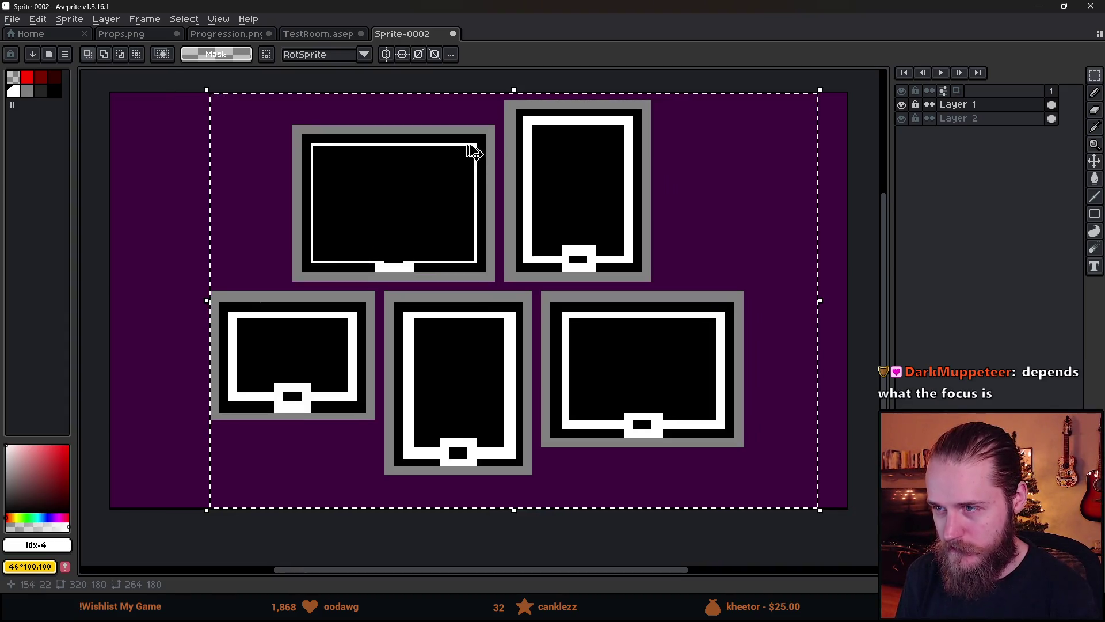
{"action": "key", "text": "ctrl+y"}
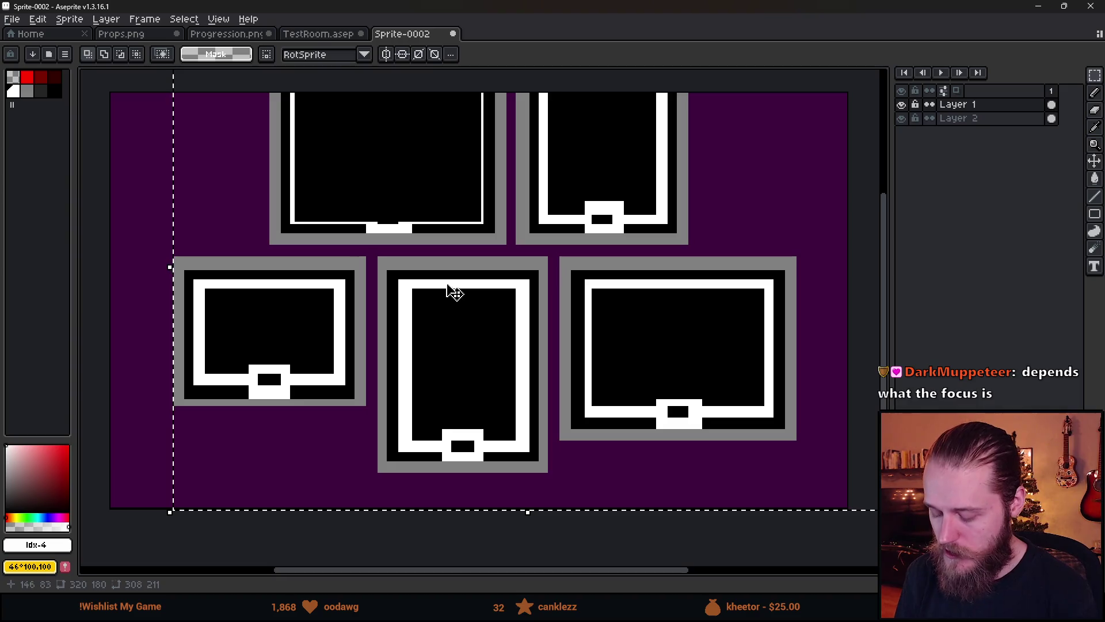
Select and erase the middle picture frame, then bring it back.
{"action": "key", "text": "m"}
{"action": "left_click", "coordinate": [321, 530]}
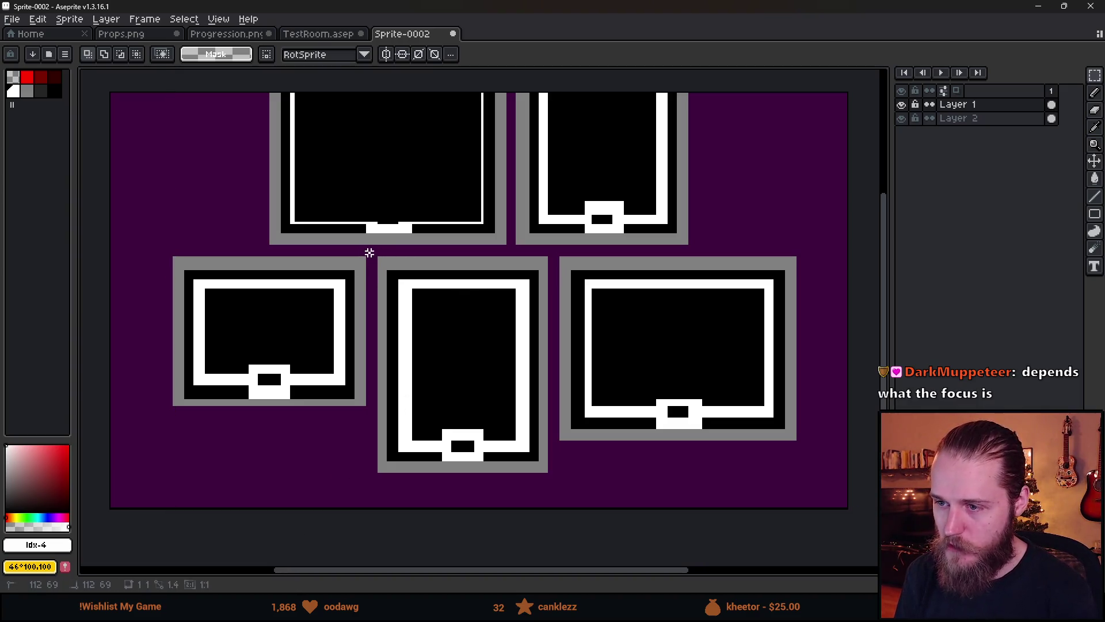
{"action": "mouse_move", "coordinate": [369, 253]}
{"action": "left_mouse_down"}
{"action": "mouse_move", "coordinate": [523, 531]}
{"action": "mouse_move", "coordinate": [557, 533]}
{"action": "left_mouse_up"}
{"action": "key", "text": "Delete"}
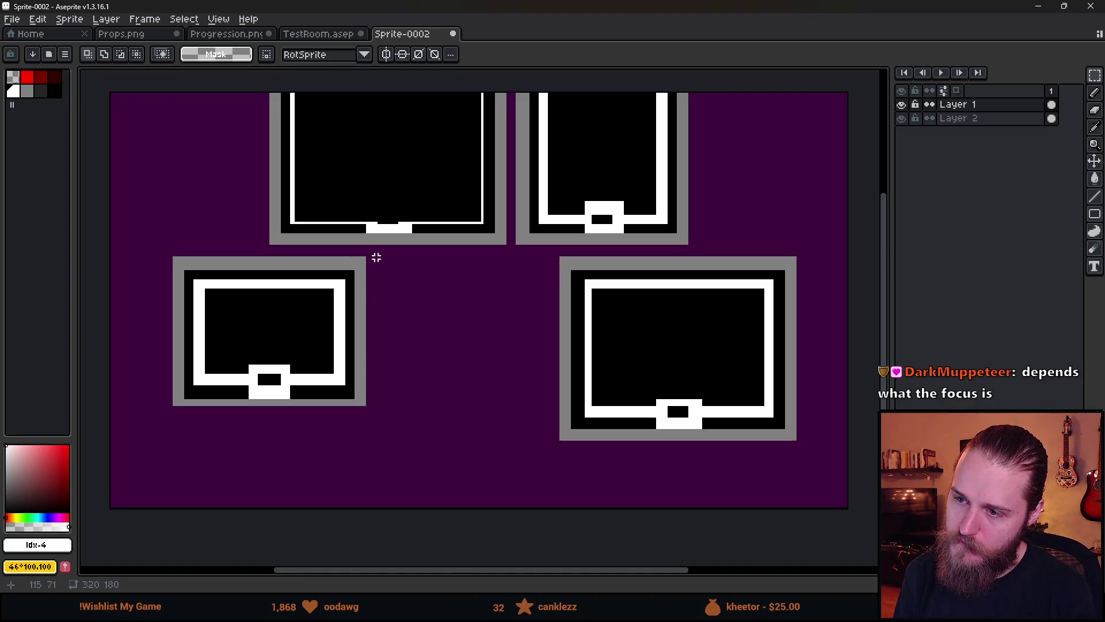
{"action": "mouse_move", "coordinate": [373, 253]}
{"action": "left_mouse_down"}
{"action": "mouse_move", "coordinate": [491, 461]}
{"action": "mouse_move", "coordinate": [548, 495]}
{"action": "left_mouse_up"}
{"action": "left_click", "coordinate": [616, 400]}
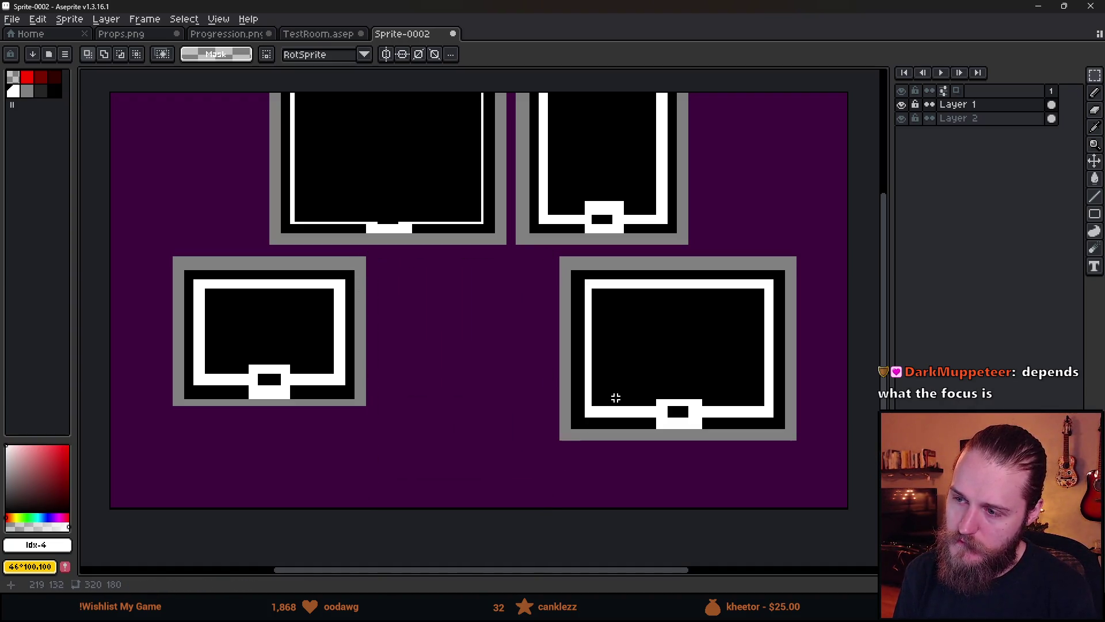
{"action": "key", "text": "ctrl+shift+d"}
{"action": "key", "text": "ctrl+d"}
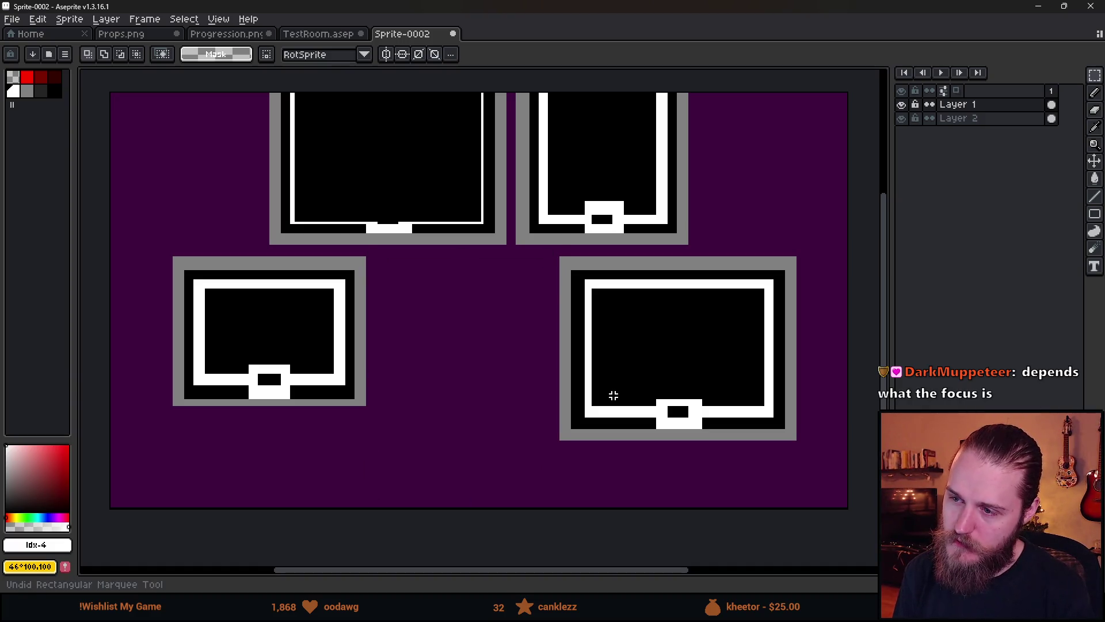
{"action": "key", "text": "ctrl+v"}
Compare layouts with undo/redo, ending with the frames at their original smaller size.
{"action": "key", "text": "ctrl+z"}
{"action": "key", "text": "ctrl+y"}
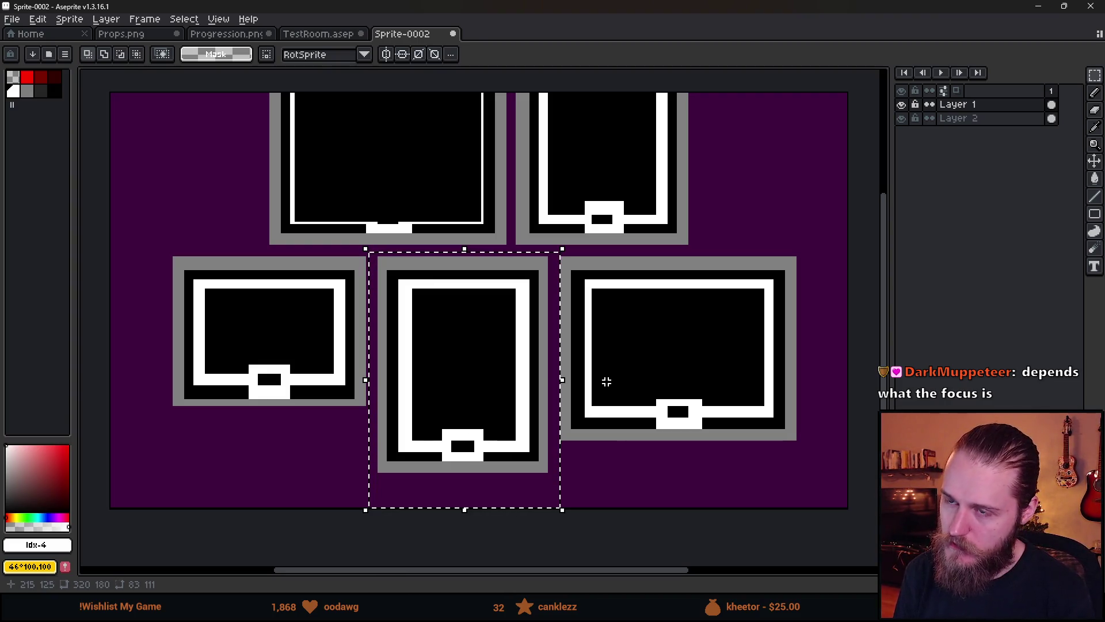
{"action": "key", "text": "ctrl+z"}
{"action": "key", "text": "ctrl+z"}
{"action": "key", "text": "ctrl+z"}
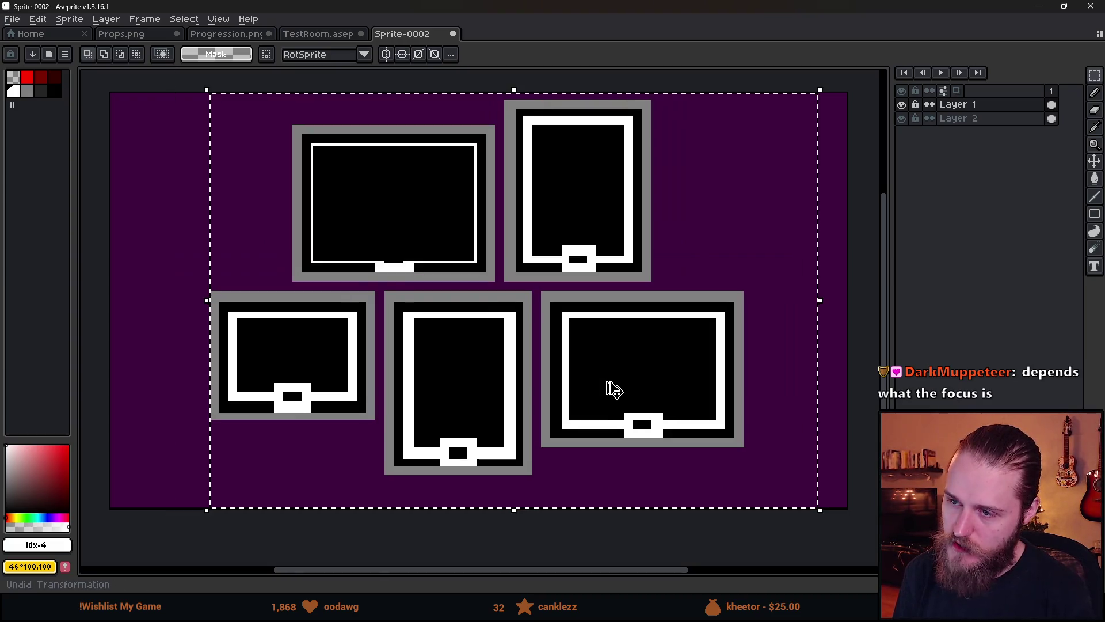
{"action": "key", "text": "ctrl+y"}
{"action": "key", "text": "ctrl+z"}
{"action": "key", "text": "ctrl+y"}
{"action": "key", "text": "ctrl+z"}
{"action": "key", "text": "ctrl+y"}
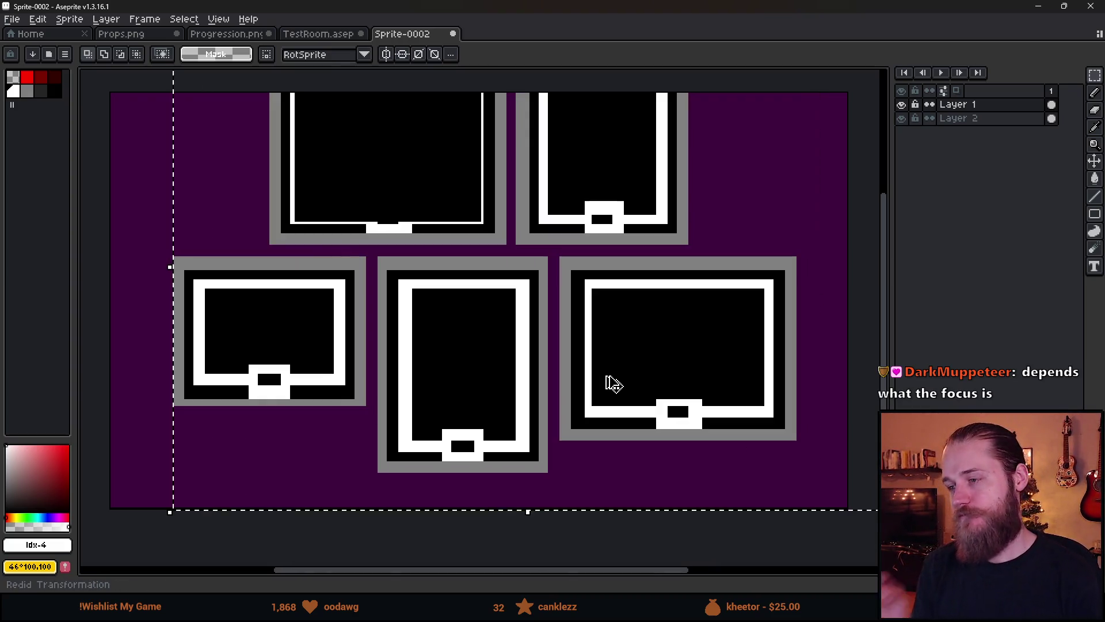
{"action": "key", "text": "ctrl+z"}
{"action": "key", "text": "ctrl+y"}
{"action": "key", "text": "ctrl+z"}
{"action": "key", "text": "ctrl+y"}
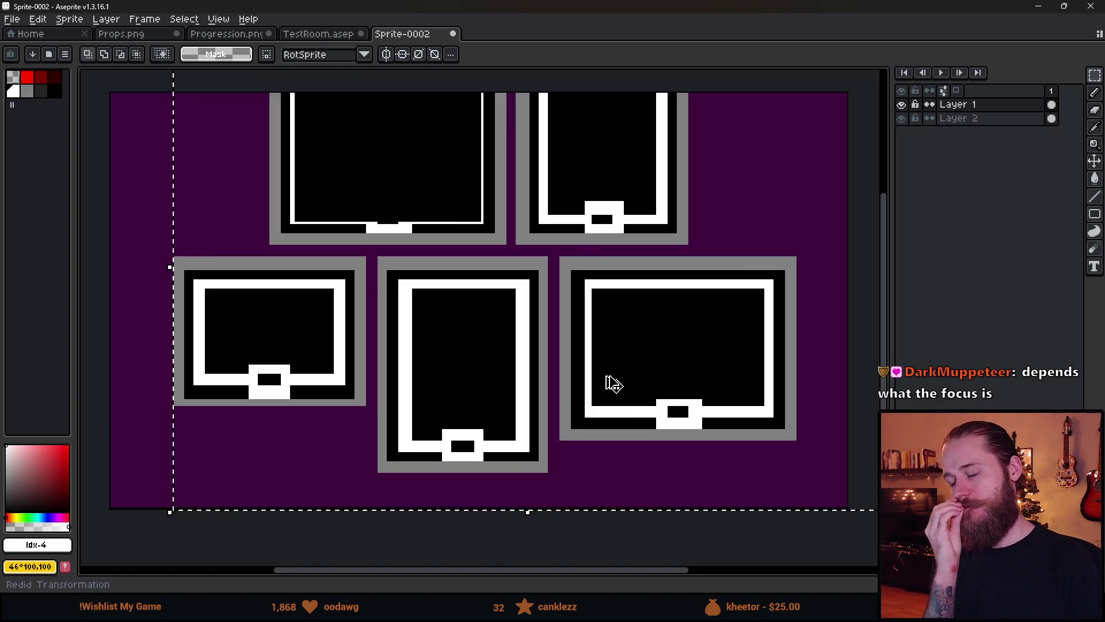
{"action": "key", "text": "ctrl+z"}
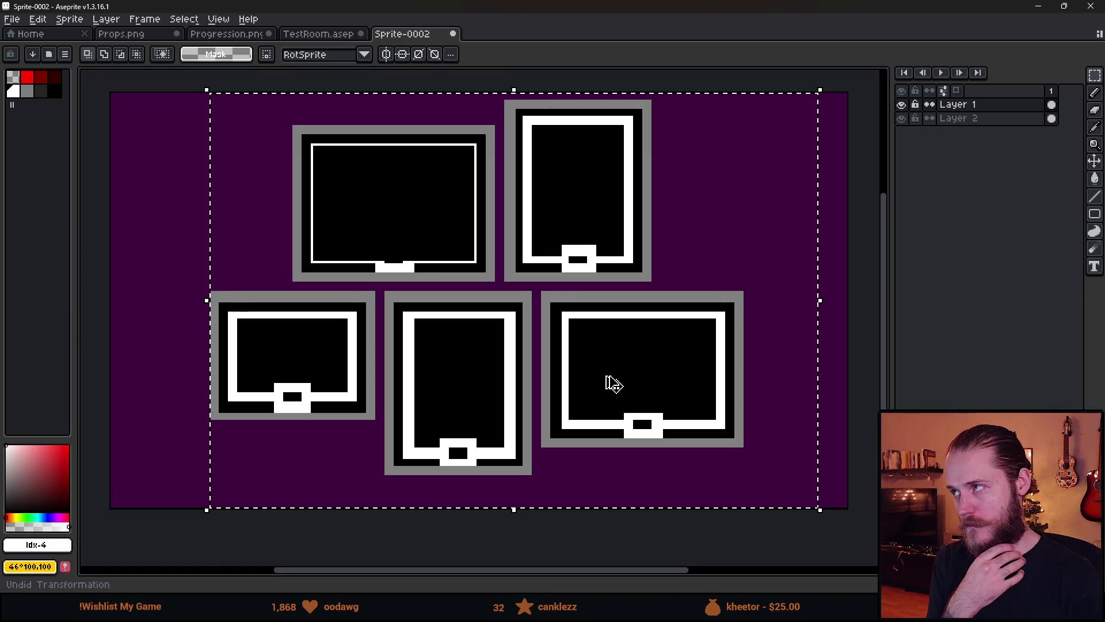
{"action": "key", "text": "ctrl+y"}
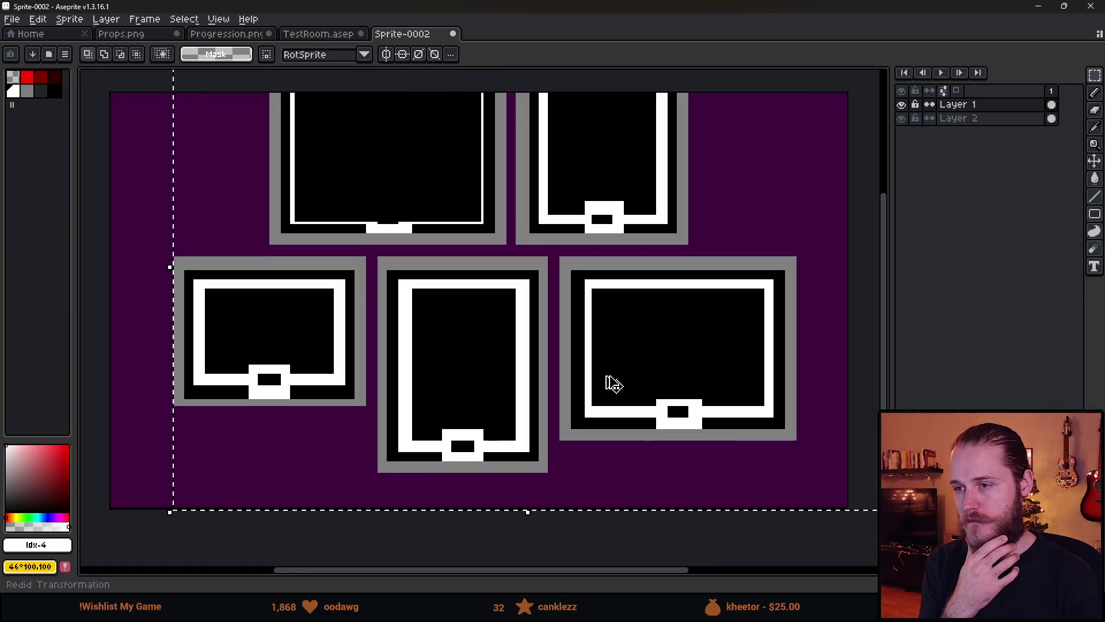
{"action": "key", "text": "ctrl+z"}
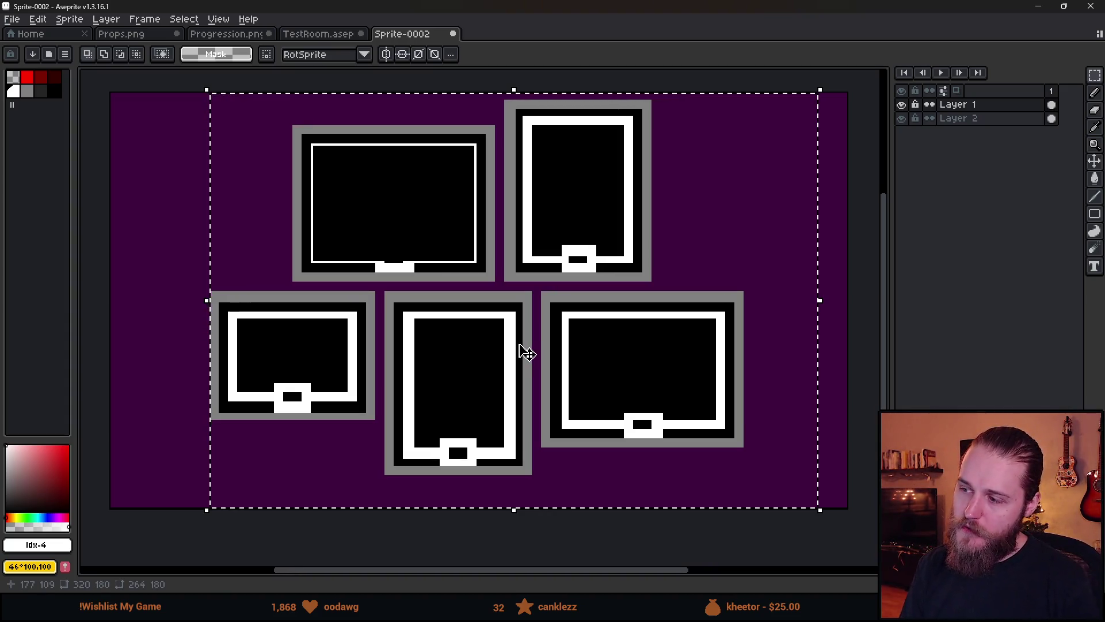
Deselect and fill the purple background around the frames with black, then close the sprite.
{"action": "key", "text": "ctrl+d"}
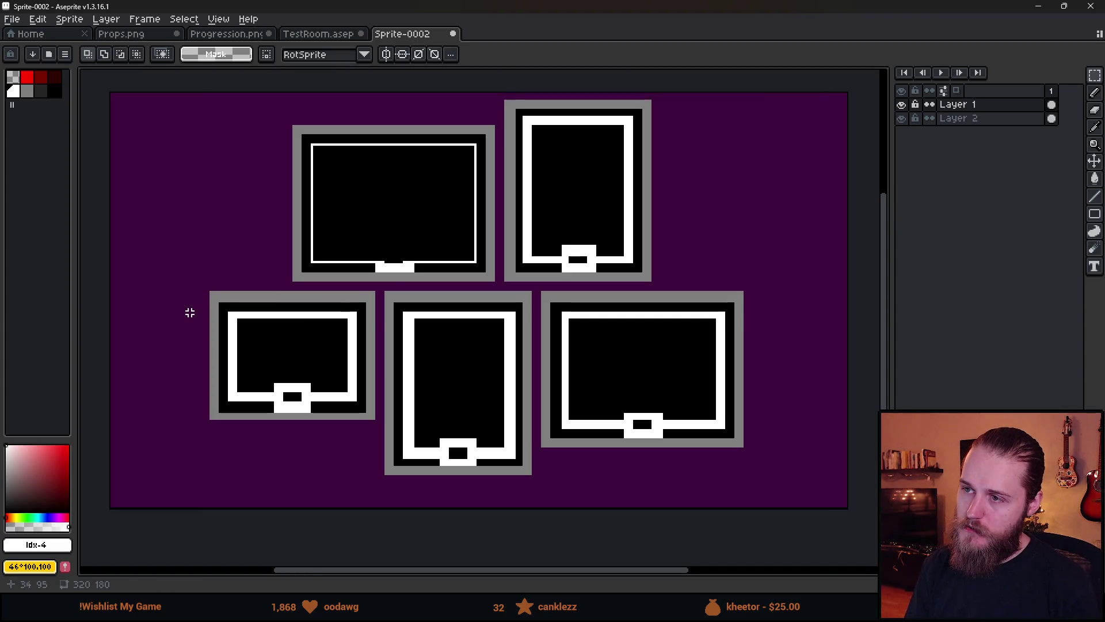
{"action": "scroll", "coordinate": [190, 312], "scroll_direction": "down", "scroll_amount": 2}
{"action": "scroll", "coordinate": [197, 310], "scroll_direction": "up", "scroll_amount": 2}
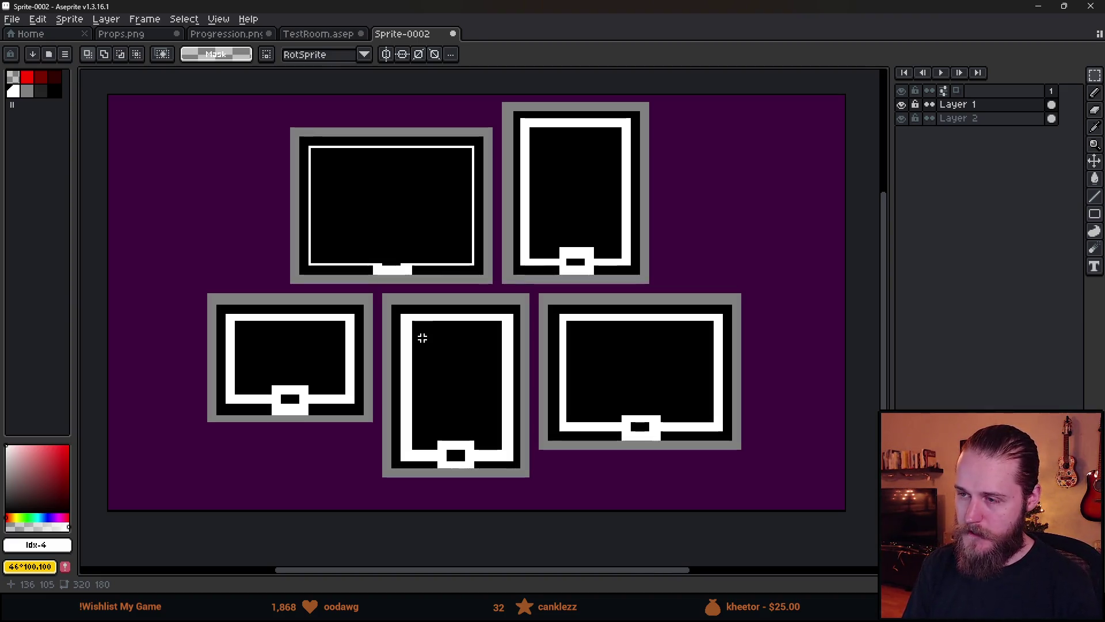
{"action": "key", "text": "g"}
{"action": "left_click", "coordinate": [370, 242], "text": "alt"}
{"action": "left_click", "coordinate": [246, 222]}
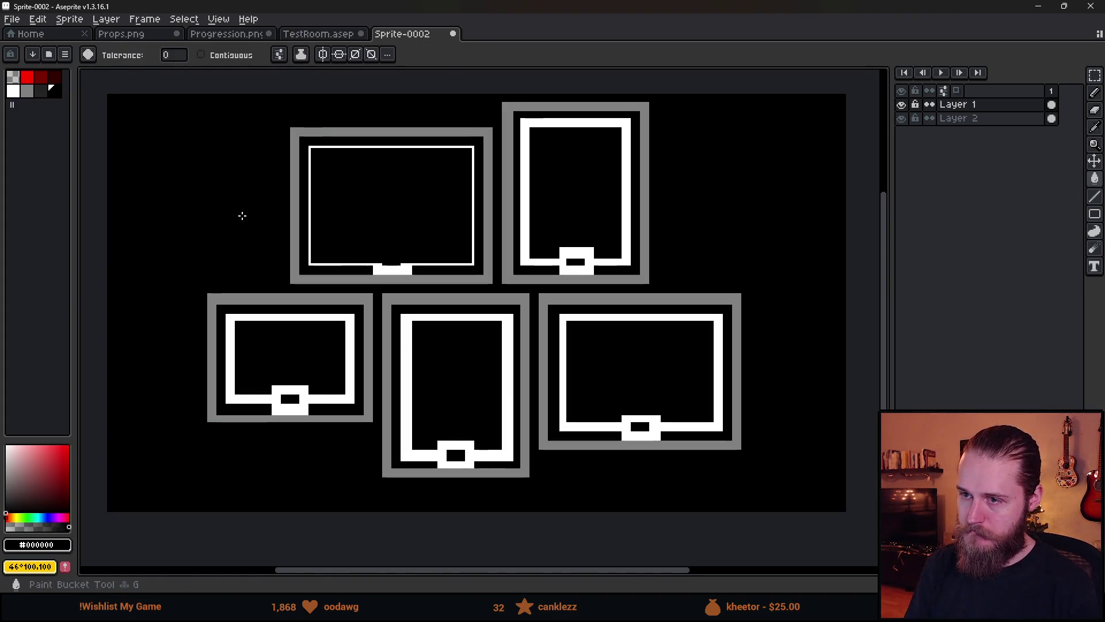
{"action": "left_click", "coordinate": [21, 14]}
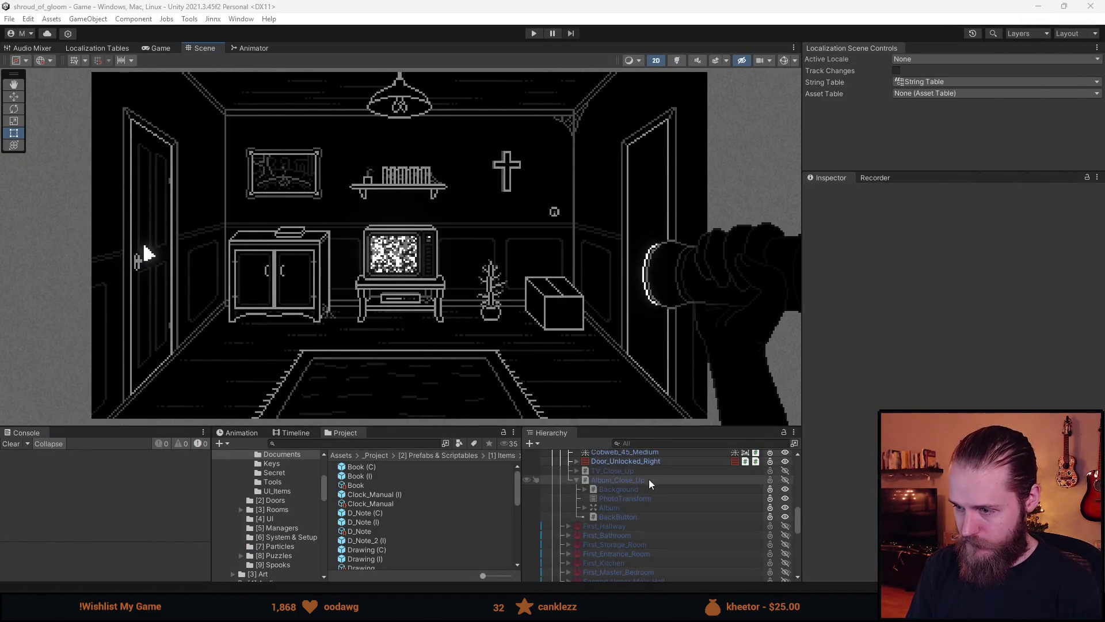
Activate Album_Close_Up and add a new UI Image under it, leaving its sprite unset.
{"action": "left_click", "coordinate": [617, 479]}
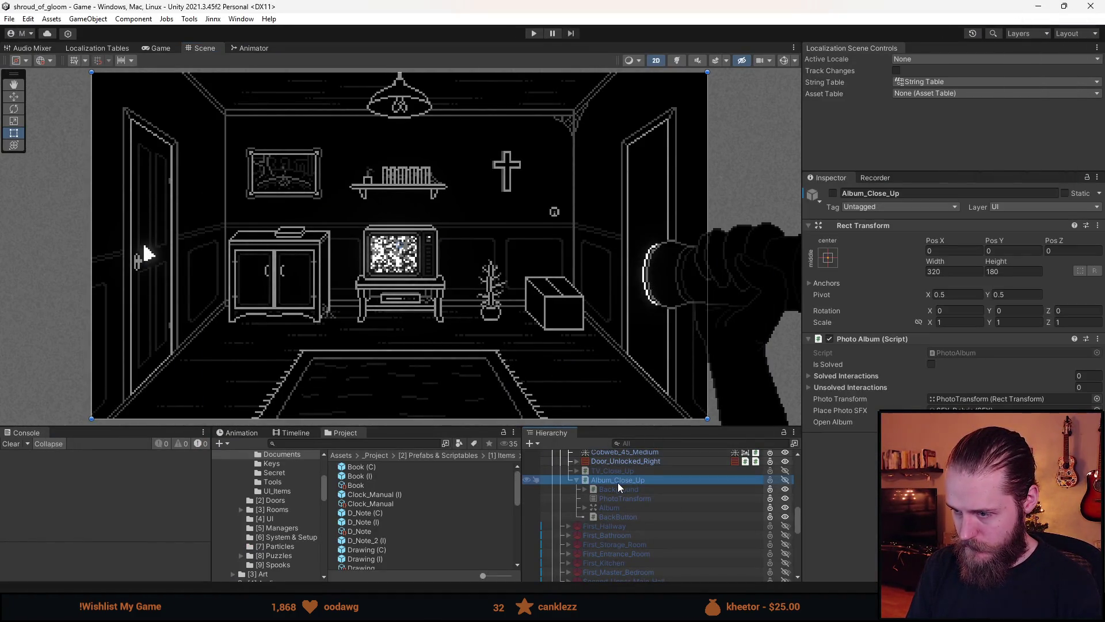
{"action": "key", "text": "alt+shift+a"}
{"action": "right_click", "coordinate": [624, 483]}
{"action": "mouse_move", "coordinate": [675, 302]}
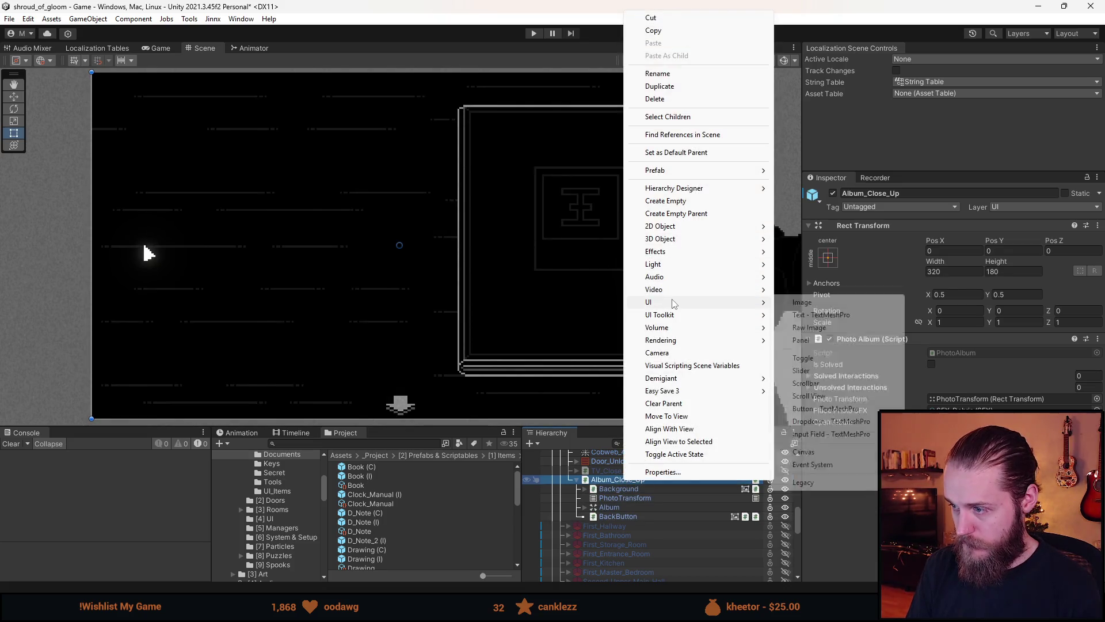
{"action": "left_click", "coordinate": [818, 303]}
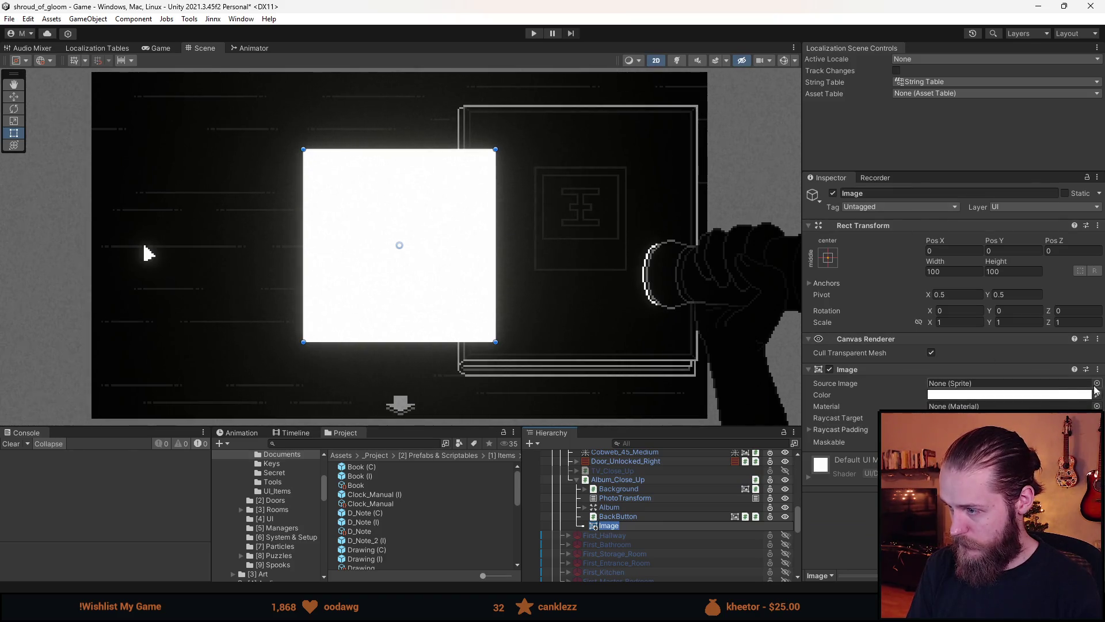
{"action": "left_click", "coordinate": [1096, 383]}
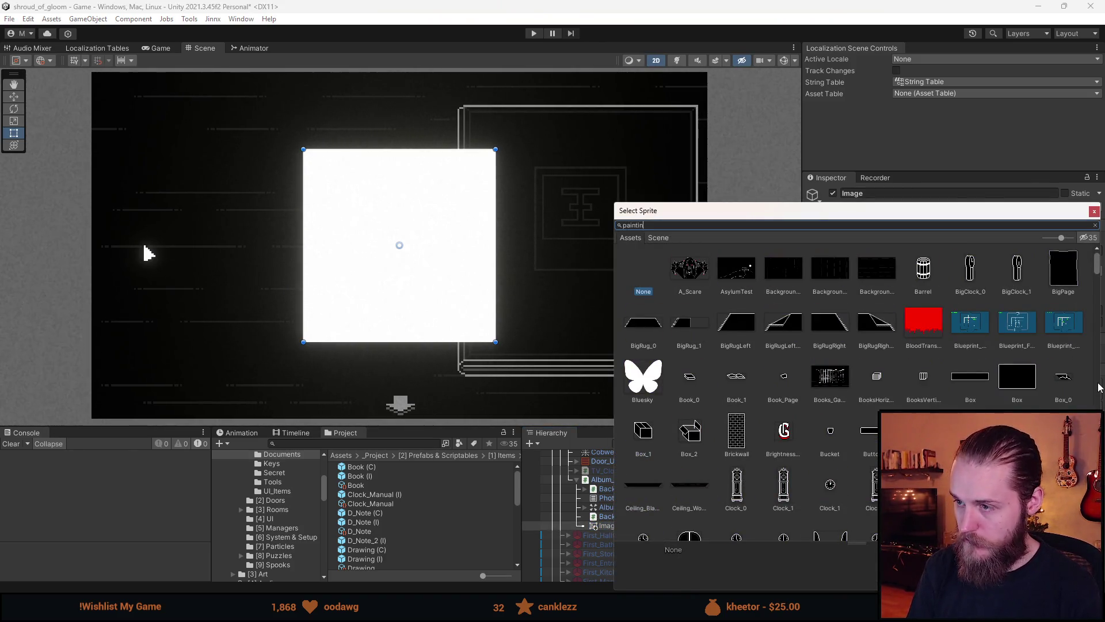
{"action": "key", "text": "BackSpace"}
{"action": "key", "text": "BackSpace"}
{"action": "key", "text": "BackSpace"}
{"action": "key", "text": "Escape"}
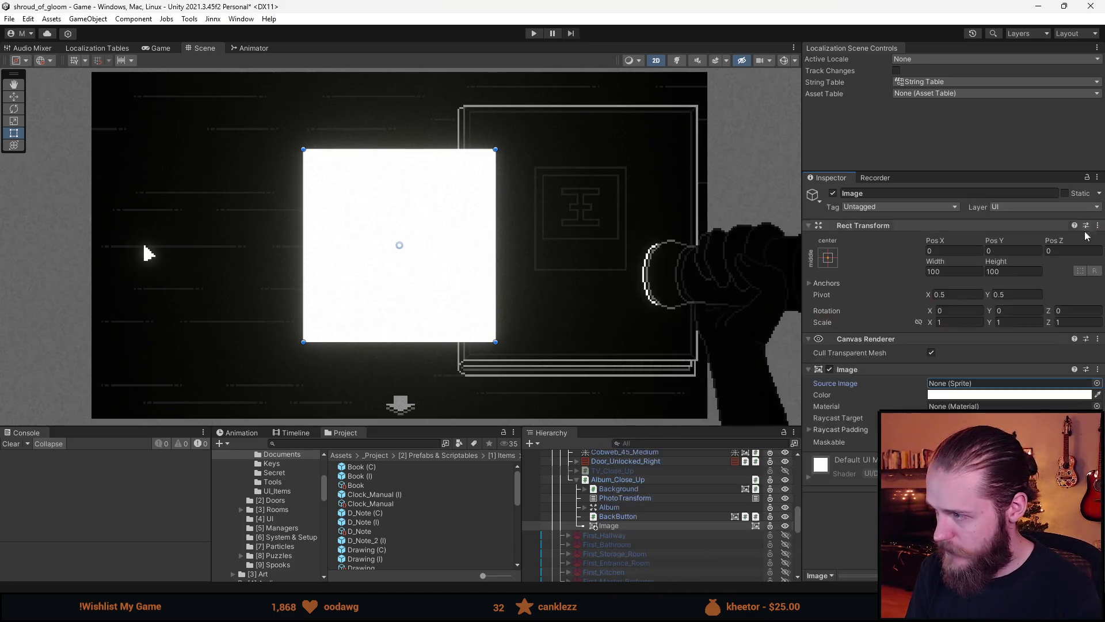
Search the Project panel and inspect the Puzzle_Paintings texture and sprite entries.
{"action": "left_click", "coordinate": [424, 443]}
{"action": "type", "text": "painting"}
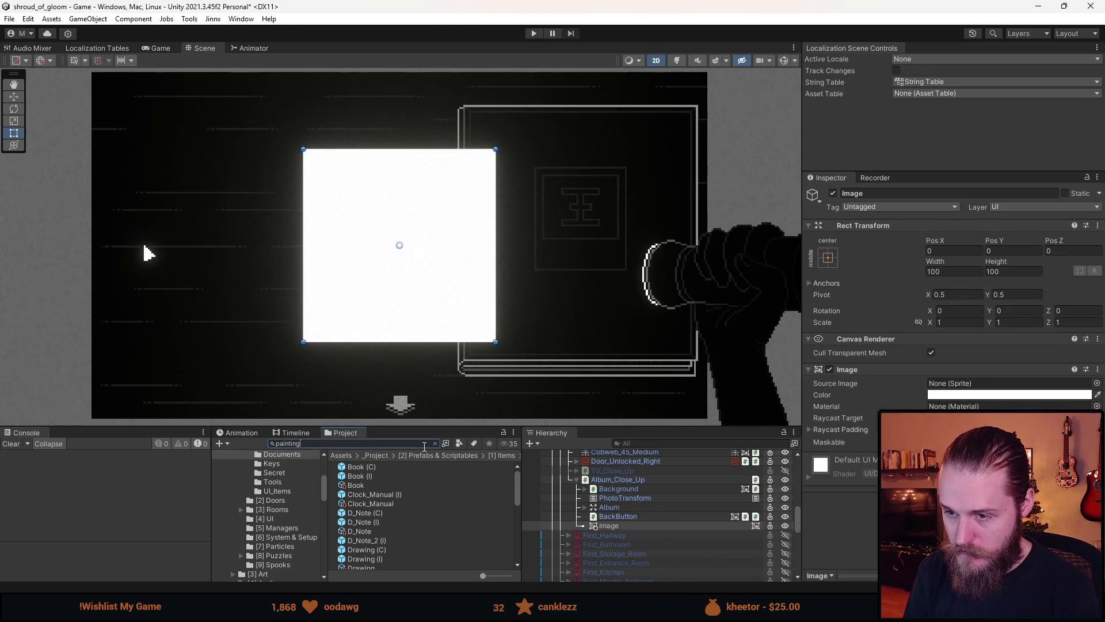
{"action": "type", "text": "s"}
{"action": "left_click", "coordinate": [395, 478]}
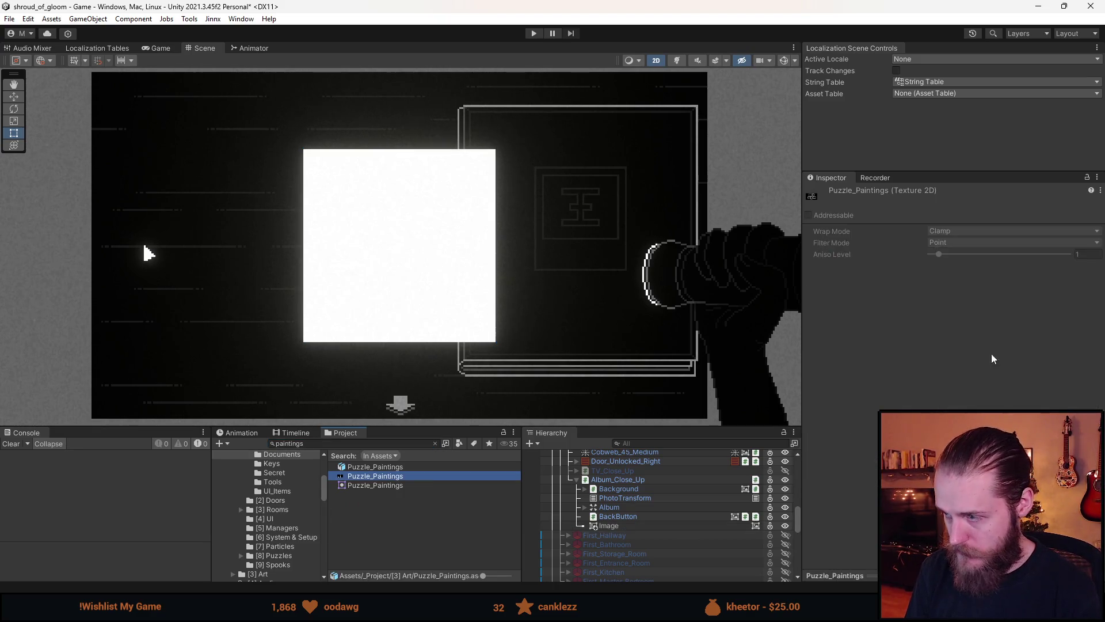
{"action": "left_click", "coordinate": [406, 485]}
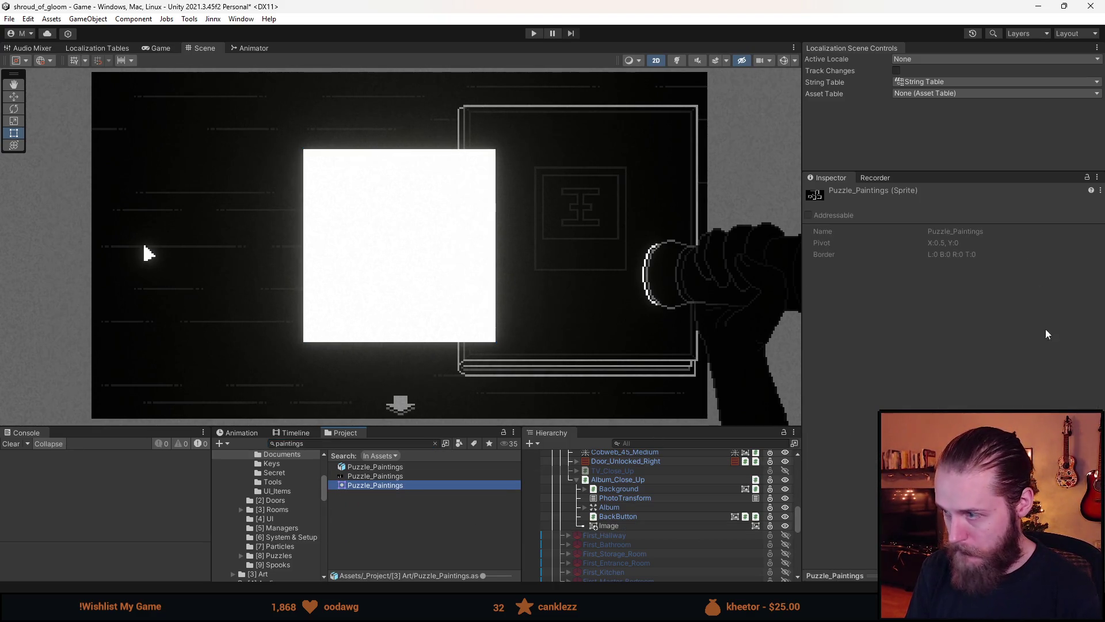
{"action": "left_click", "coordinate": [406, 467]}
{"action": "left_click", "coordinate": [398, 477]}
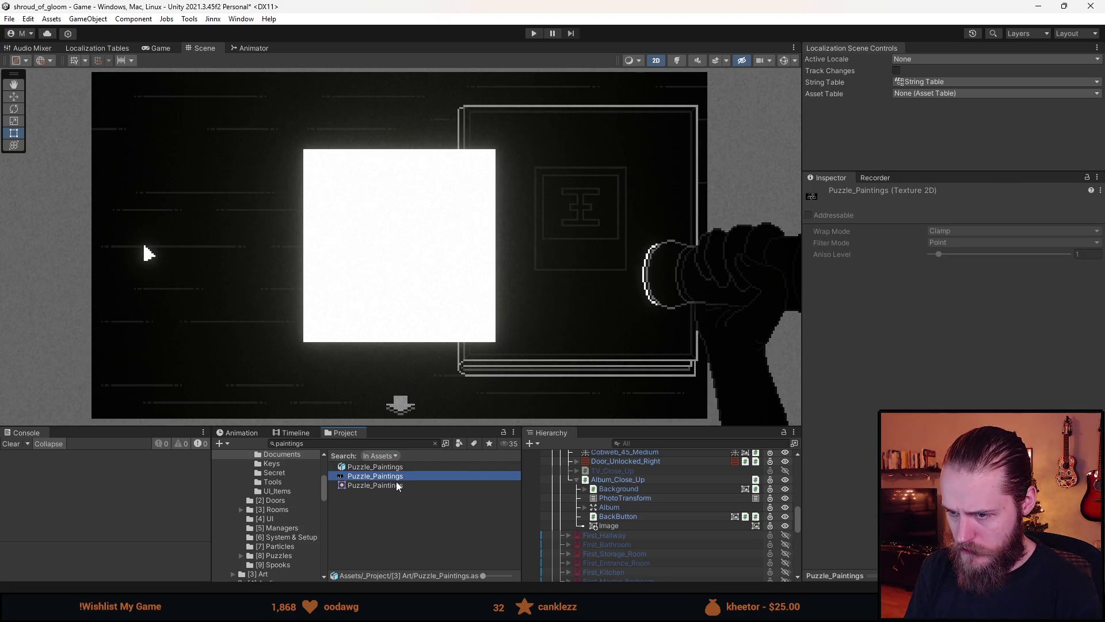
{"action": "left_click", "coordinate": [394, 485]}
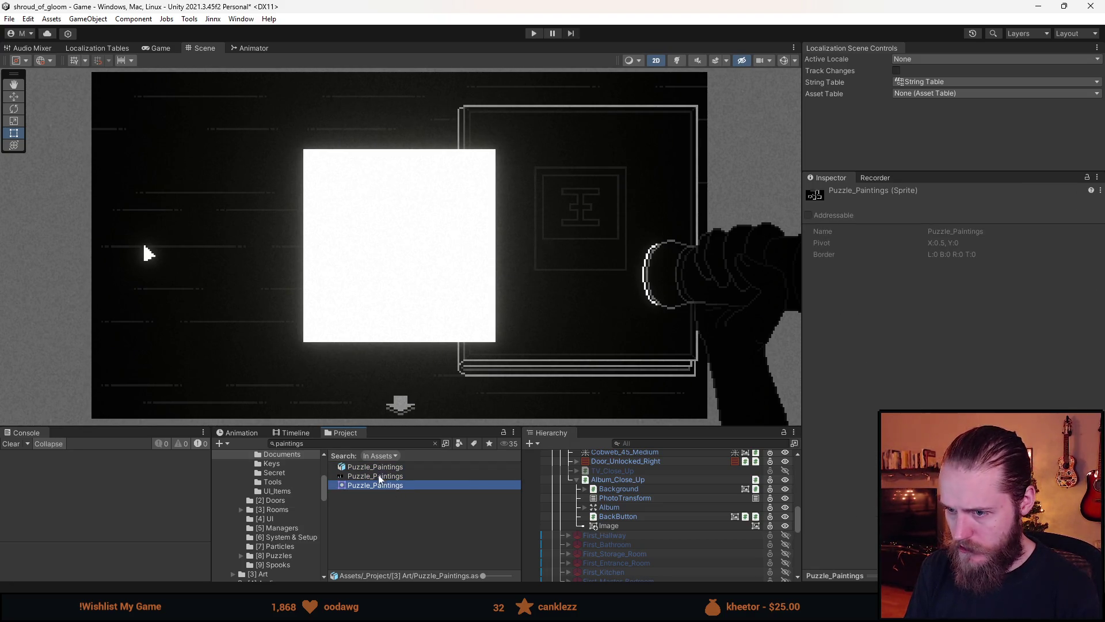
Search 'puzzle_p' and inspect the Puzzle_Paintings texture, Aseprite import settings and sprite.
{"action": "left_click", "coordinate": [356, 444]}
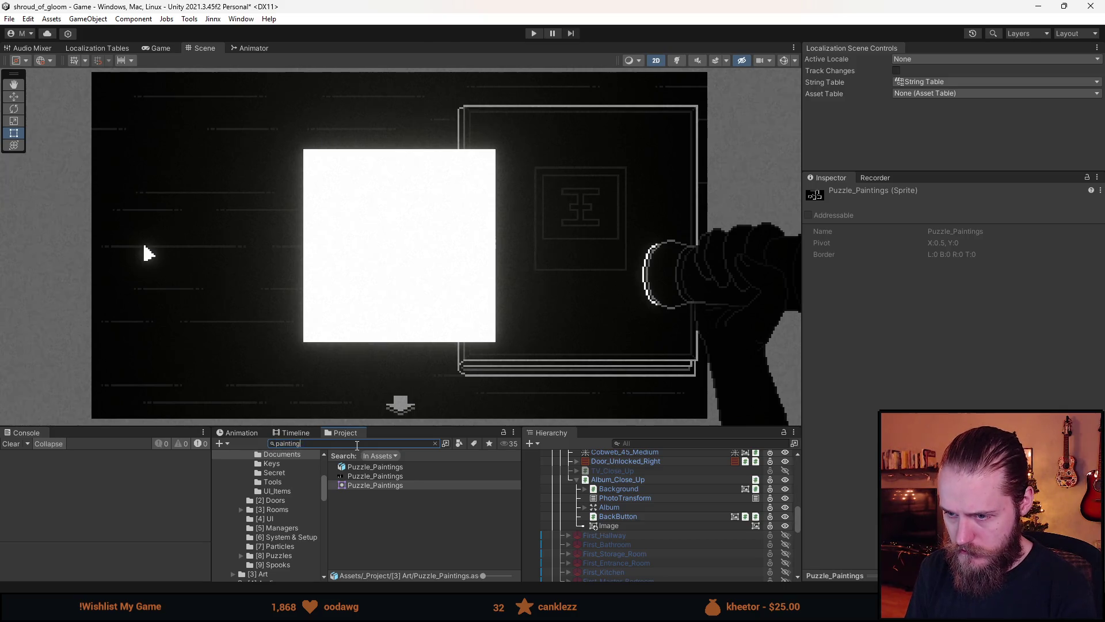
{"action": "key", "text": "ctrl+a"}
{"action": "type", "text": "puzzl"}
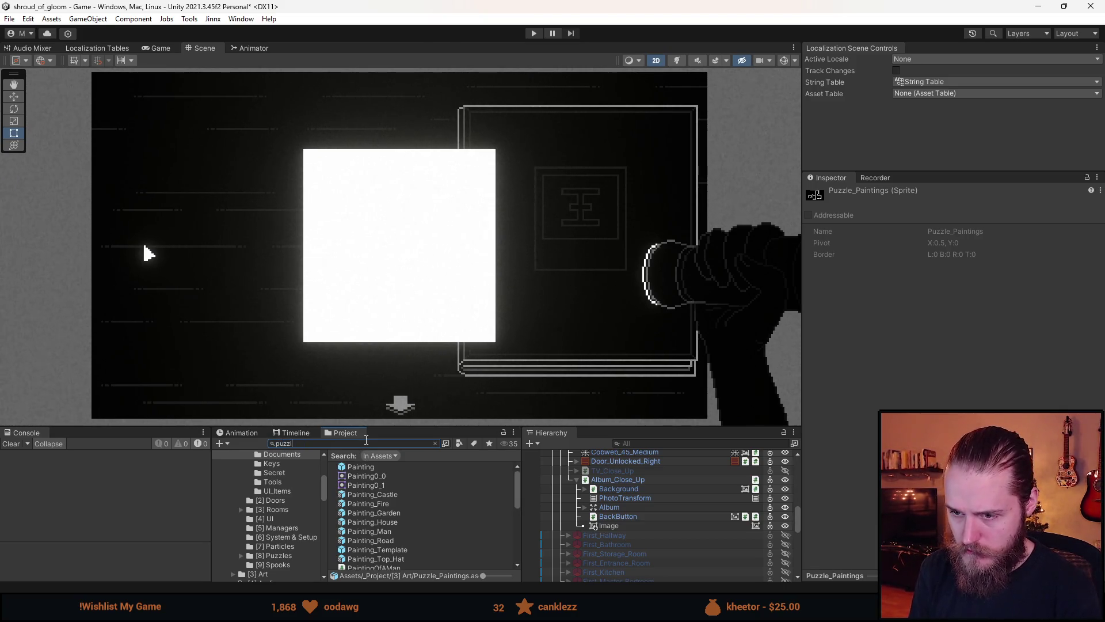
{"action": "type", "text": "e_p"}
{"action": "left_click", "coordinate": [382, 477]}
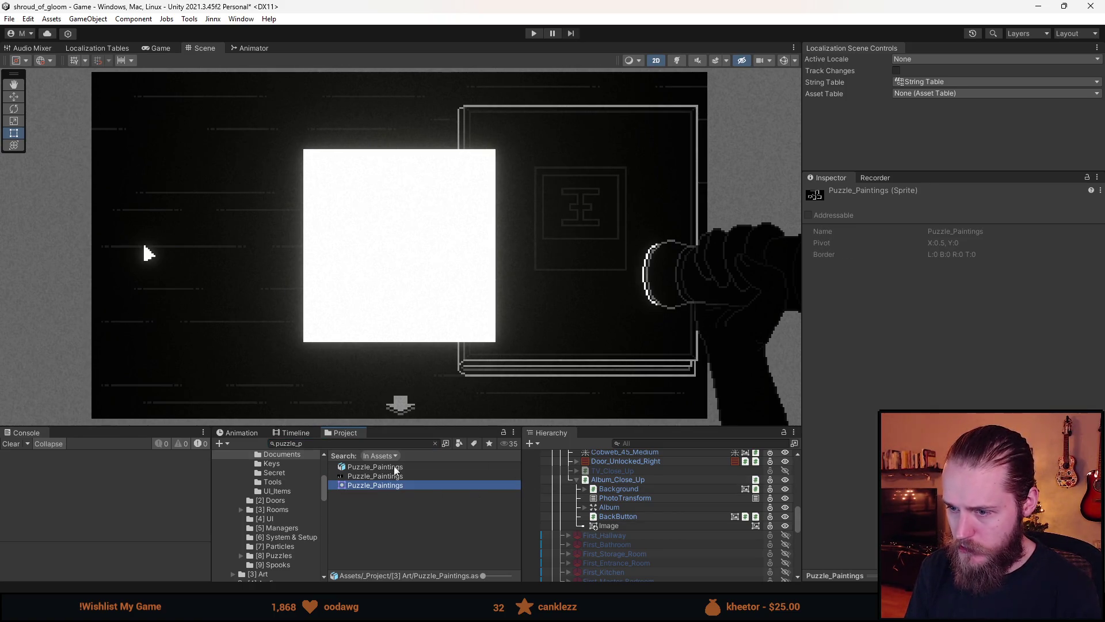
{"action": "left_click", "coordinate": [381, 470]}
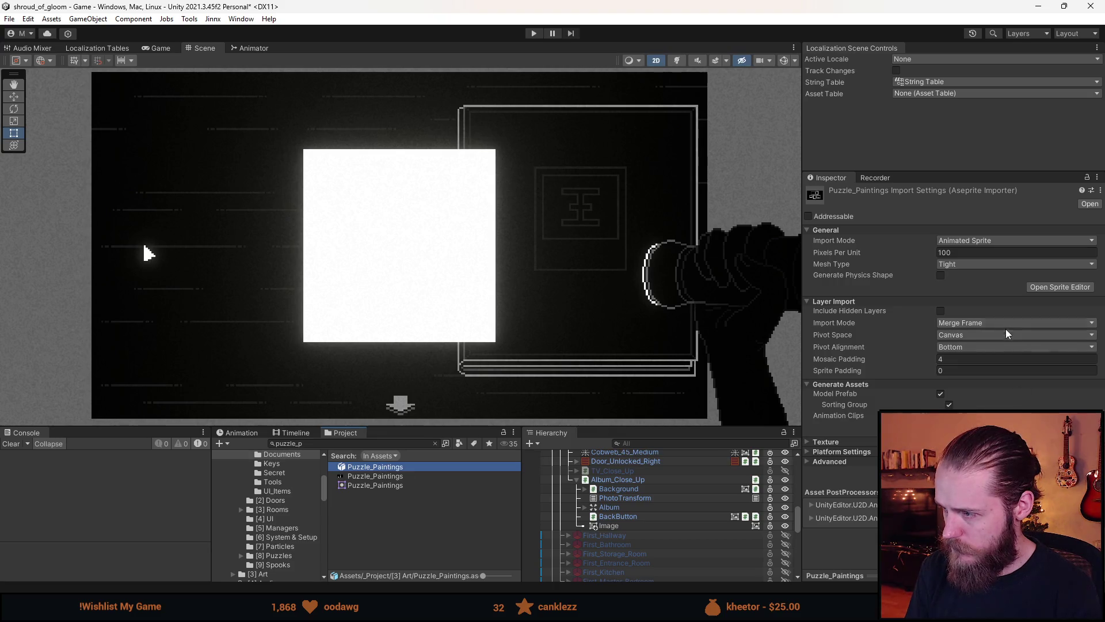
{"action": "left_click", "coordinate": [392, 476]}
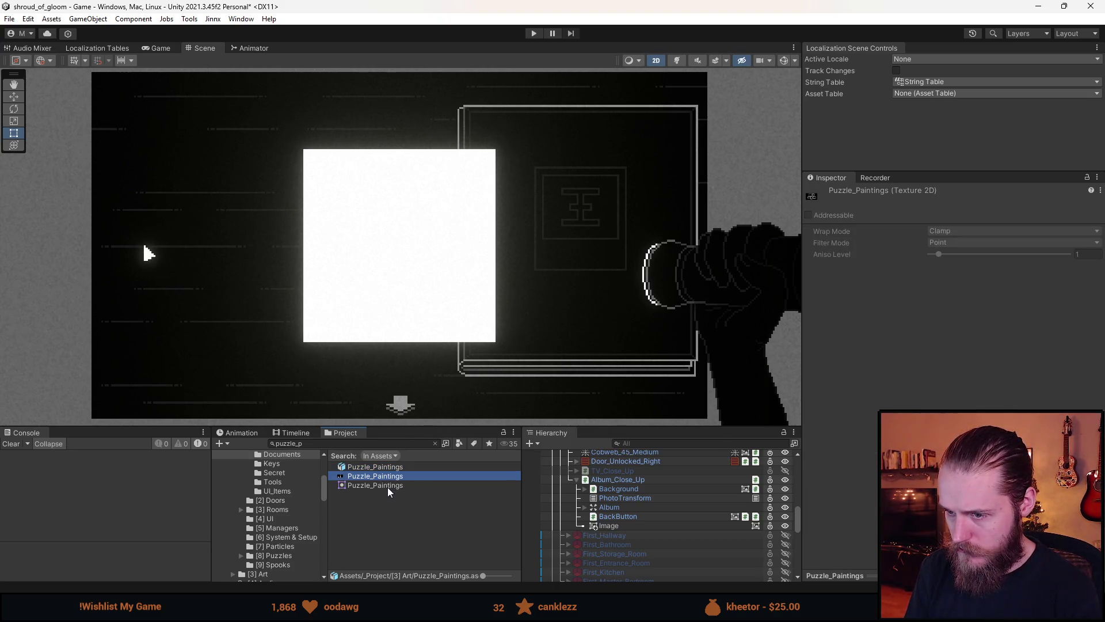
{"action": "left_click", "coordinate": [387, 486]}
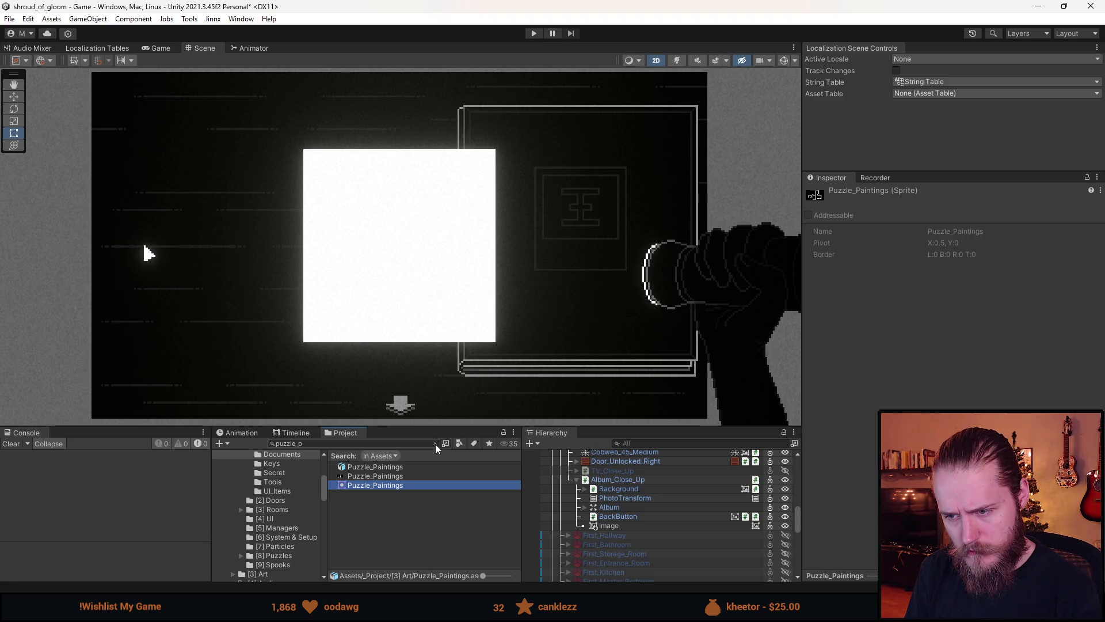
Locate Puzzle_Paintings in its Art folder, then switch back to Aseprite.
{"action": "scroll", "coordinate": [280, 502], "scroll_direction": "up", "scroll_amount": 5}
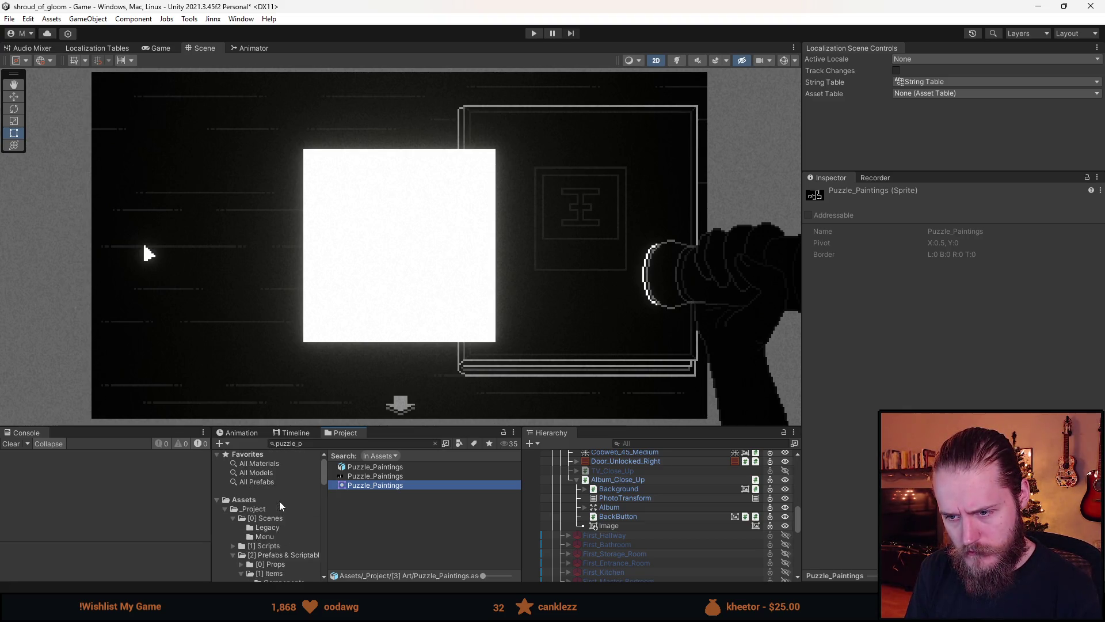
{"action": "left_click", "coordinate": [270, 520]}
{"action": "left_click", "coordinate": [414, 442]}
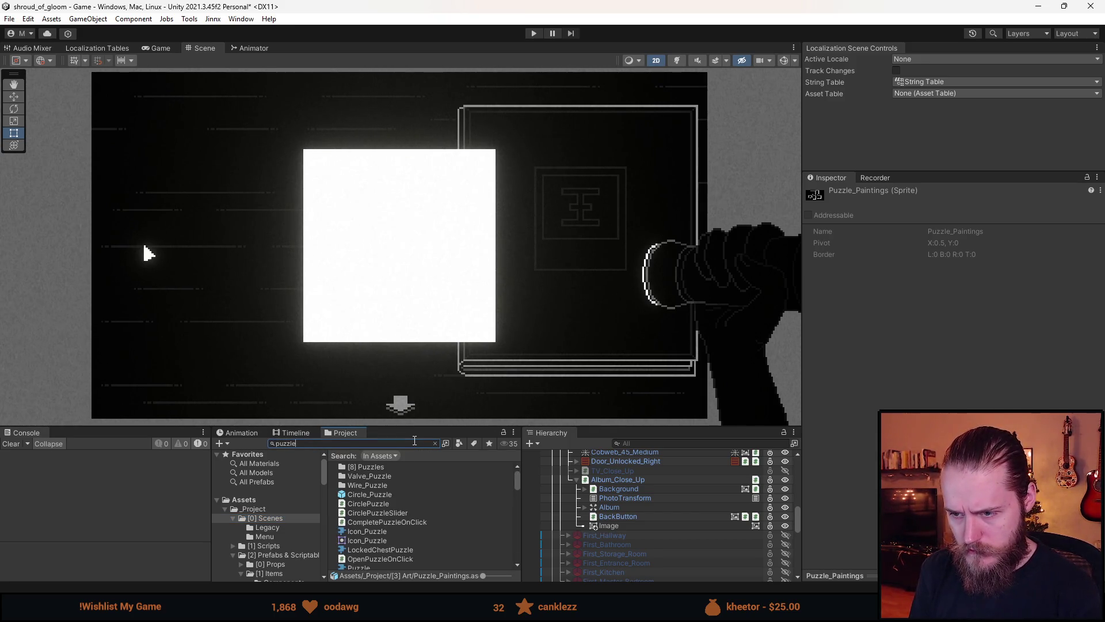
{"action": "type", "text": "_p"}
{"action": "left_click", "coordinate": [399, 476]}
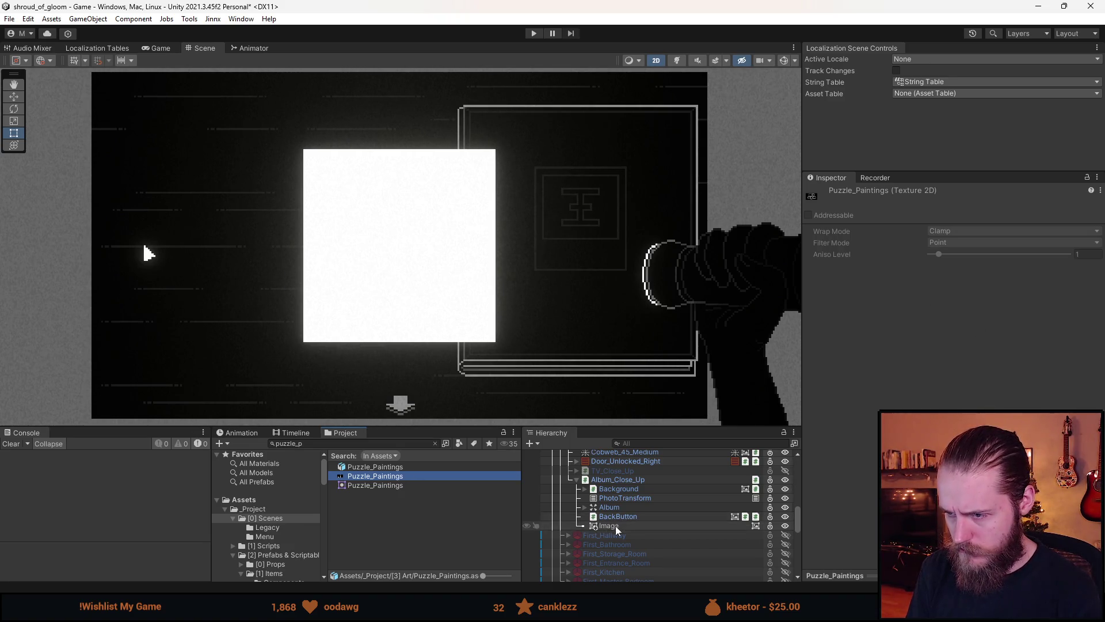
{"action": "left_click", "coordinate": [434, 443]}
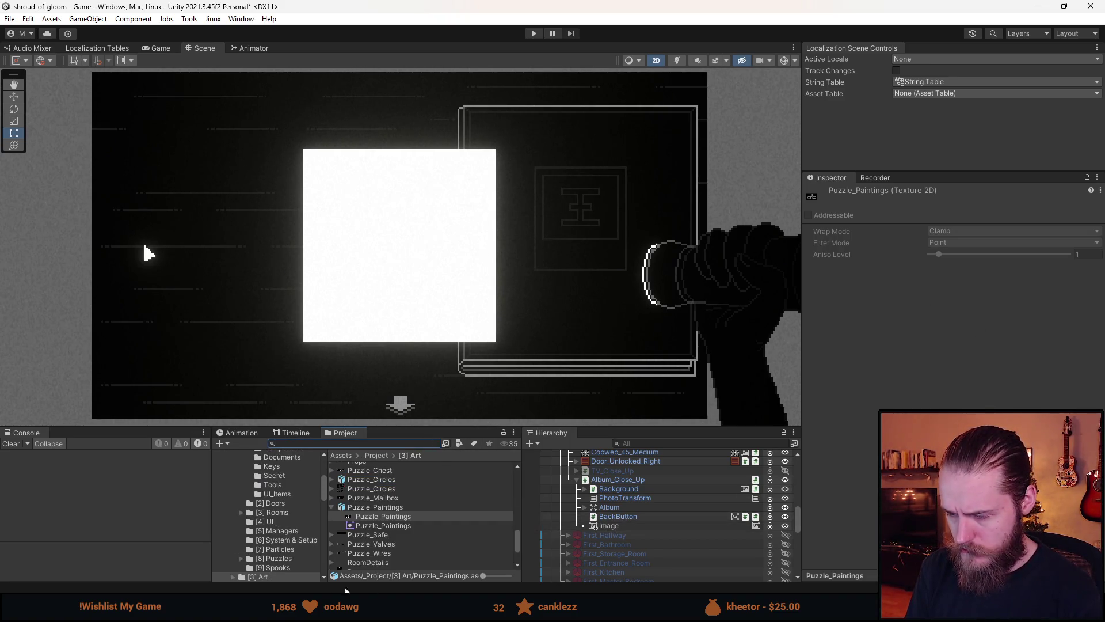
{"action": "key", "text": "alt+Tab"}
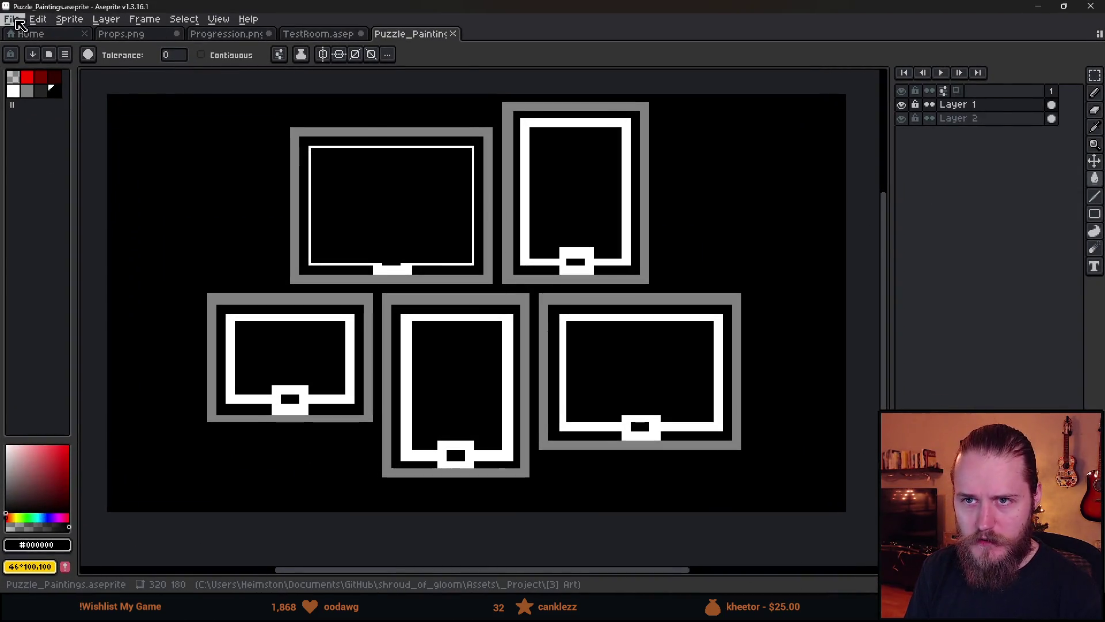
{"action": "left_click", "coordinate": [10, 23]}
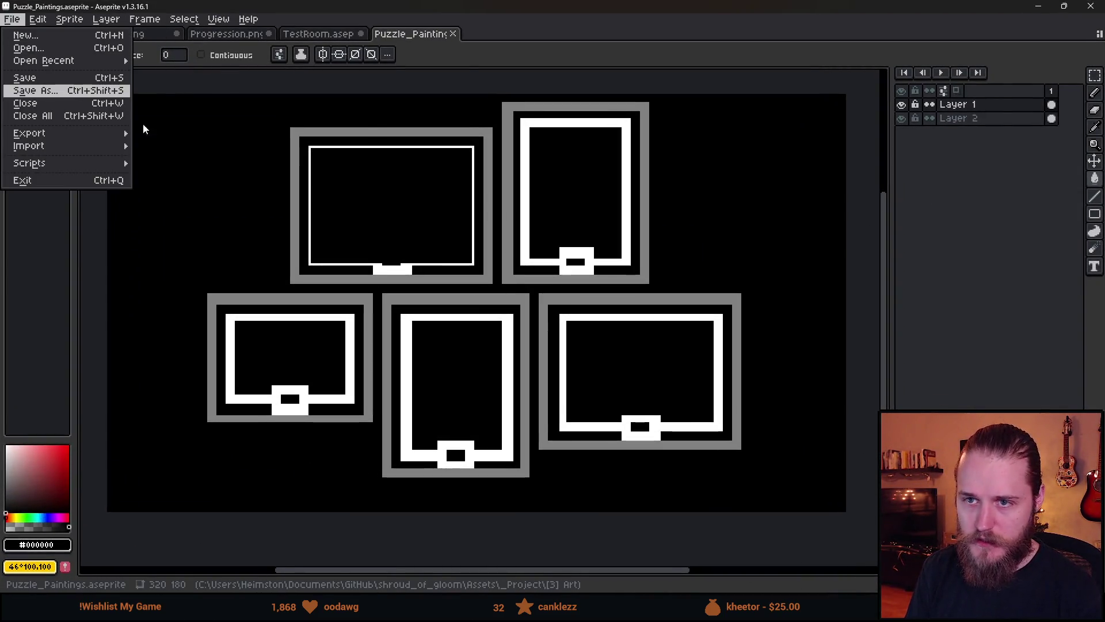
Save the drawing as Puzzle_Paintings.png with PNG file type, then return to Unity.
{"action": "left_click", "coordinate": [35, 90]}
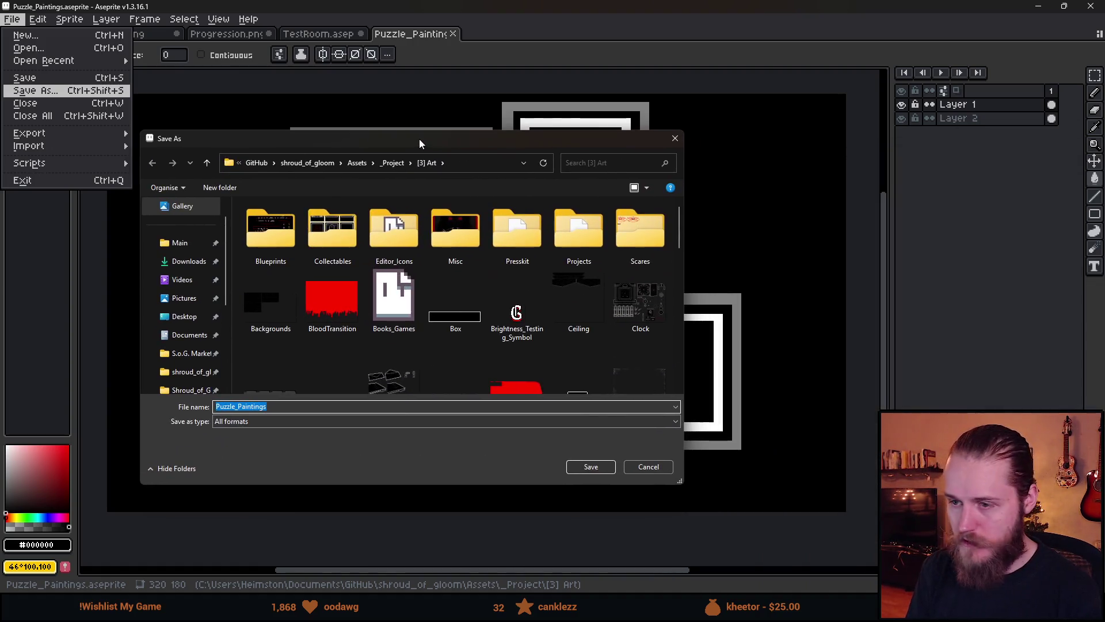
{"action": "left_click", "coordinate": [314, 421]}
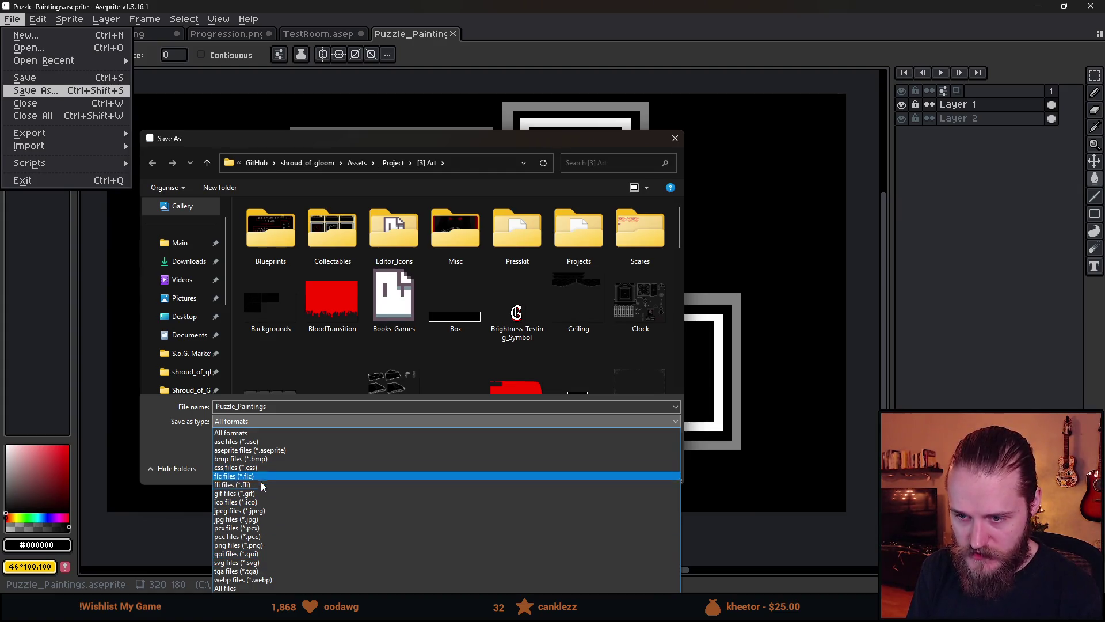
{"action": "left_click", "coordinate": [262, 545]}
{"action": "left_click", "coordinate": [591, 466]}
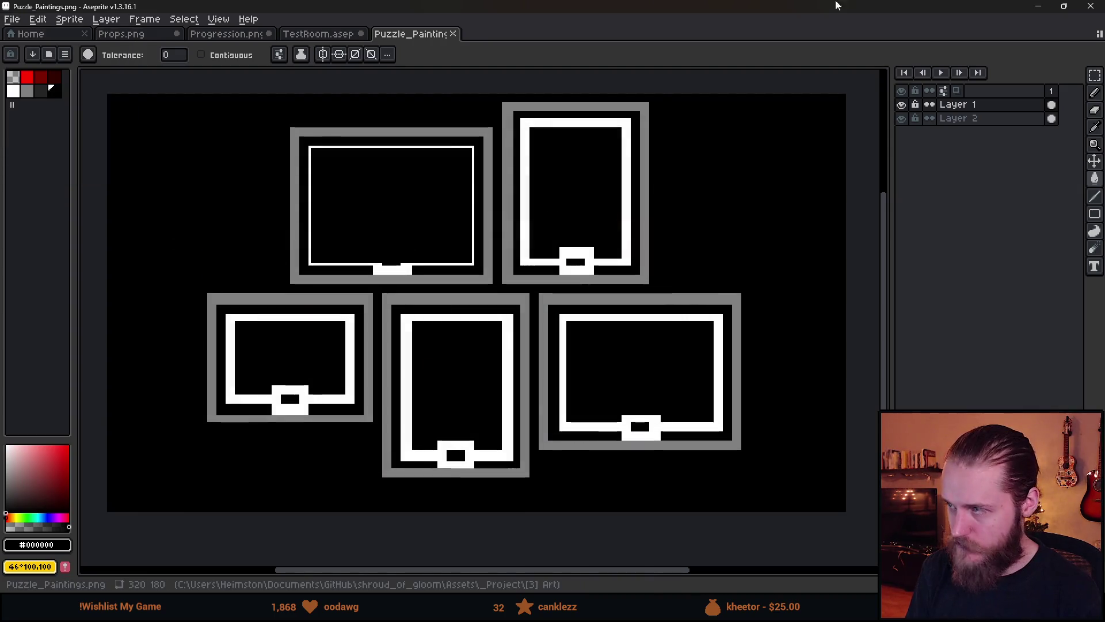
{"action": "left_click", "coordinate": [1038, 6]}
{"action": "left_click", "coordinate": [617, 525]}
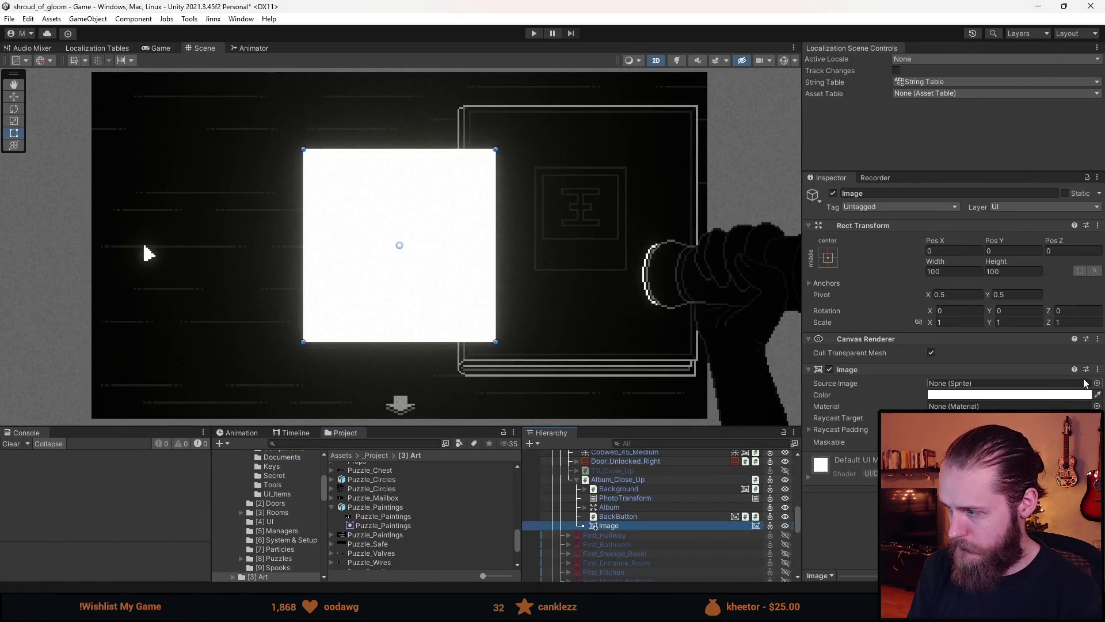
Set Puzzle_Paintings.png's Sprite Mode to Multiple and change its compression setting.
{"action": "key", "text": "ctrl+f"}
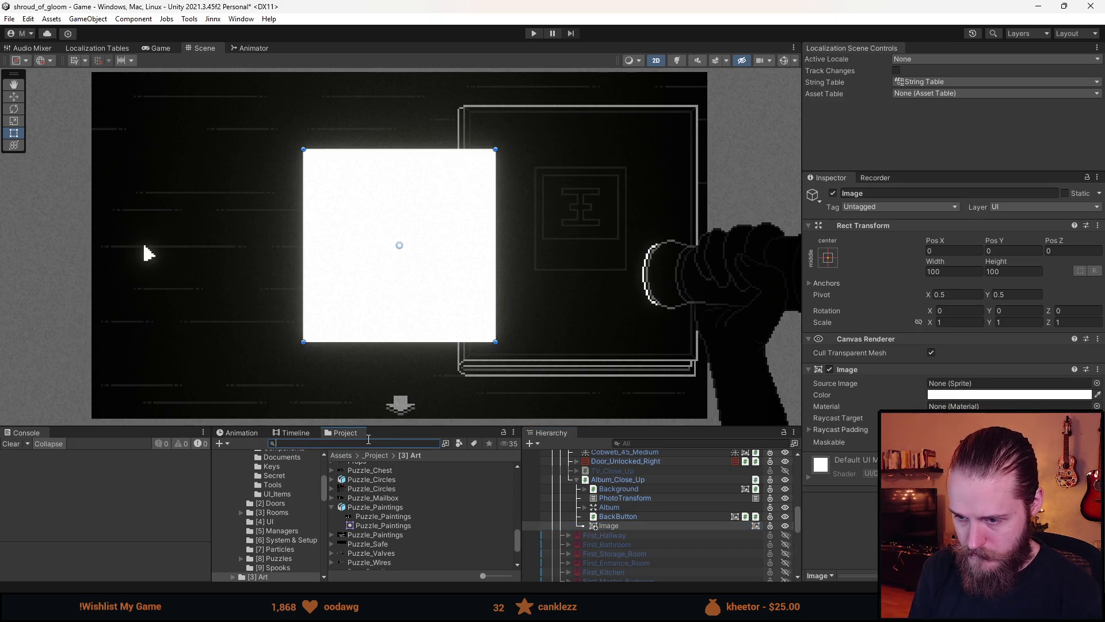
{"action": "left_click", "coordinate": [355, 535]}
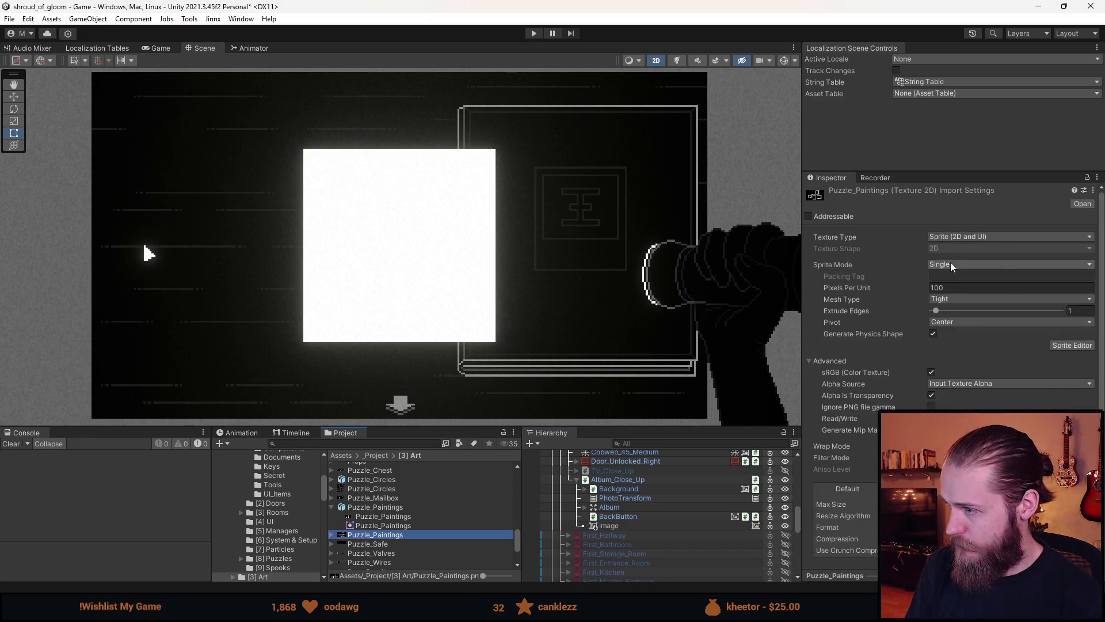
{"action": "left_click", "coordinate": [950, 264]}
{"action": "left_click", "coordinate": [967, 291]}
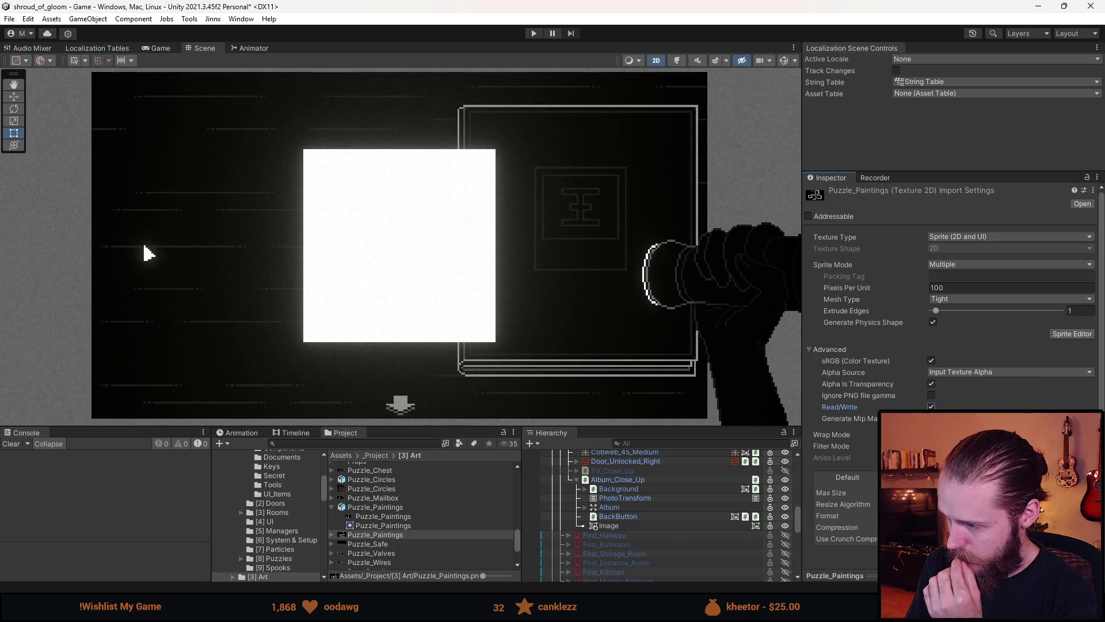
{"action": "left_click", "coordinate": [979, 516]}
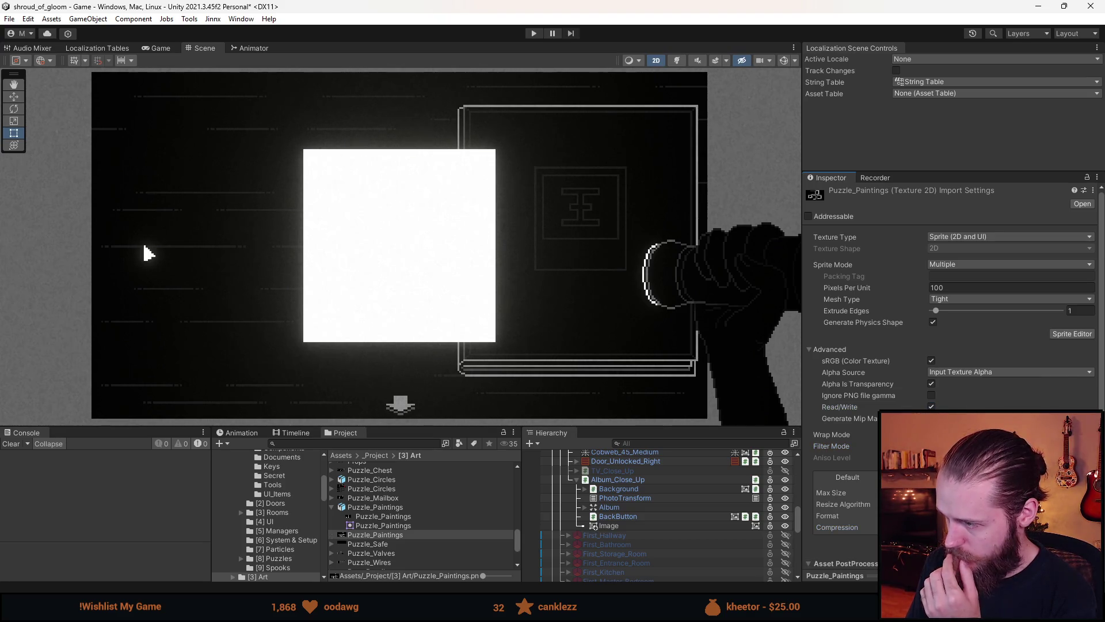
Apply the full-texture sprite rectangle in the Sprite Editor and close it.
{"action": "left_click", "coordinate": [1065, 334]}
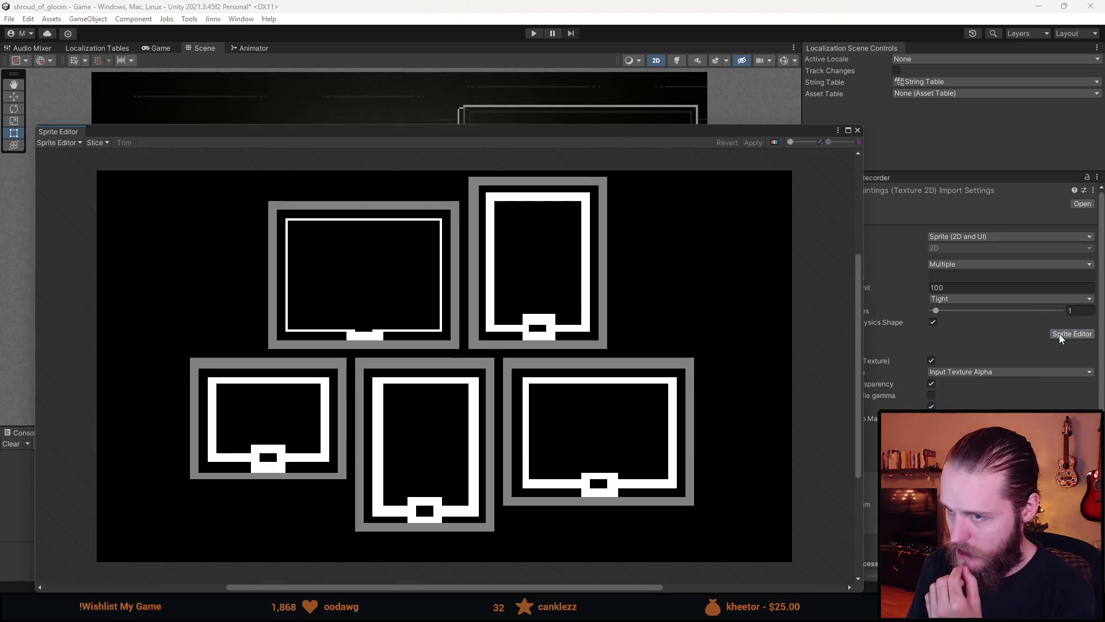
{"action": "left_click", "coordinate": [98, 173]}
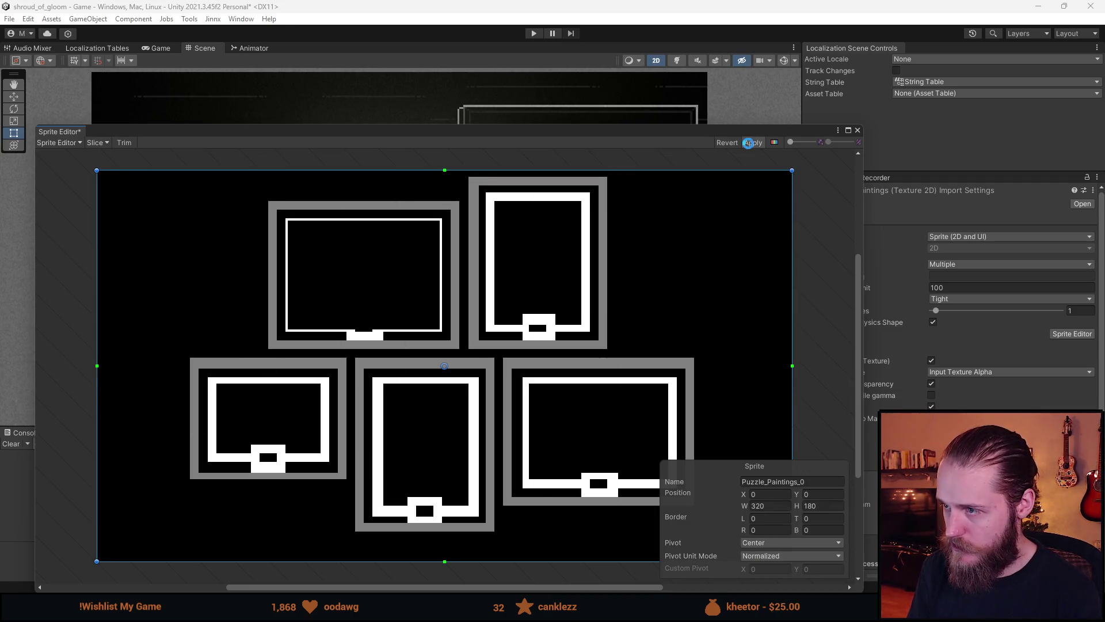
{"action": "left_click", "coordinate": [753, 142]}
{"action": "left_click", "coordinate": [858, 131]}
{"action": "left_click", "coordinate": [663, 524]}
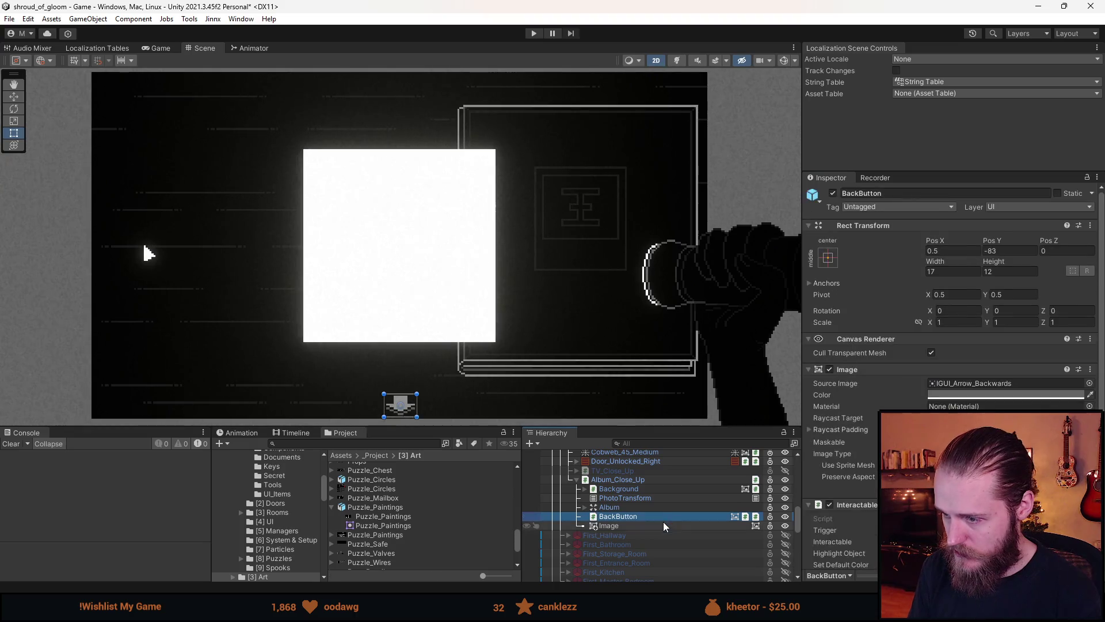
Assign the Puzzle_Paintings_0 sprite to the Image and resize it to native 320x180.
{"action": "left_click", "coordinate": [1097, 383]}
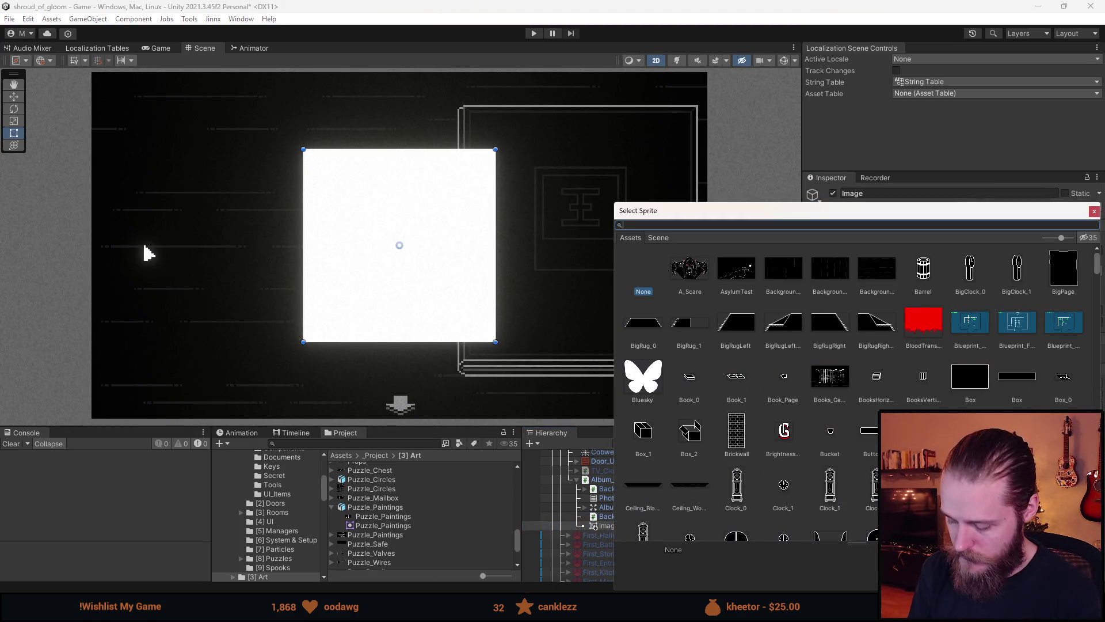
{"action": "type", "text": "paintings"}
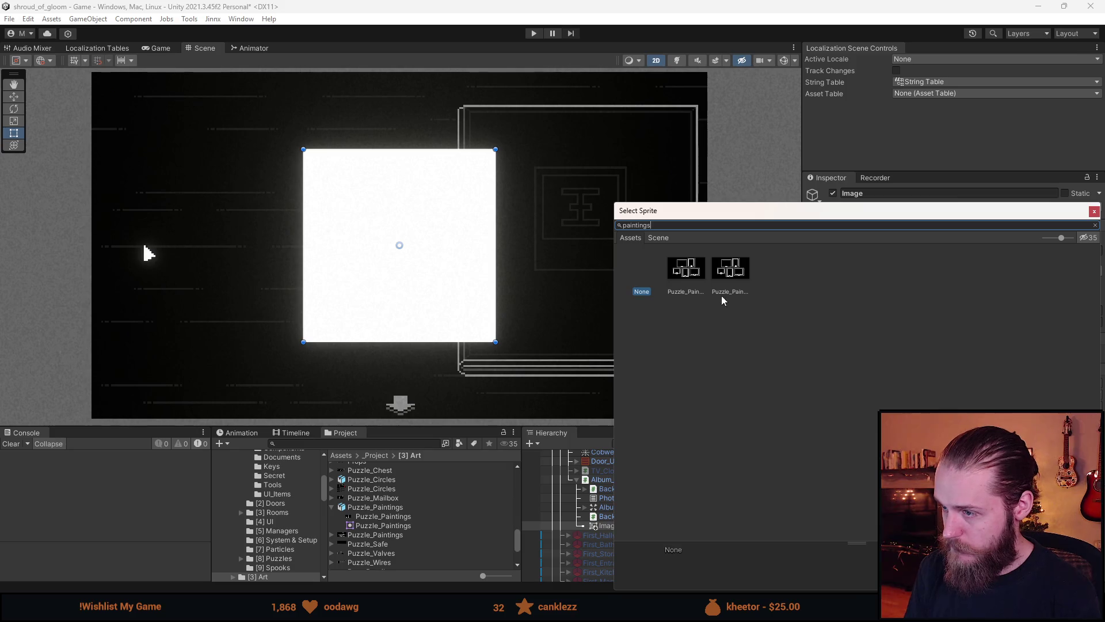
{"action": "left_click", "coordinate": [699, 276]}
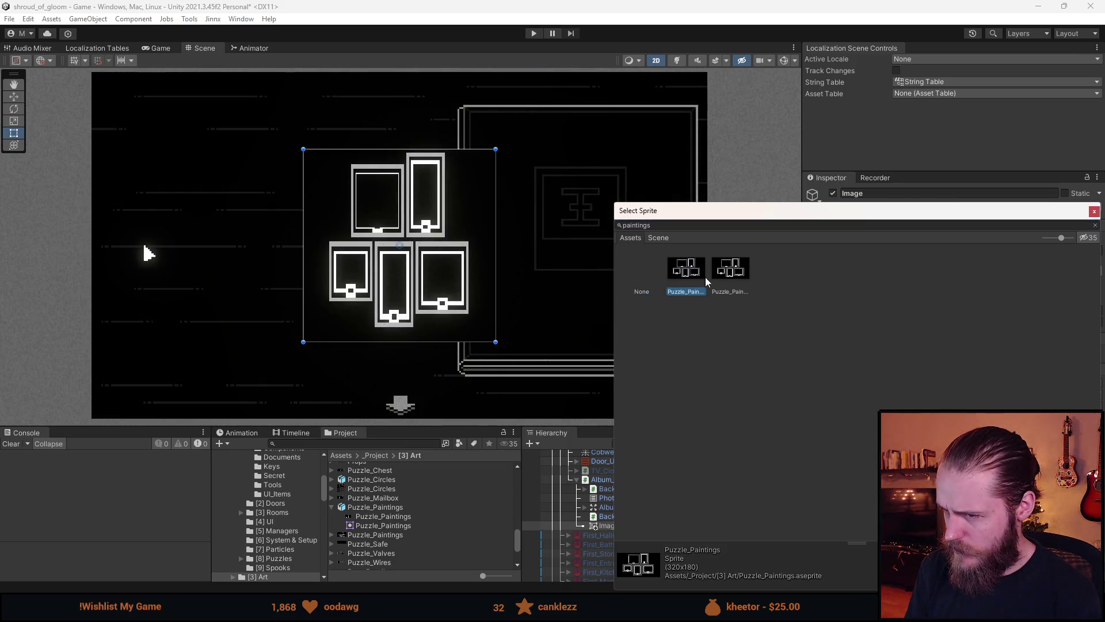
{"action": "left_click", "coordinate": [725, 277]}
{"action": "left_click", "coordinate": [695, 277]}
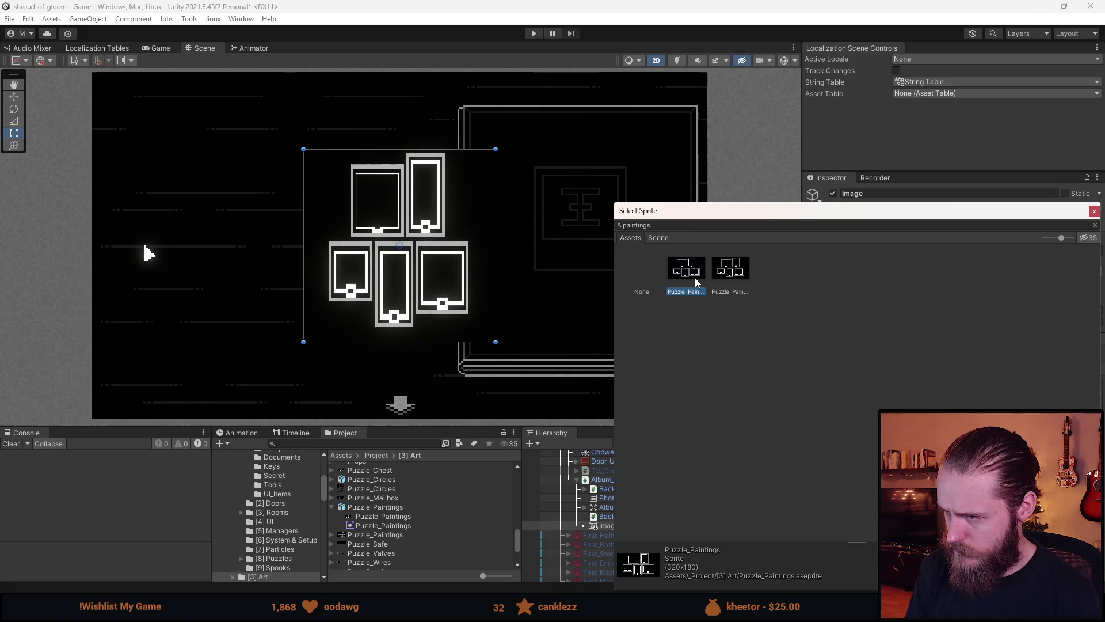
{"action": "left_click", "coordinate": [718, 279]}
{"action": "left_click", "coordinate": [688, 281]}
{"action": "left_click", "coordinate": [724, 277]}
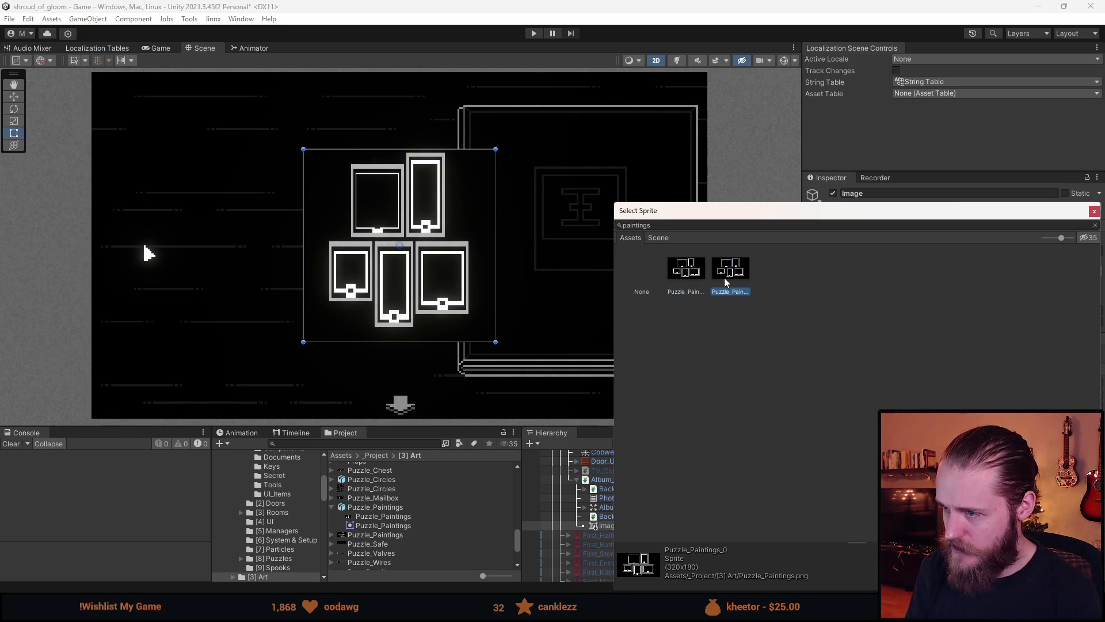
{"action": "double_click", "coordinate": [724, 277]}
{"action": "left_click", "coordinate": [1030, 489]}
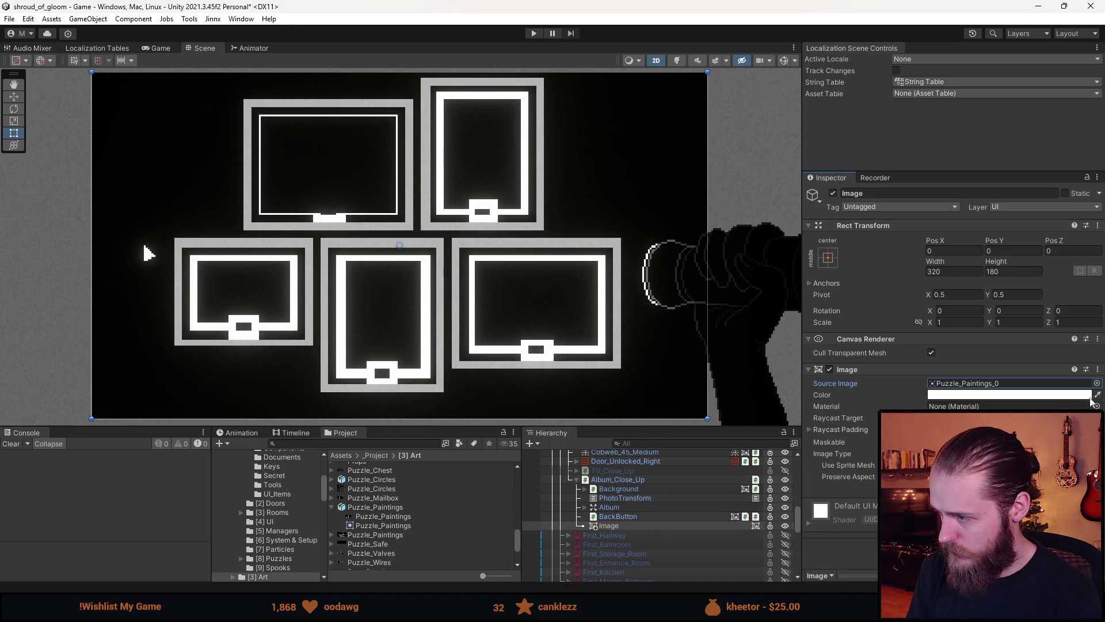
Give the Image the Sprite-Lit-Default material.
{"action": "left_click", "coordinate": [1095, 406]}
{"action": "type", "text": "lit"}
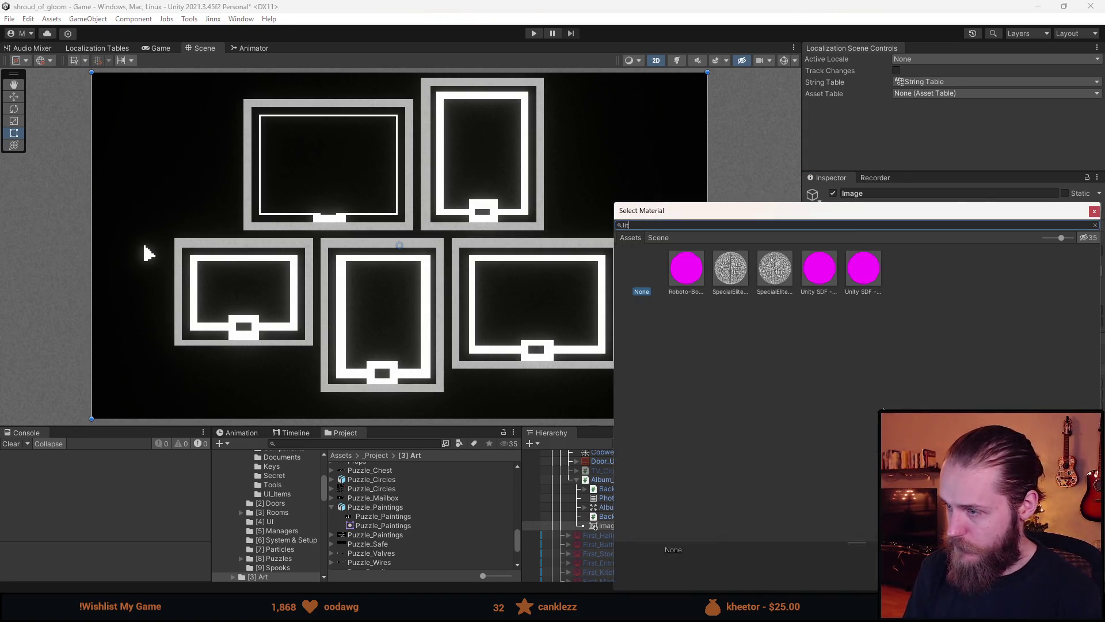
{"action": "double_click", "coordinate": [975, 265]}
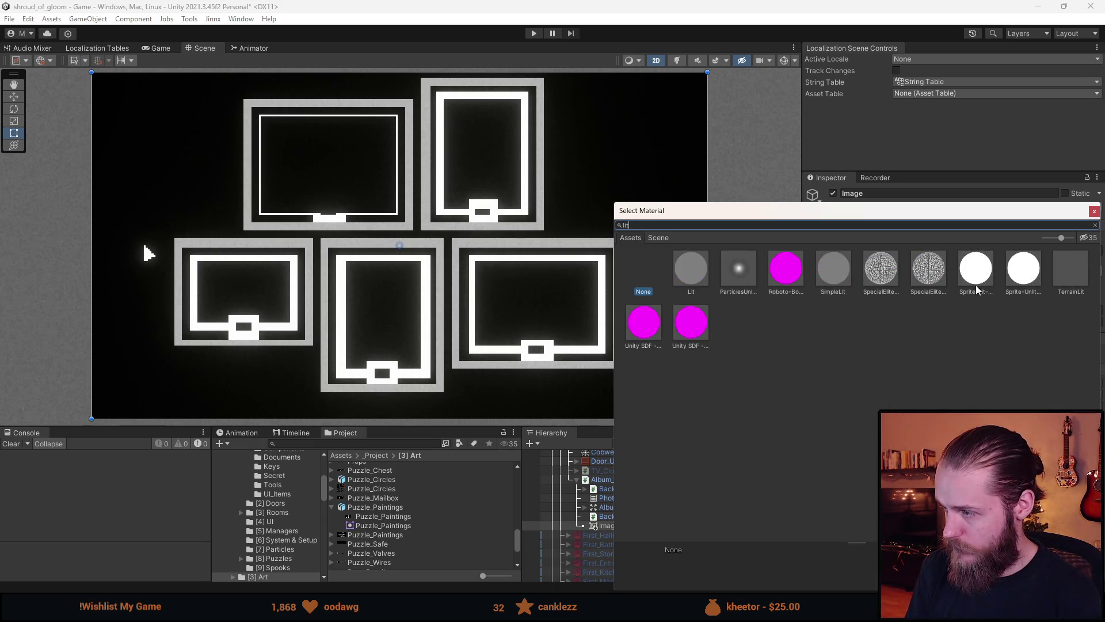
Duplicate the Image, nest Image (1) under it, clear its material and add Non Lit Layer.
{"action": "key", "text": "ctrl+d"}
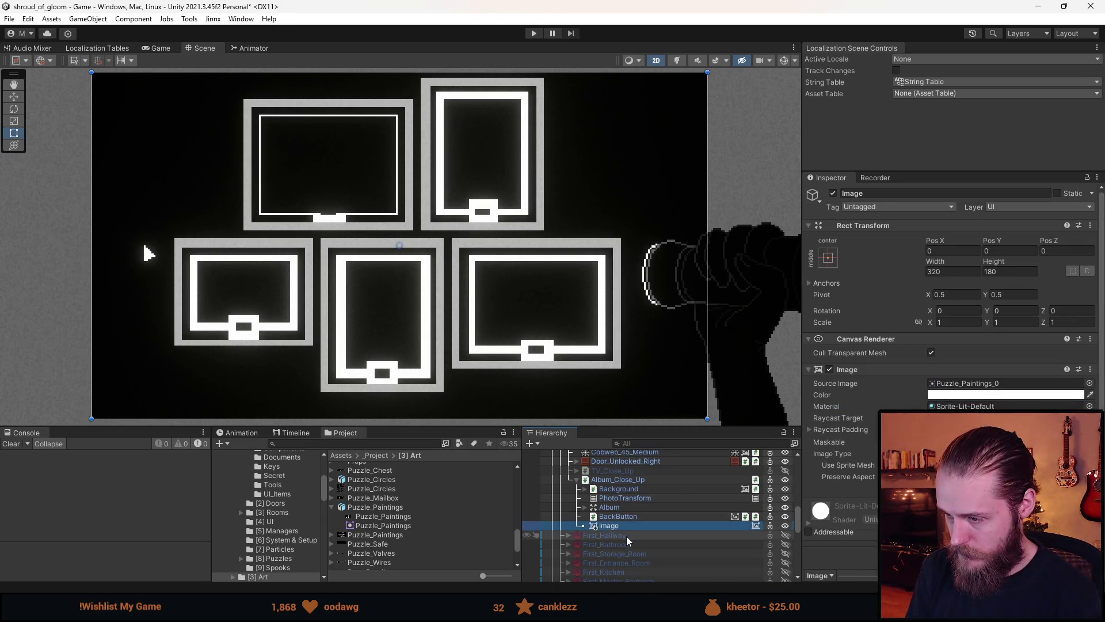
{"action": "left_click_drag", "start_coordinate": [632, 535], "coordinate": [629, 526]}
{"action": "left_click", "coordinate": [1030, 407]}
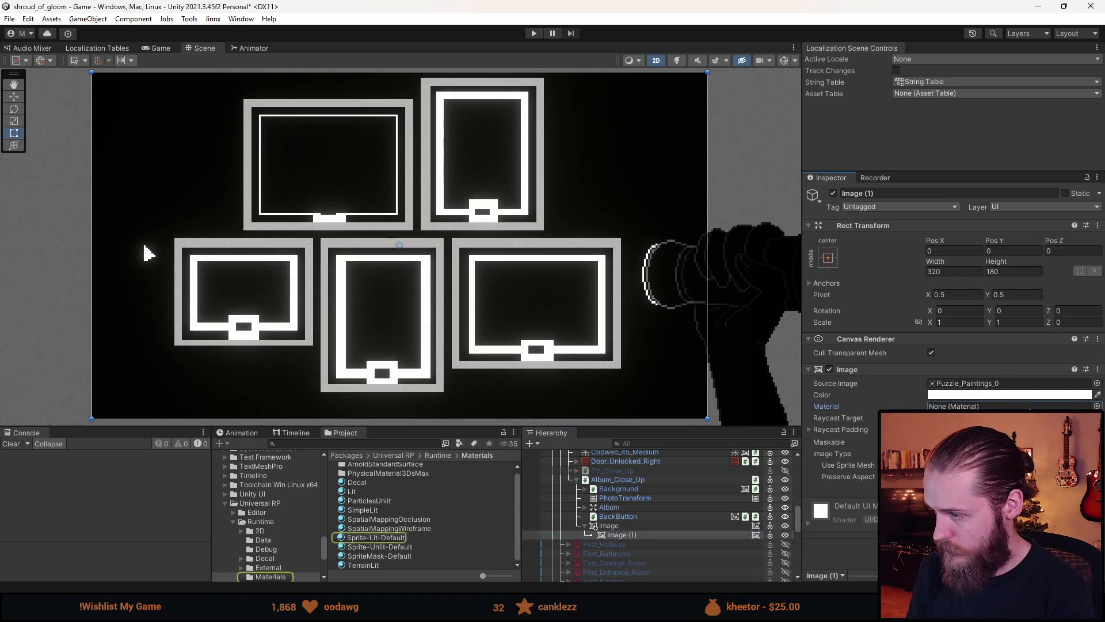
{"action": "key", "text": "Delete"}
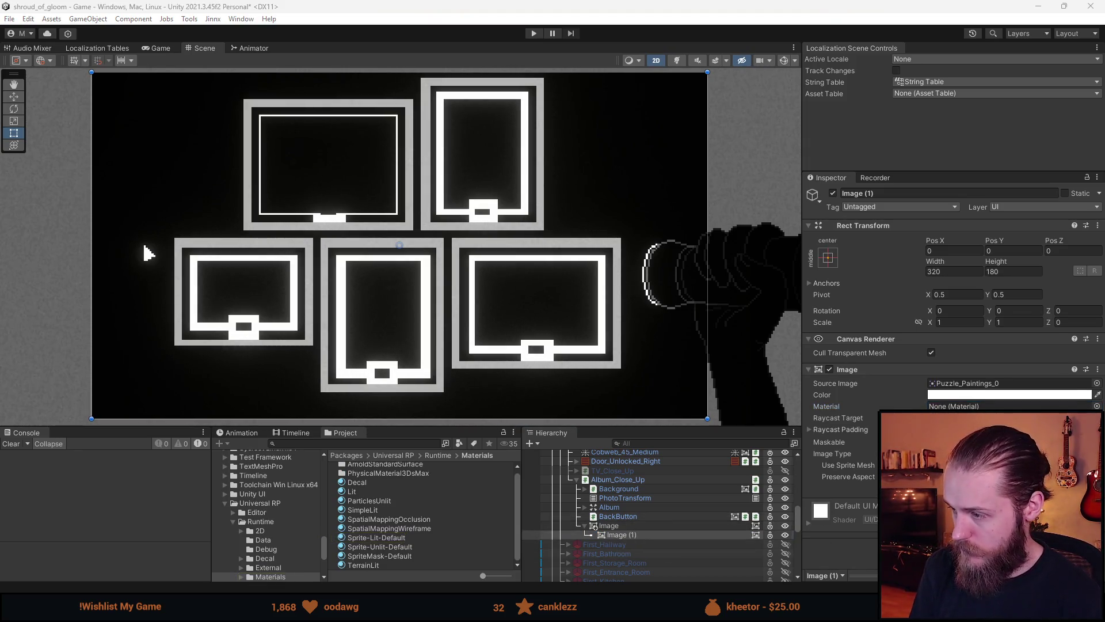
{"action": "left_click", "coordinate": [629, 499]}
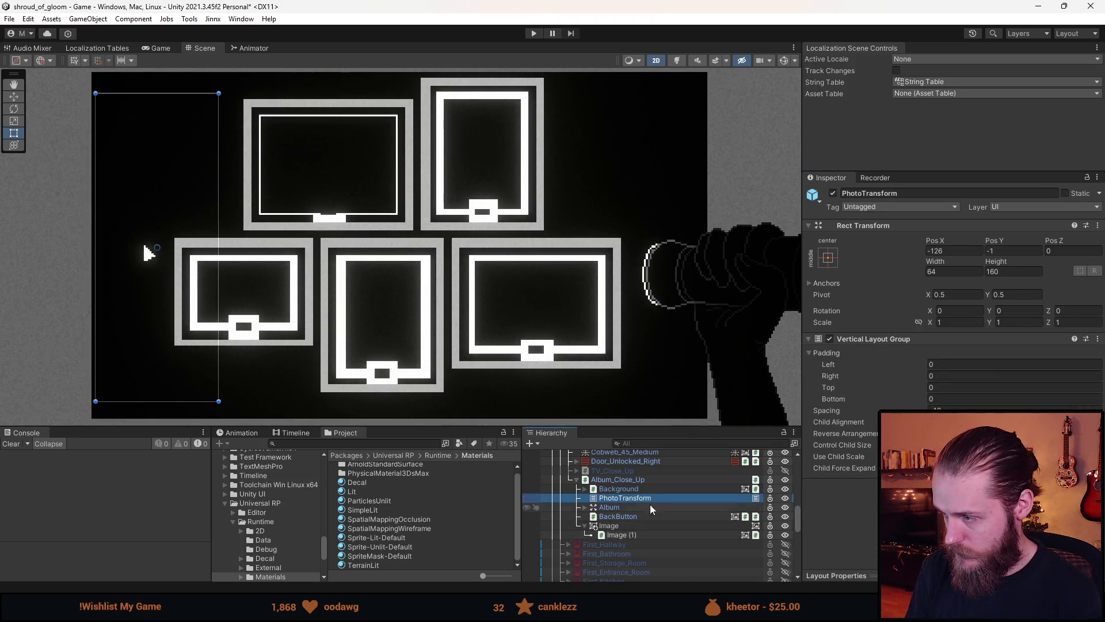
Set Image and Image (1) material to Sprite-Lit-Default, then reselect only Image.
{"action": "left_click", "coordinate": [610, 489]}
{"action": "right_click", "coordinate": [949, 396]}
{"action": "left_click", "coordinate": [955, 404]}
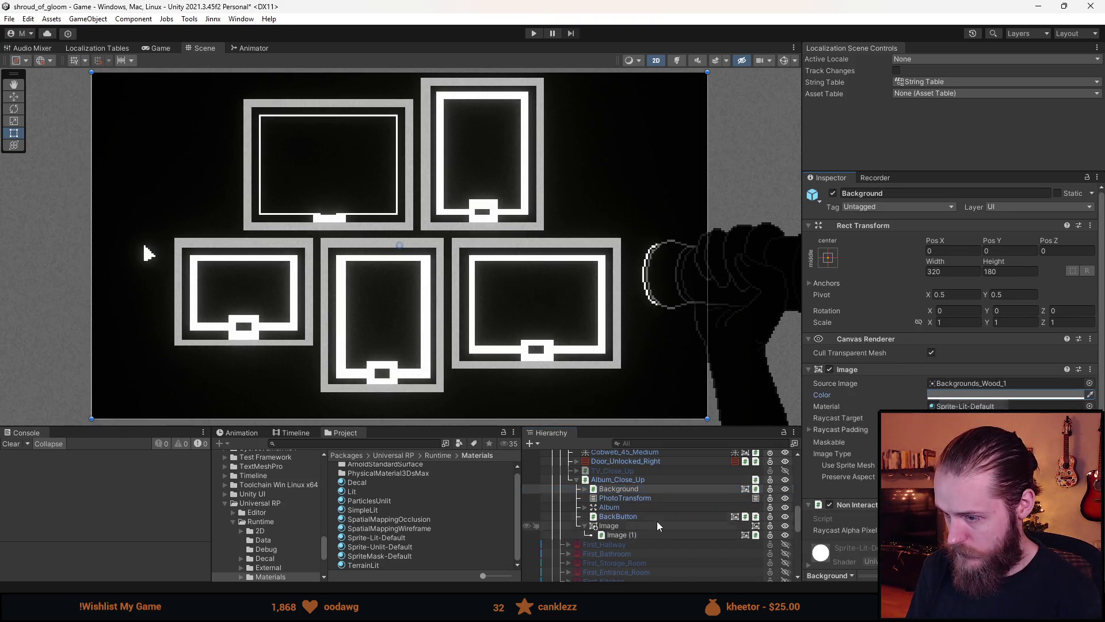
{"action": "left_click", "coordinate": [648, 525]}
{"action": "left_click", "coordinate": [650, 534], "text": "shift"}
{"action": "right_click", "coordinate": [965, 405]}
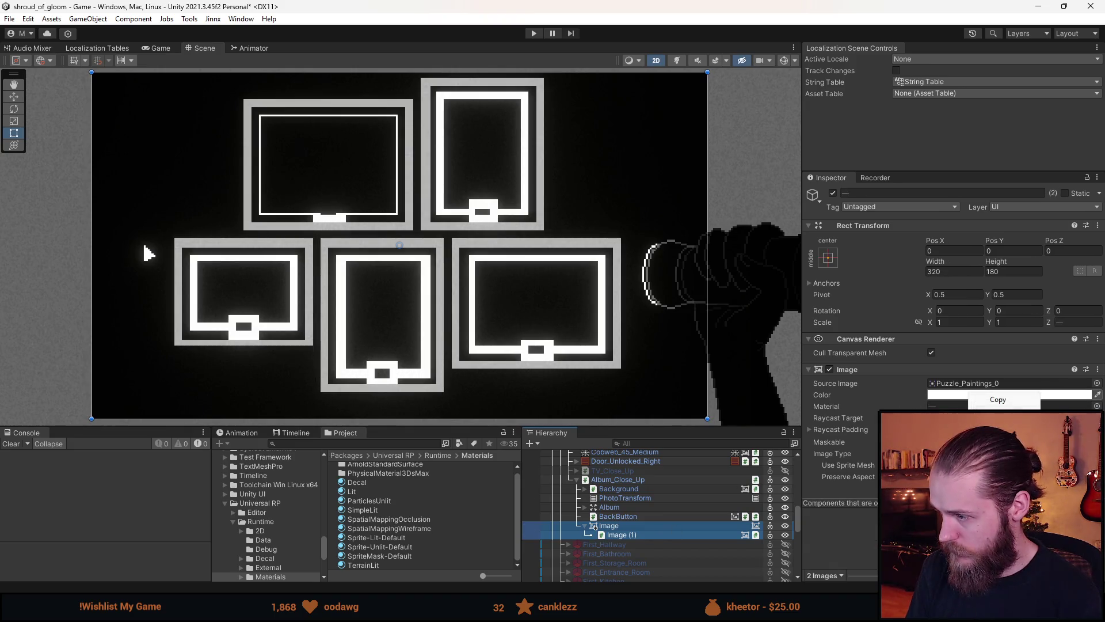
{"action": "left_click", "coordinate": [984, 414]}
{"action": "left_click", "coordinate": [625, 525]}
Check the First_TV_Room prefab's overrides and inspect its Image, then return to the scene.
{"action": "scroll", "coordinate": [633, 530], "scroll_direction": "up", "scroll_amount": 8}
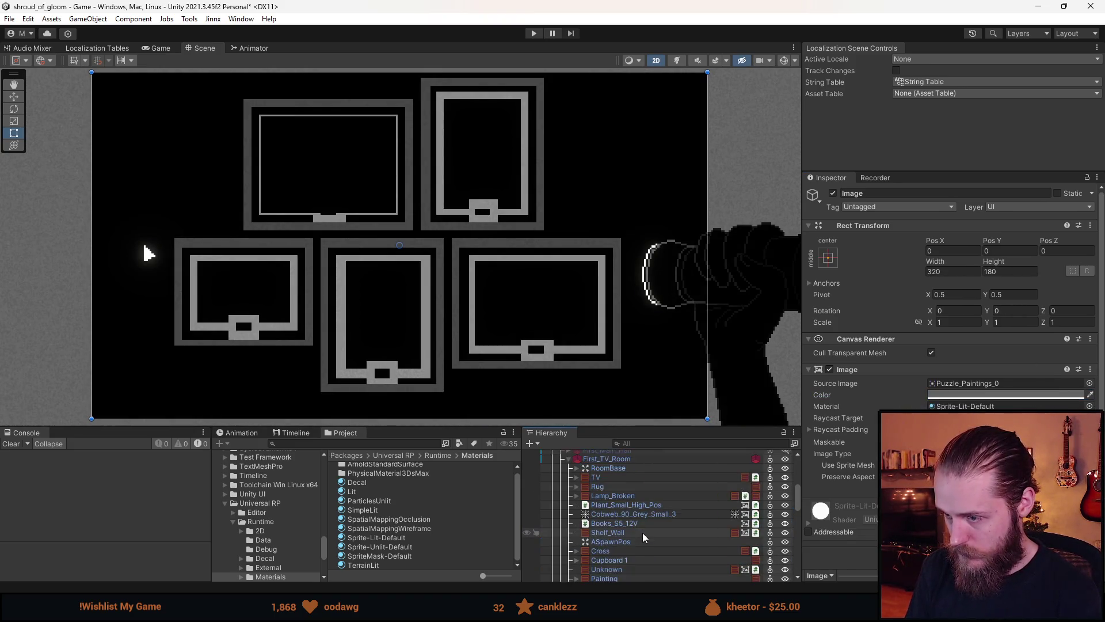
{"action": "left_click", "coordinate": [607, 527]}
{"action": "left_click", "coordinate": [1034, 220]}
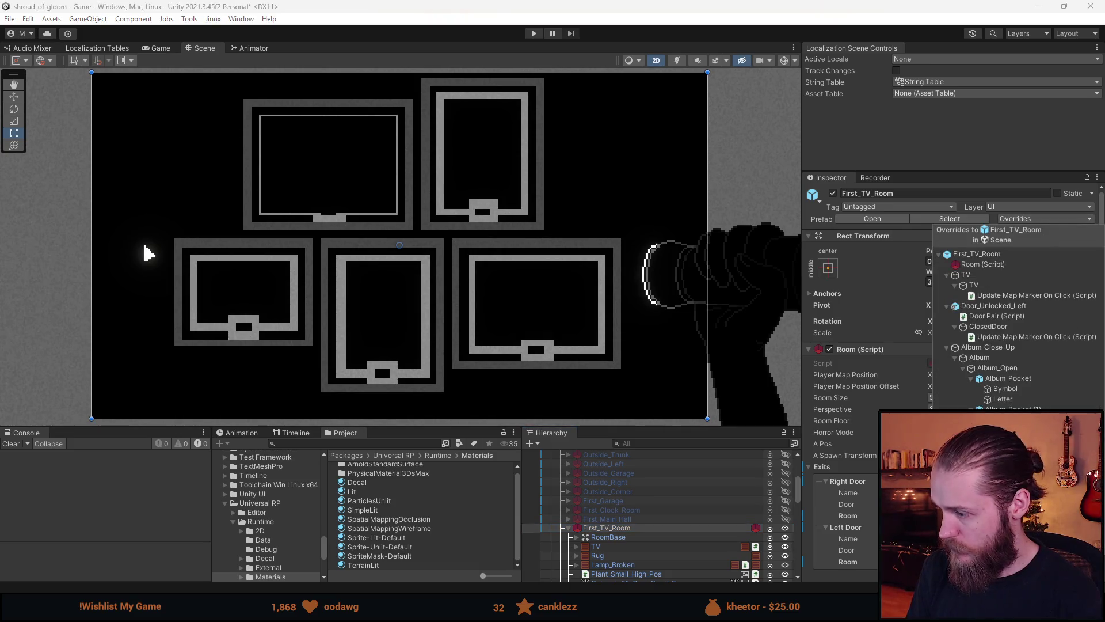
{"action": "key", "text": "Escape"}
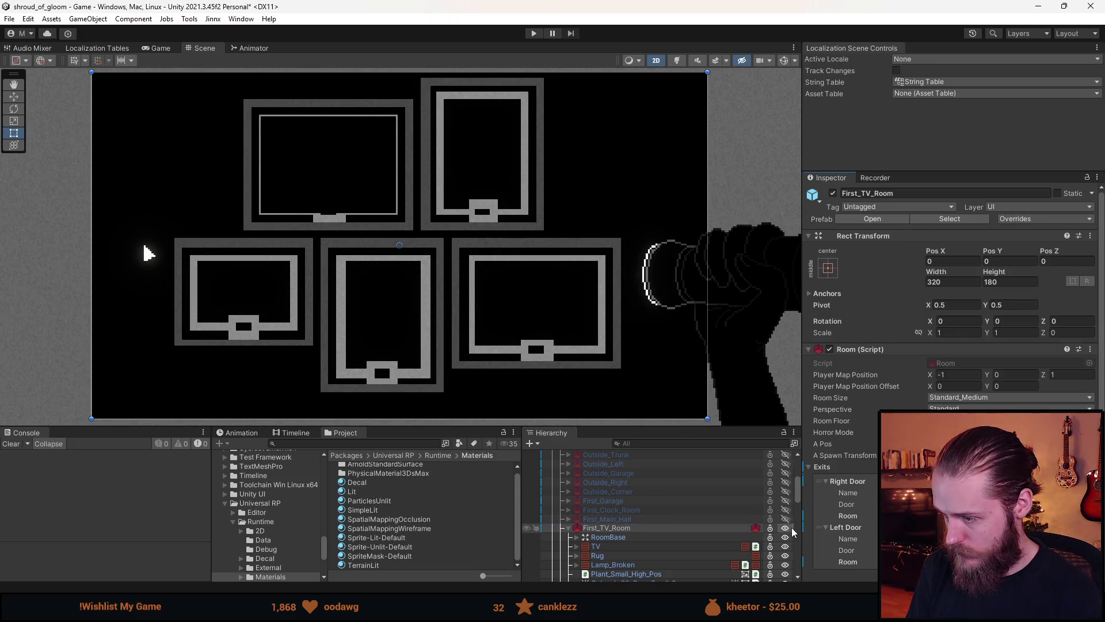
{"action": "left_click", "coordinate": [793, 528]}
{"action": "scroll", "coordinate": [656, 549], "scroll_direction": "down", "scroll_amount": 3}
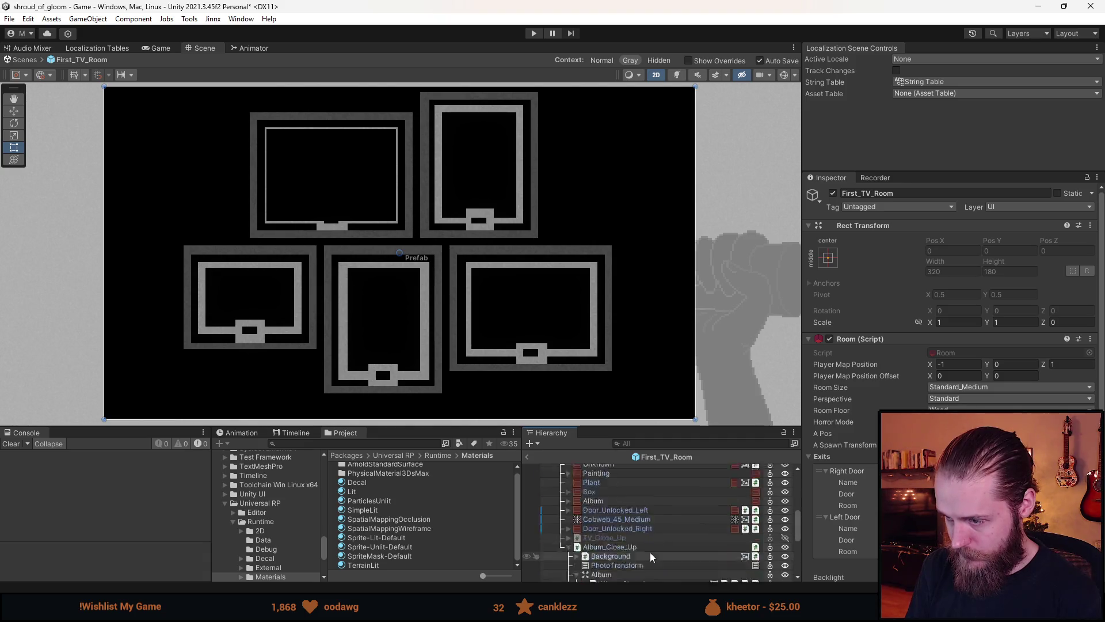
{"action": "scroll", "coordinate": [650, 552], "scroll_direction": "down", "scroll_amount": 5}
{"action": "mouse_move", "coordinate": [601, 575]}
{"action": "left_mouse_down"}
{"action": "mouse_move", "coordinate": [614, 574]}
{"action": "mouse_move", "coordinate": [605, 484]}
{"action": "mouse_move", "coordinate": [612, 577]}
{"action": "mouse_move", "coordinate": [613, 564]}
{"action": "left_mouse_up"}
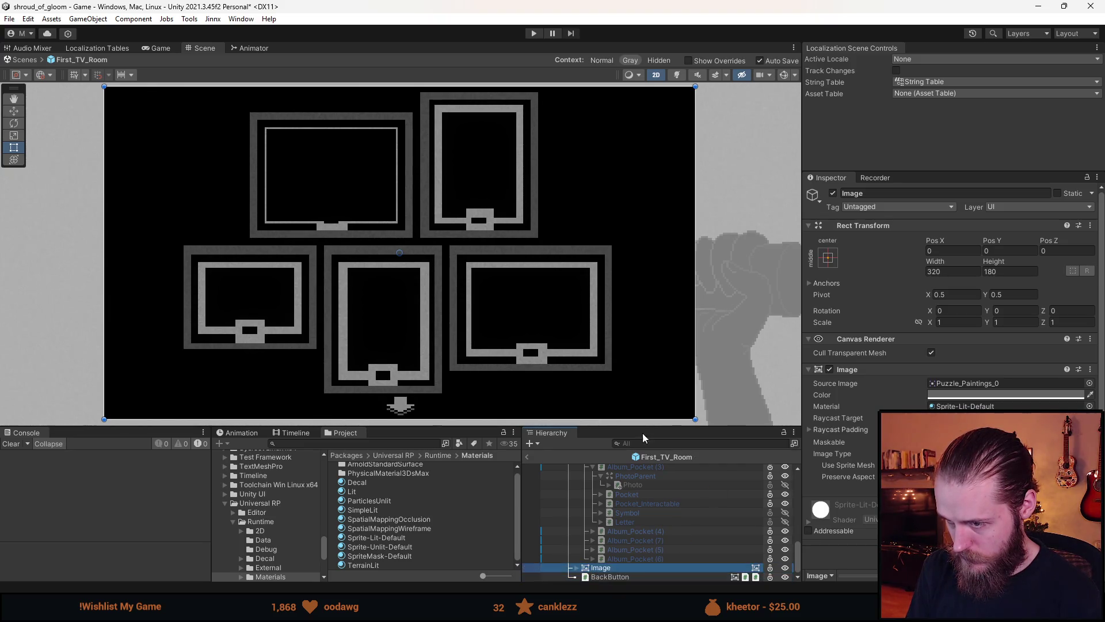
{"action": "left_click", "coordinate": [528, 457]}
Start the game in Play mode.
{"action": "scroll", "coordinate": [633, 559], "scroll_direction": "down", "scroll_amount": 3}
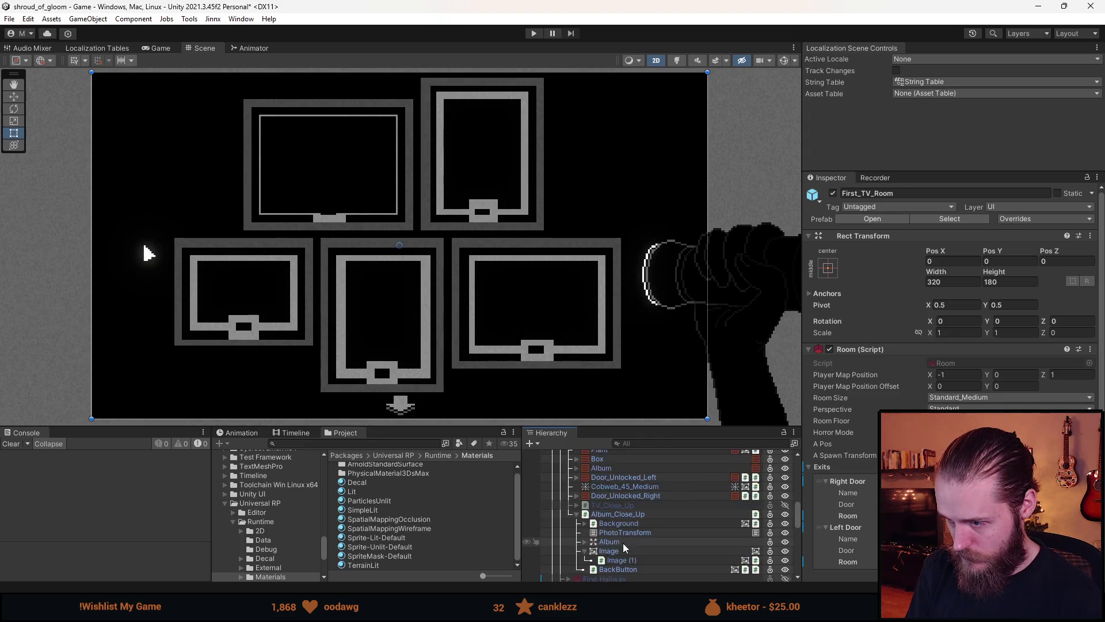
{"action": "scroll", "coordinate": [625, 543], "scroll_direction": "down", "scroll_amount": 3}
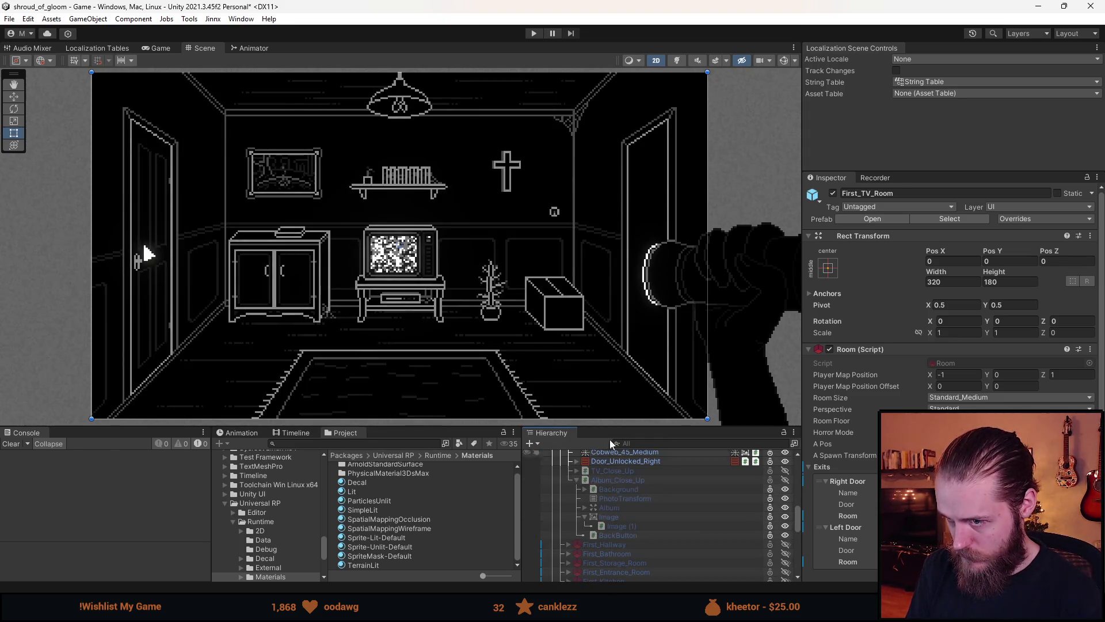
{"action": "left_click", "coordinate": [533, 33]}
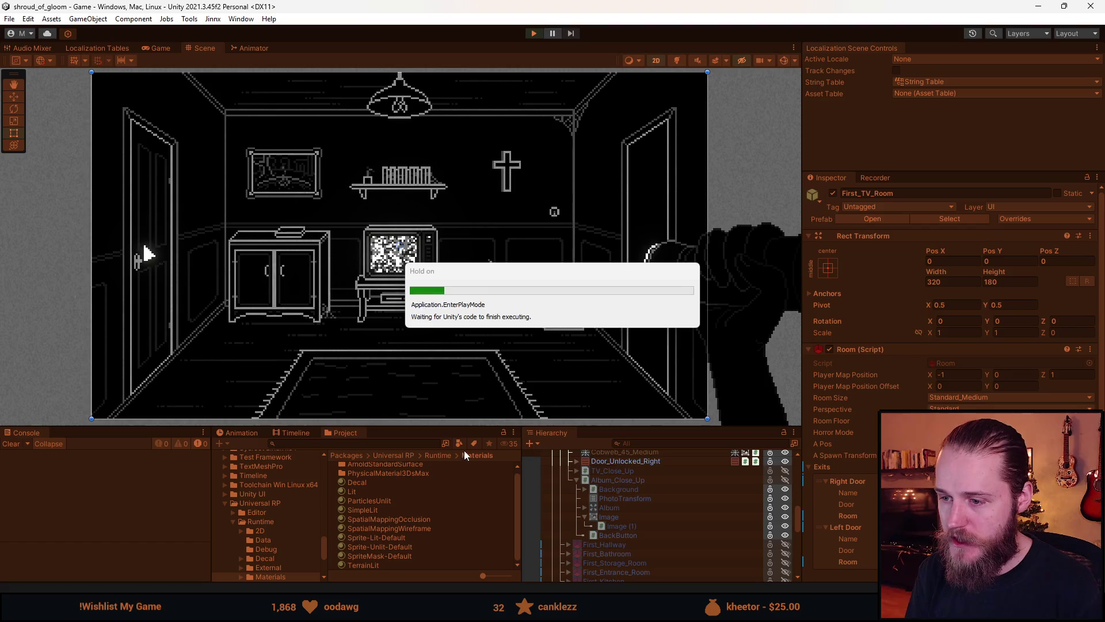
Maximise the Game view, add all tools via the F1 dev tools, and view the TV close-up.
{"action": "double_click", "coordinate": [171, 52]}
{"action": "key", "text": "F1"}
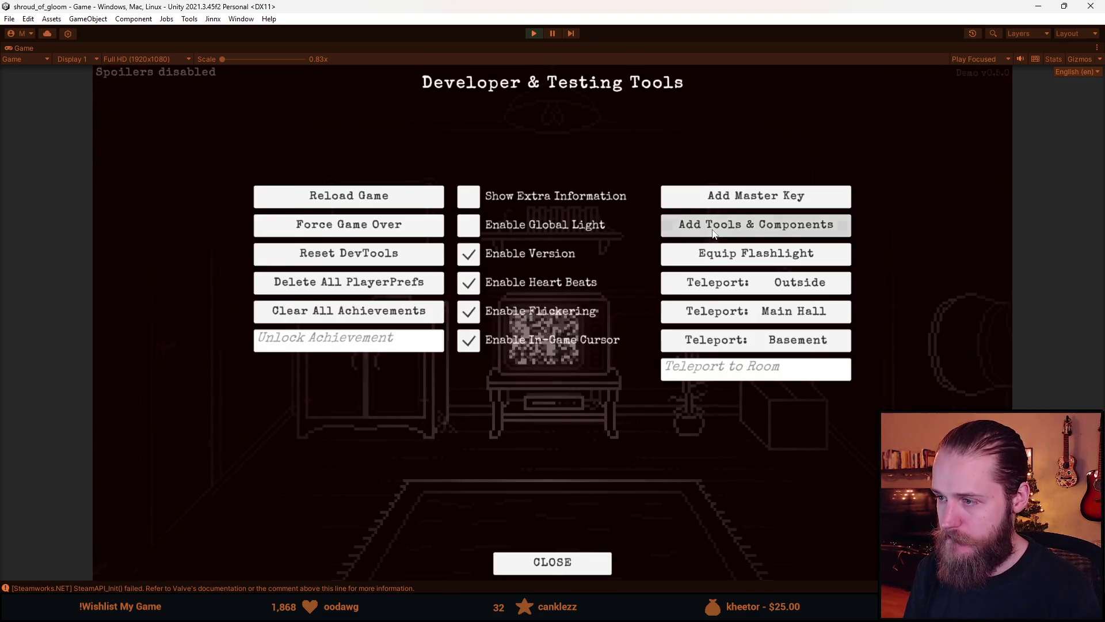
{"action": "left_click", "coordinate": [713, 226]}
{"action": "left_click", "coordinate": [253, 378]}
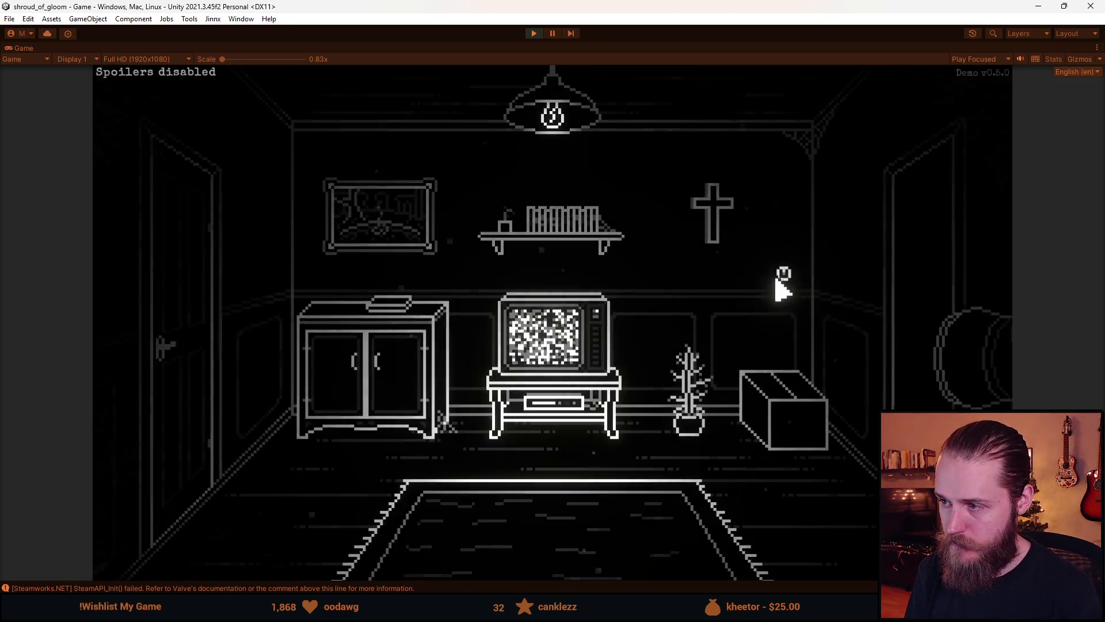
{"action": "left_click", "coordinate": [781, 275]}
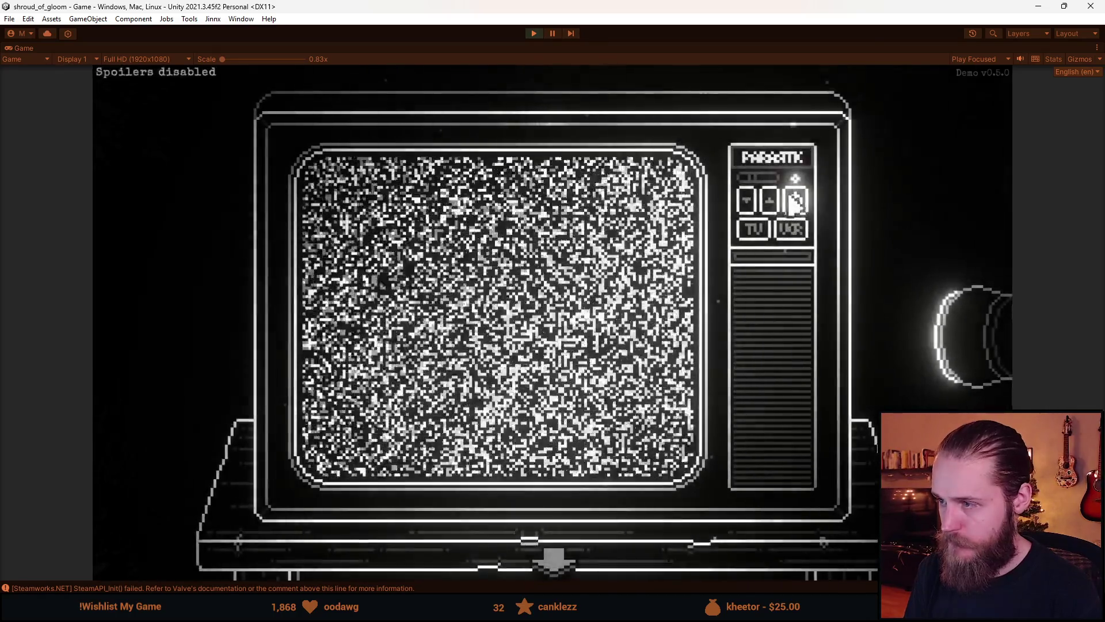
Turn off the TV, open the five-frame album screen twice, then return to Aseprite.
{"action": "left_click", "coordinate": [795, 202]}
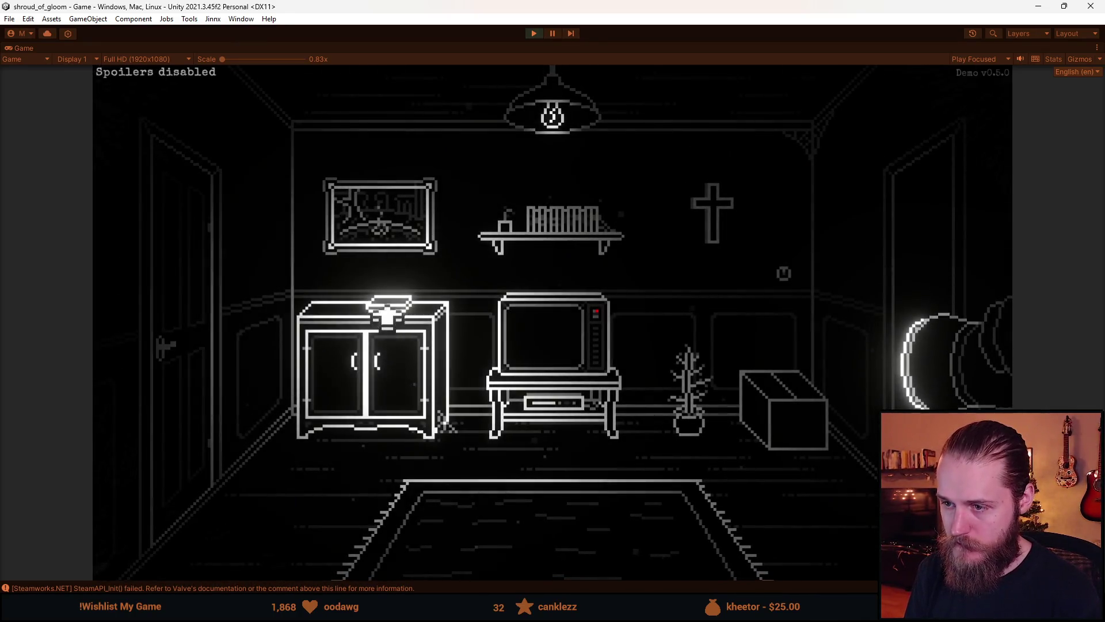
{"action": "left_click", "coordinate": [548, 332]}
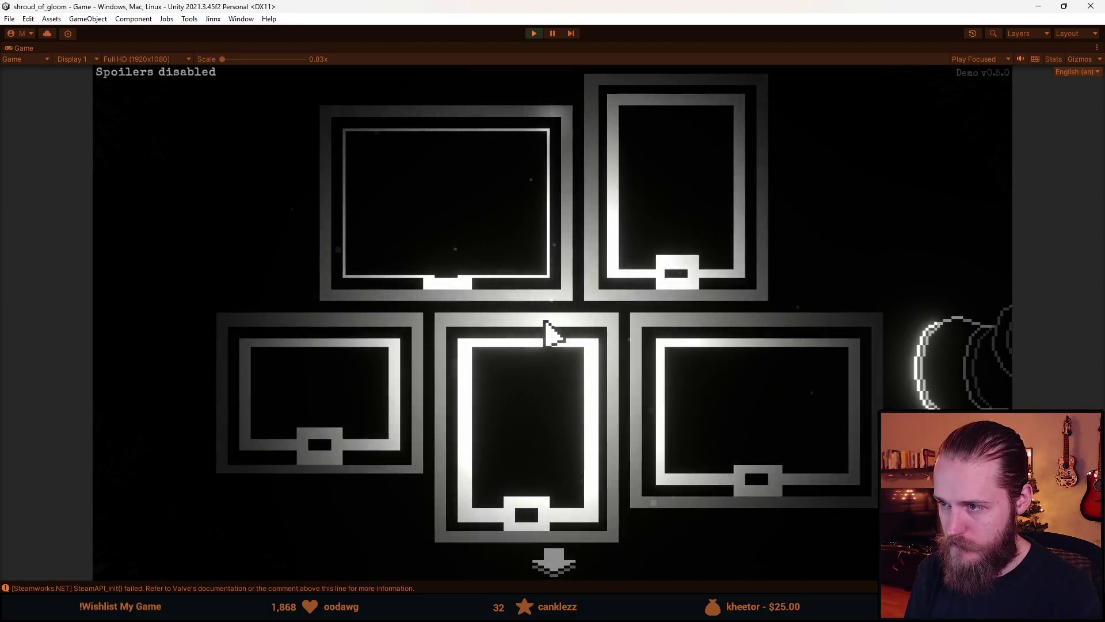
{"action": "left_click", "coordinate": [550, 563]}
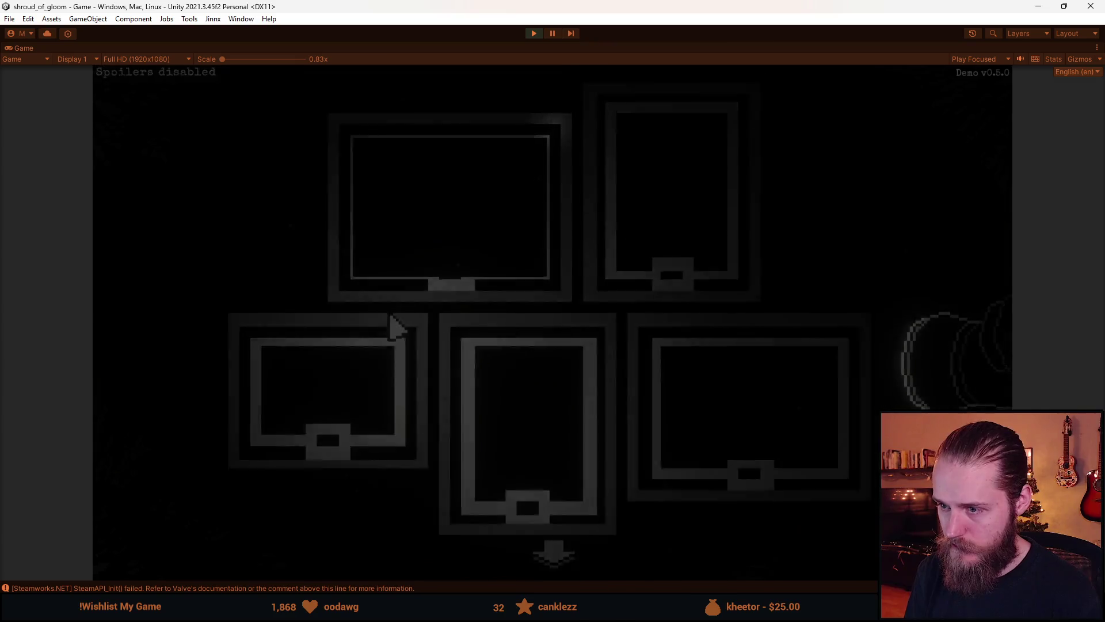
{"action": "left_click", "coordinate": [662, 340]}
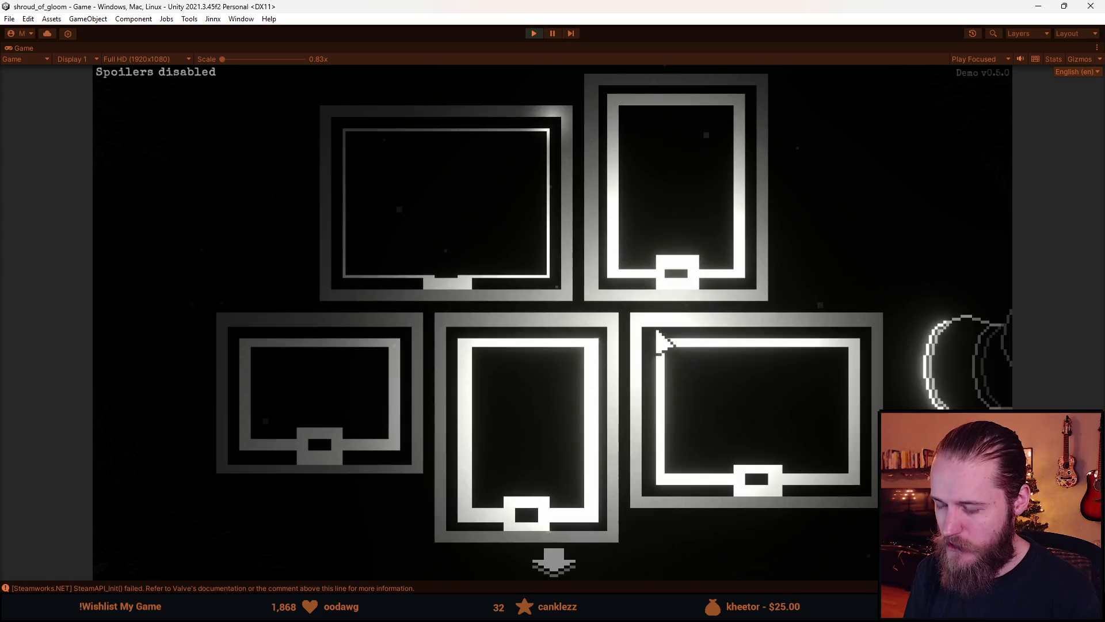
{"action": "key", "text": "alt+Tab"}
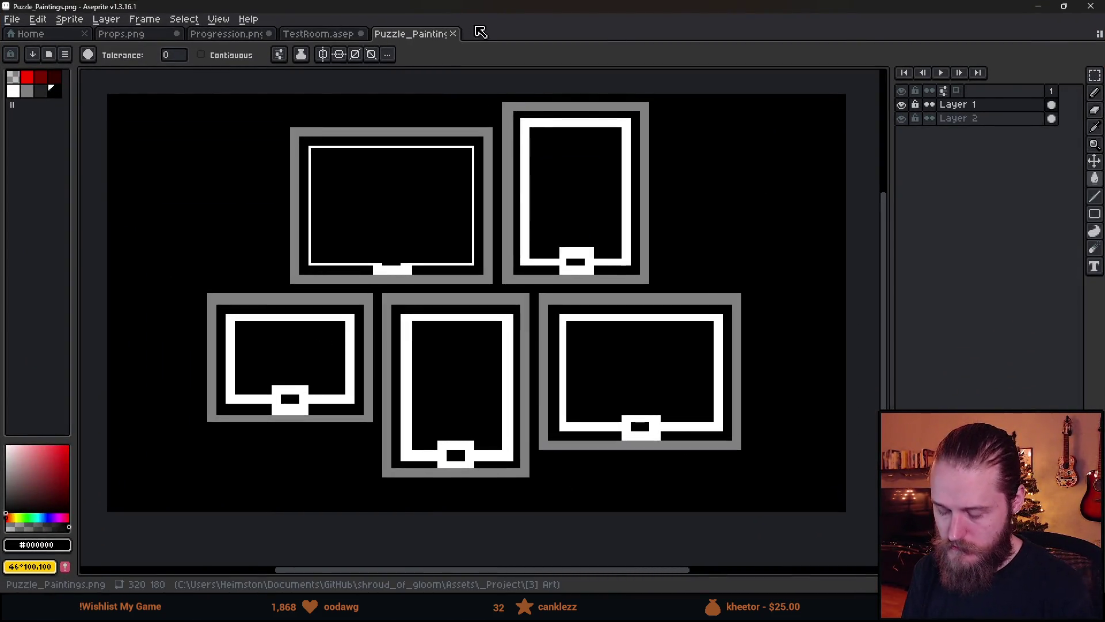
{"action": "key", "text": "v"}
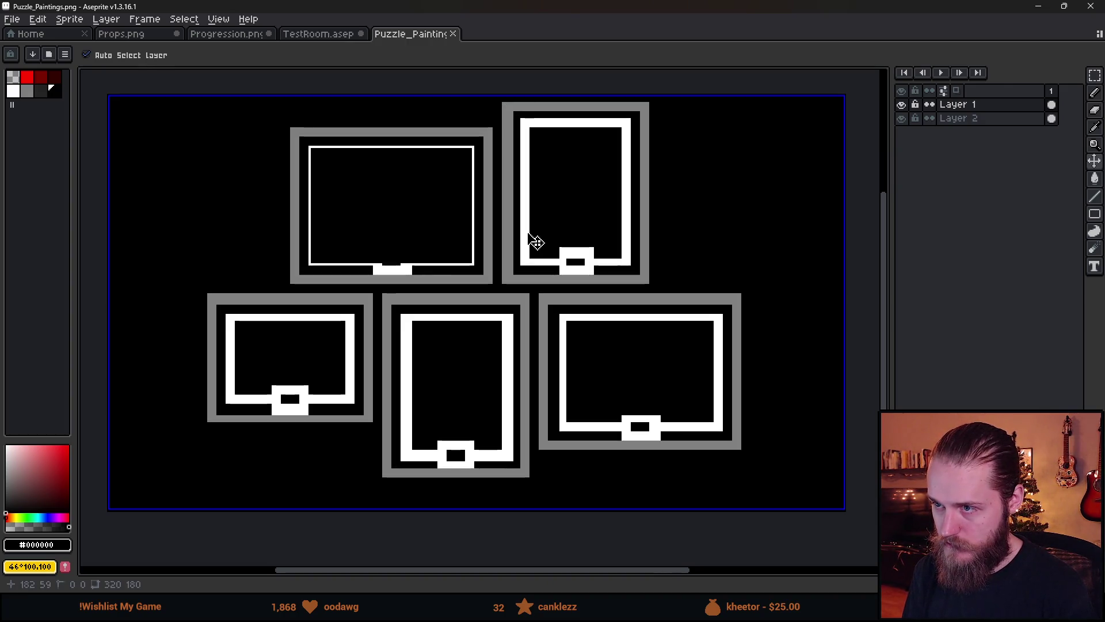